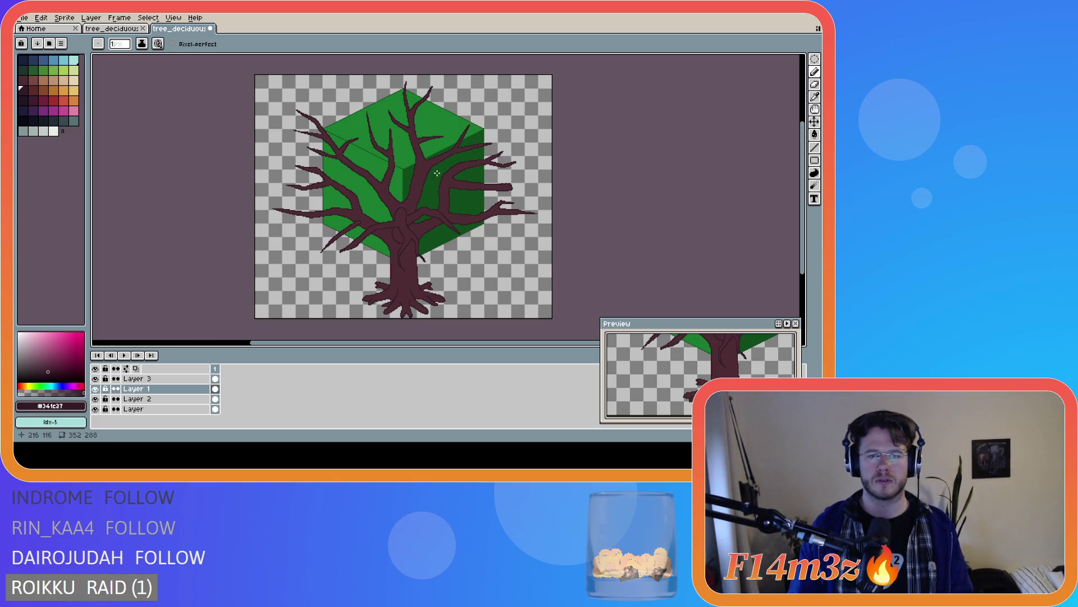
Sketch a first thin dark line across the cube canopy, cancelling the unfinished attempt
mouse_move(421, 162)
left_mouse_down()
mouse_move(352, 153)
mouse_move(409, 160)
left_mouse_up()
key("Escape")
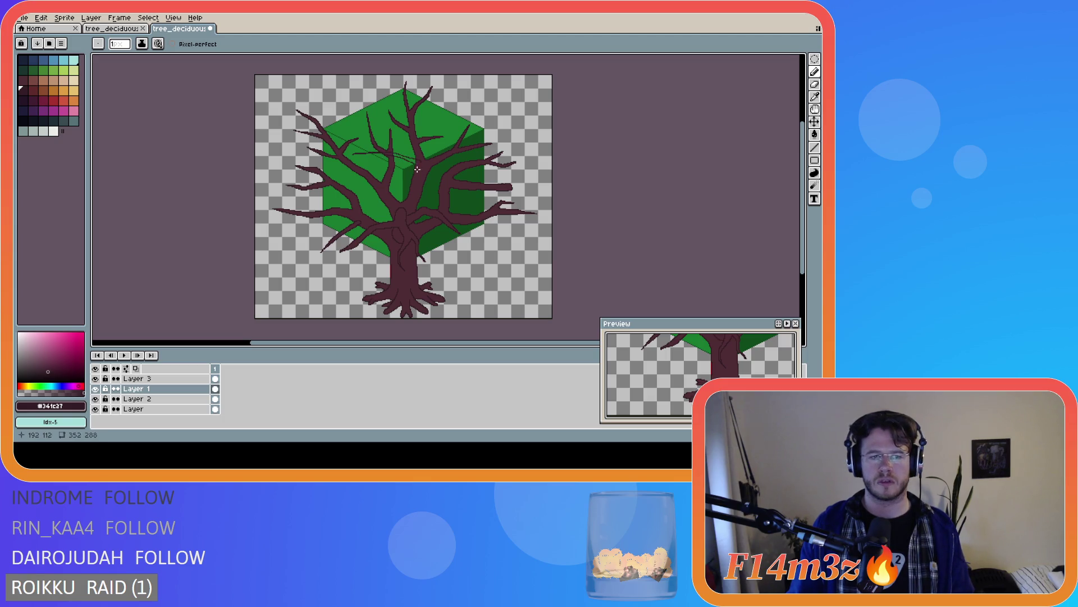
key("ctrl")
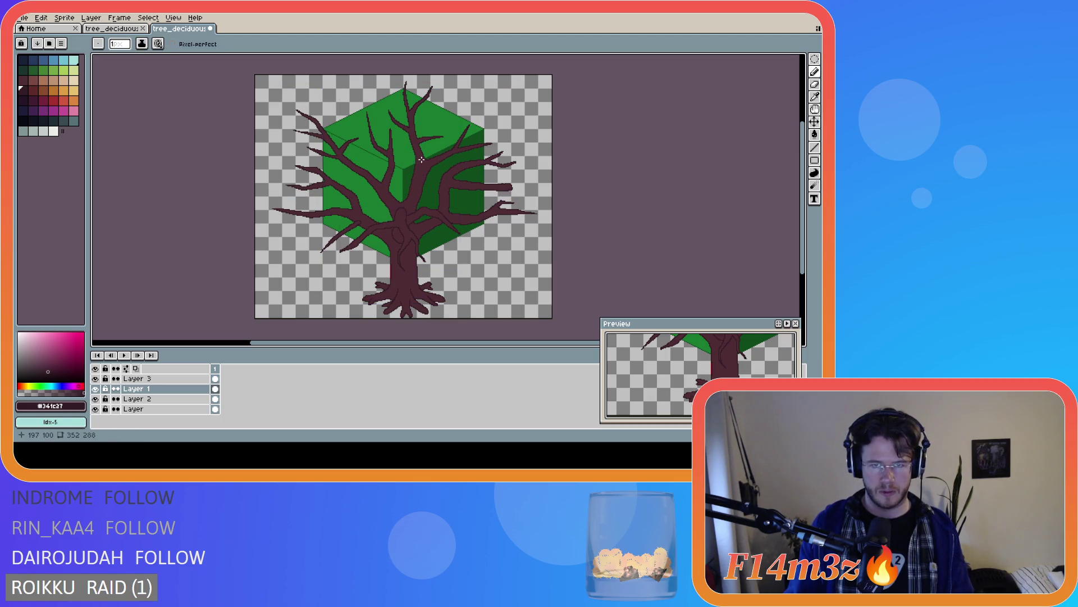
key("ctrl")
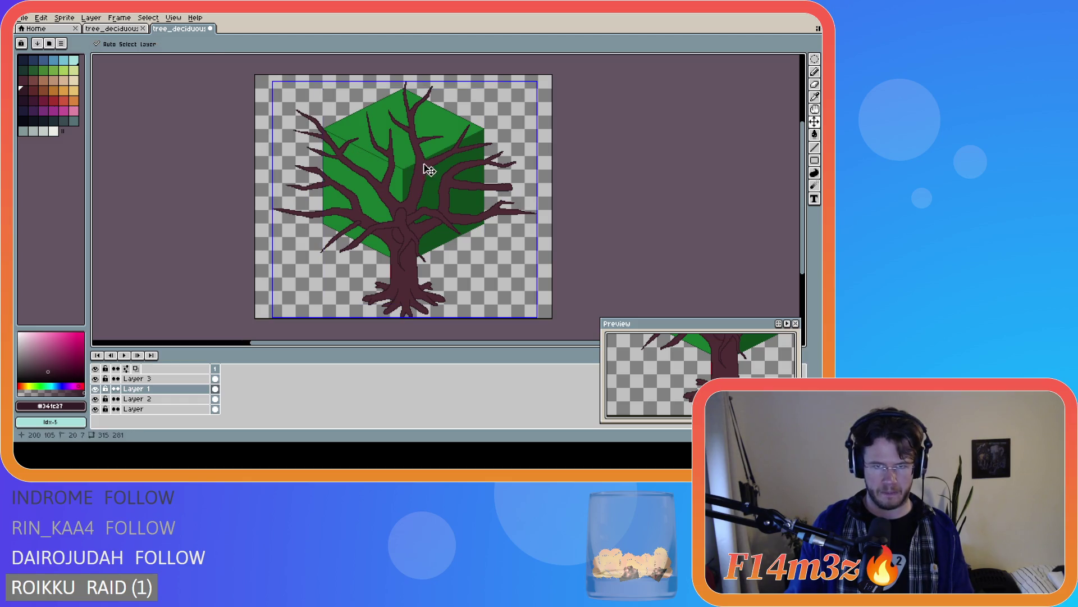
key("ctrl")
Draw thin sketch lines along the cube's top edge and right face, undoing a failed one
mouse_move(426, 162)
left_mouse_down()
mouse_move(393, 153)
mouse_move(333, 164)
mouse_move(418, 166)
left_mouse_up()
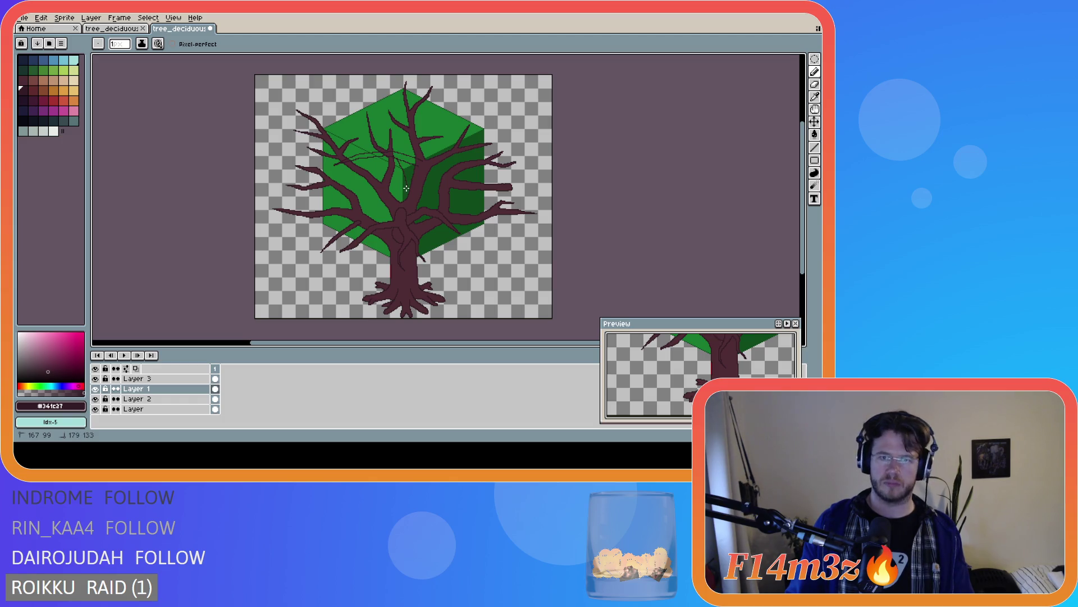
key("ctrl")
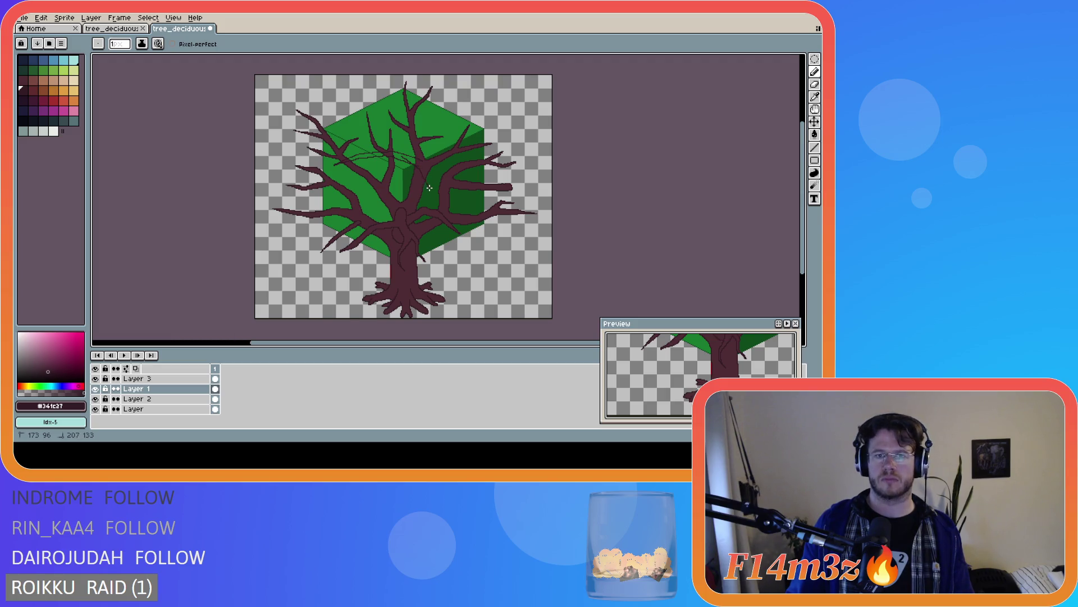
key("ctrl")
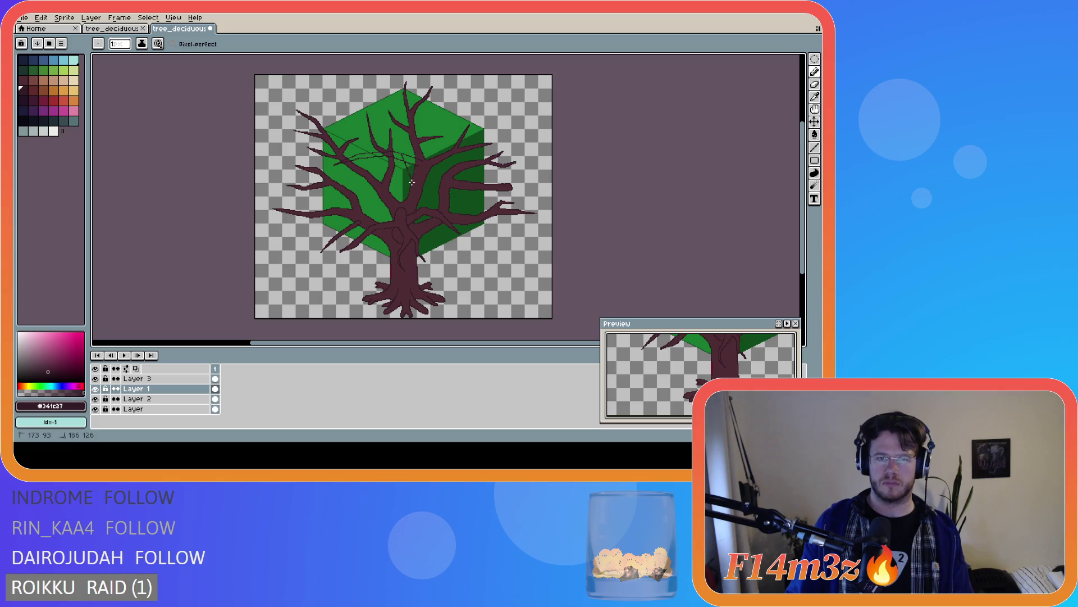
left_click_drag(402, 156, 403, 200)
key("ctrl+z")
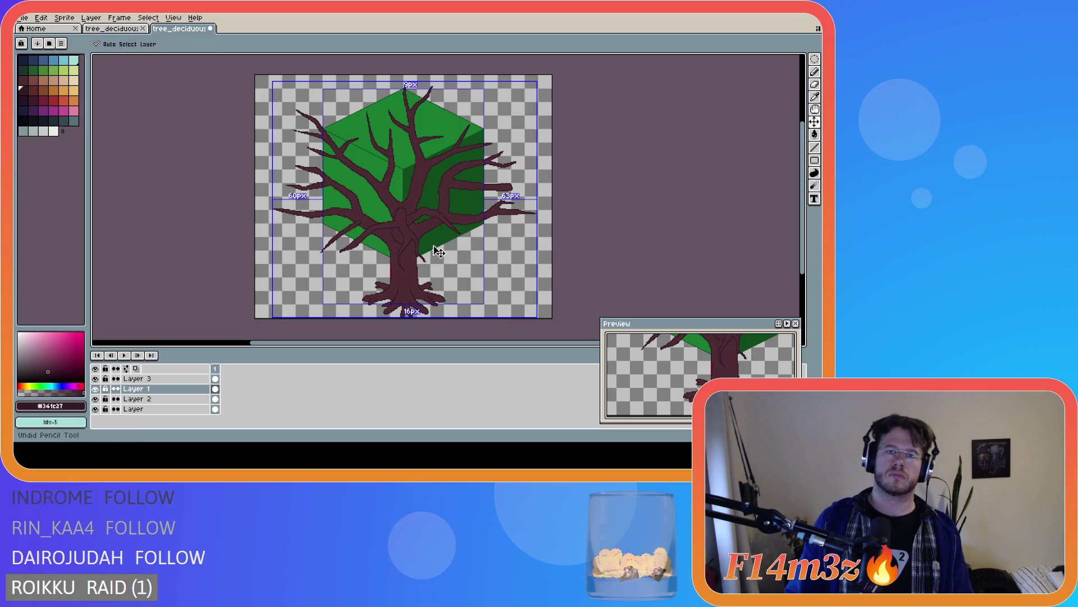
mouse_move(418, 162)
left_mouse_down()
mouse_move(388, 164)
mouse_move(385, 176)
mouse_move(406, 146)
mouse_move(375, 180)
mouse_move(405, 158)
left_mouse_up()
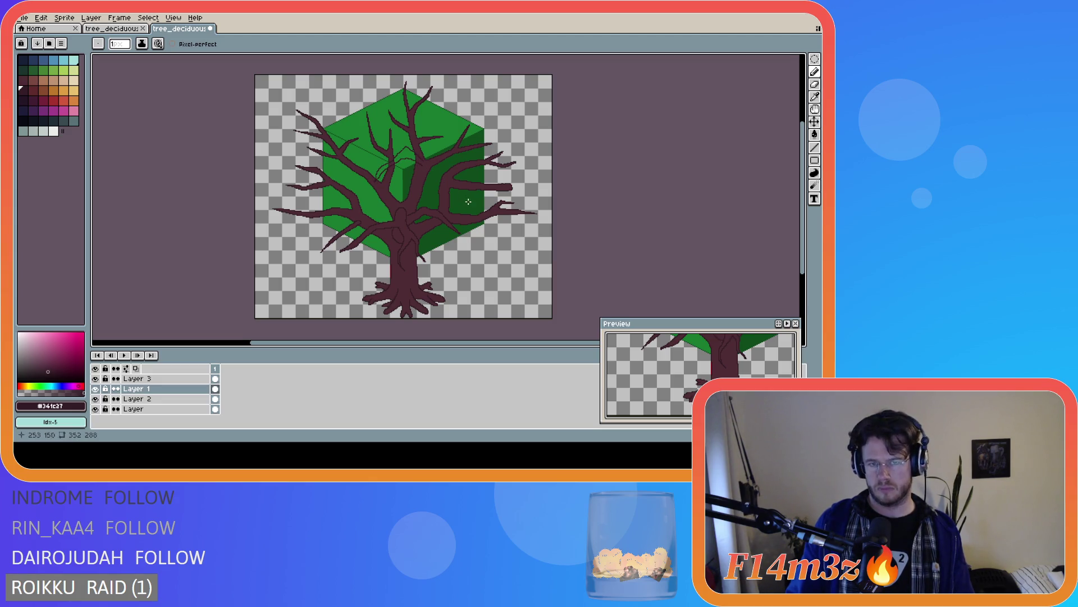
Undo the old sketch lines and discard two trial branch strokes over the cube
key("ctrl+z")
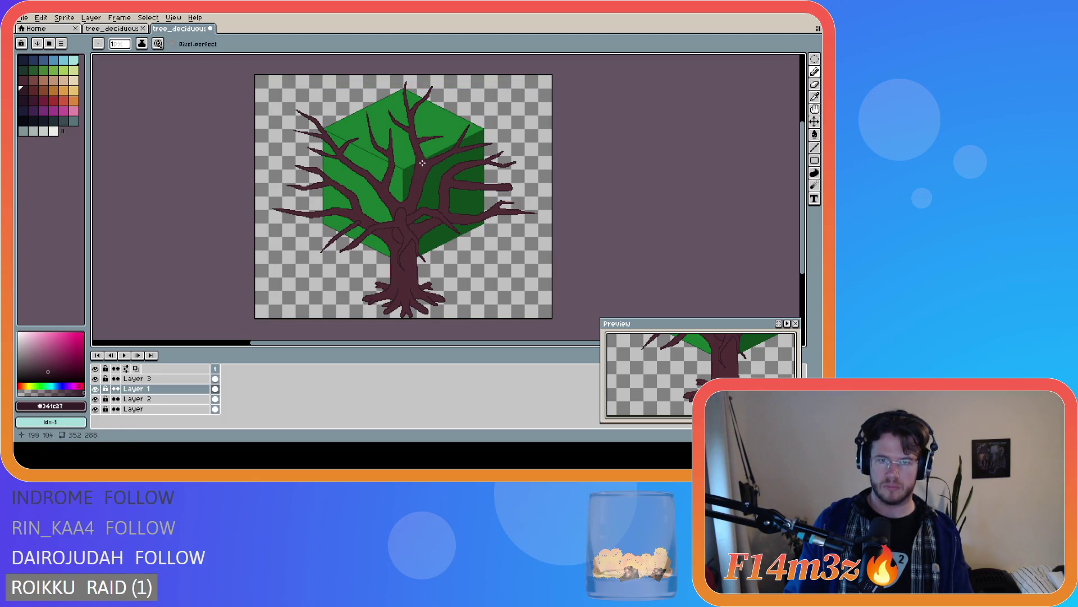
mouse_move(410, 148)
left_mouse_down()
mouse_move(371, 166)
mouse_move(389, 155)
mouse_move(413, 165)
left_mouse_up()
key("ctrl+z")
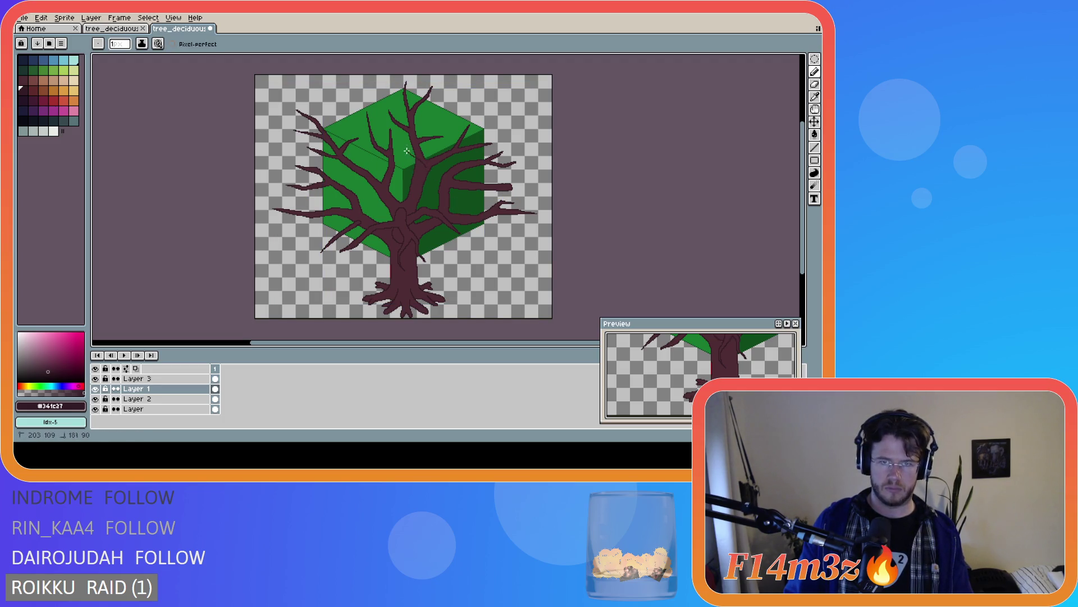
mouse_move(395, 151)
left_mouse_down()
mouse_move(376, 173)
mouse_move(395, 157)
left_mouse_up()
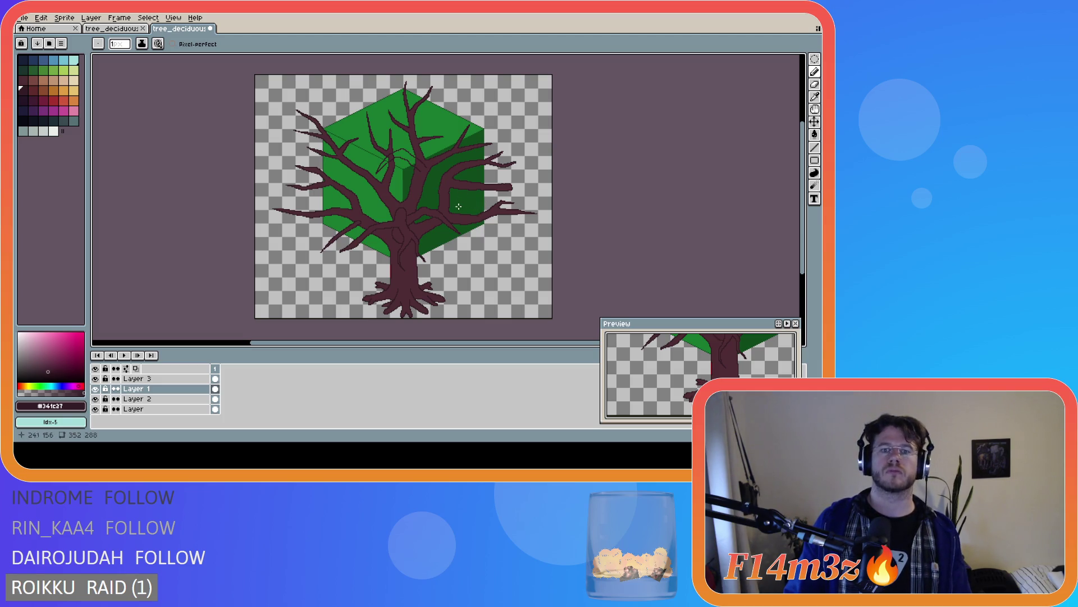
key("ctrl+z")
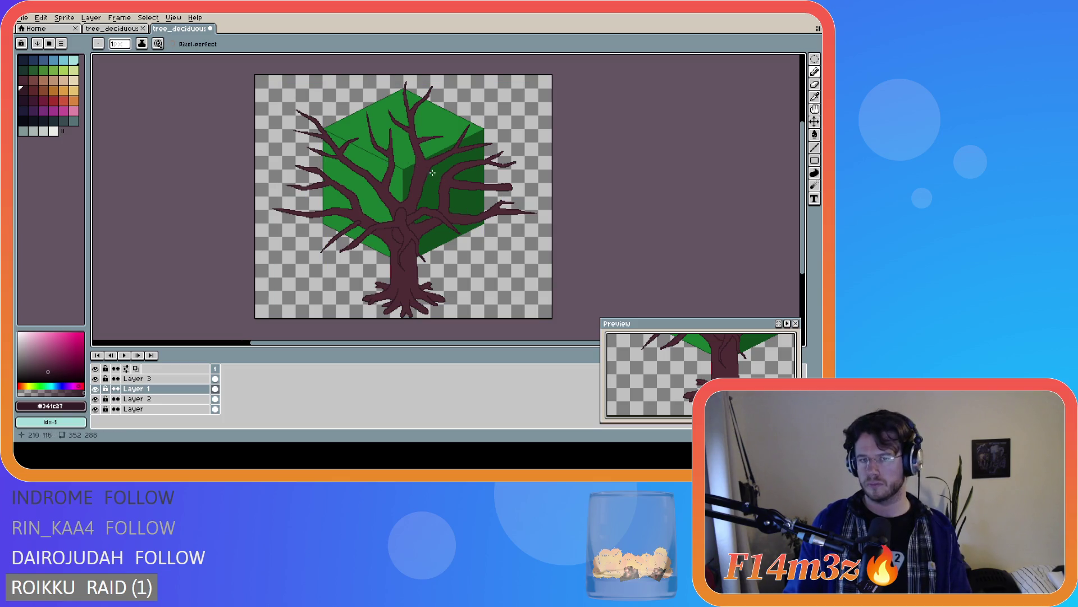
Draw thin branch guide lines across the upper part of the cube's top face
mouse_move(423, 163)
left_mouse_down()
mouse_move(395, 152)
mouse_move(378, 185)
left_mouse_up()
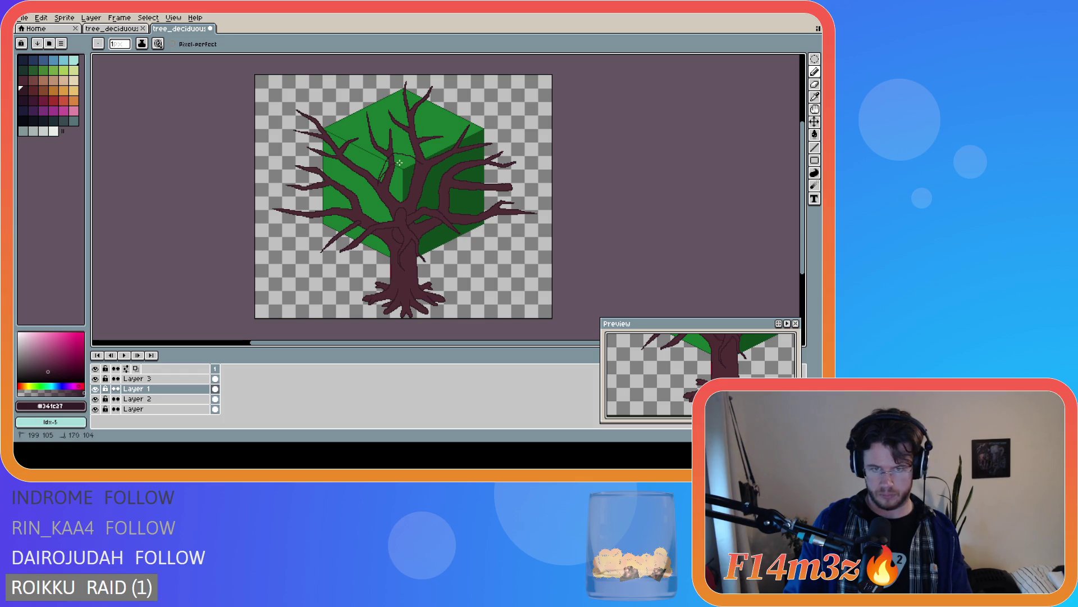
key("v")
key("b")
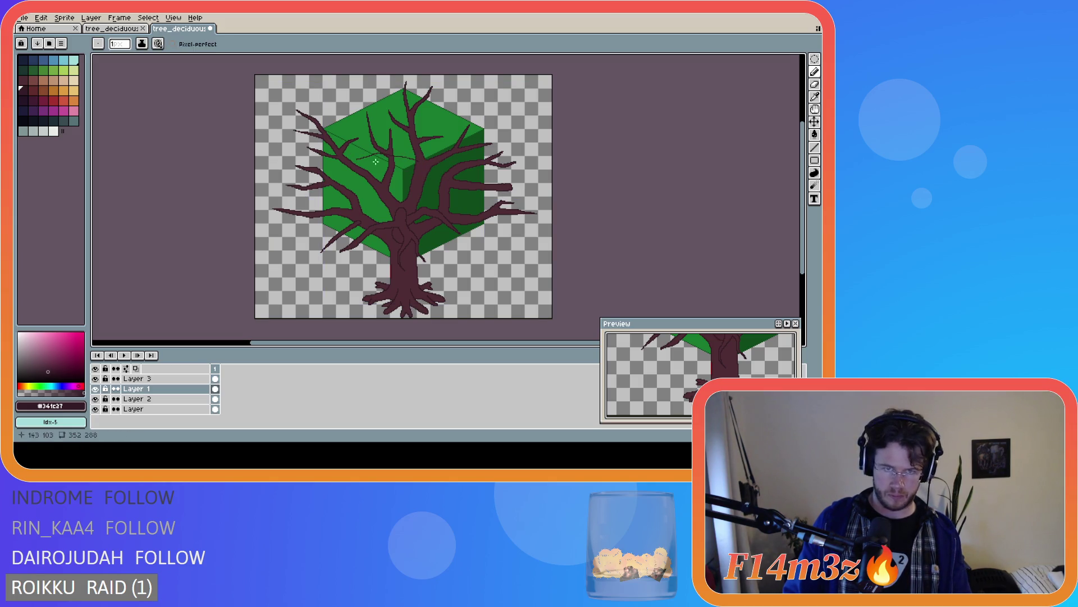
key("v")
key("b")
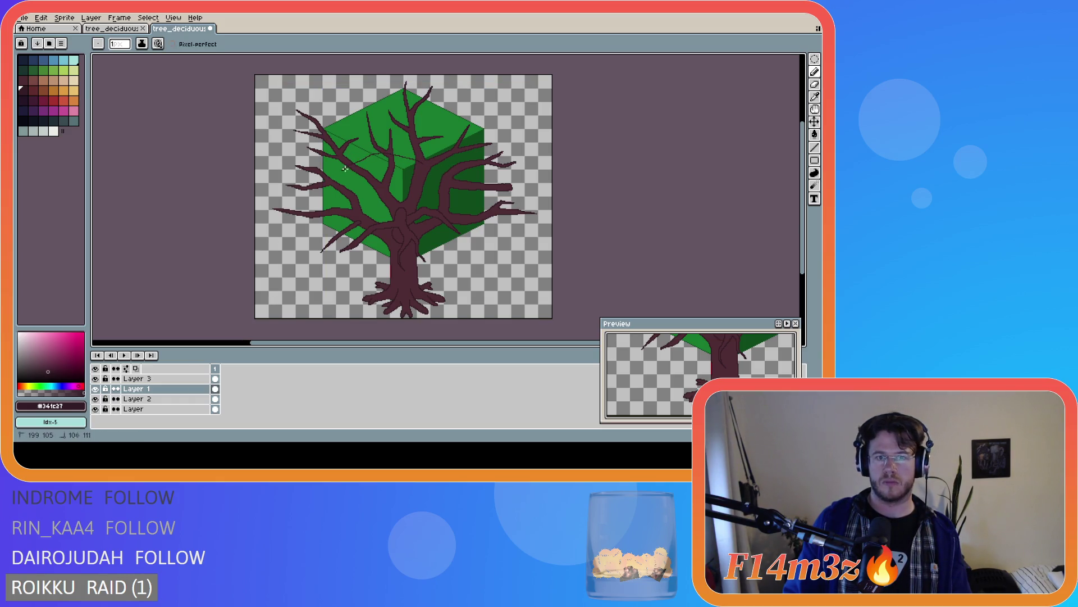
left_click(414, 164, "shift")
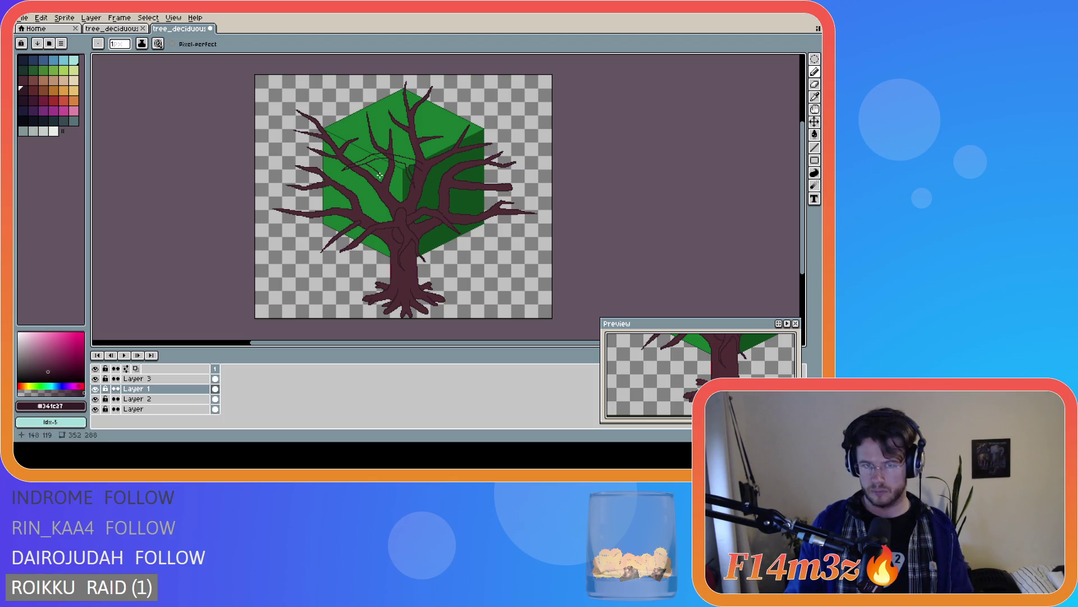
mouse_move(370, 163)
left_mouse_down()
mouse_move(383, 175)
mouse_move(375, 166)
left_mouse_up()
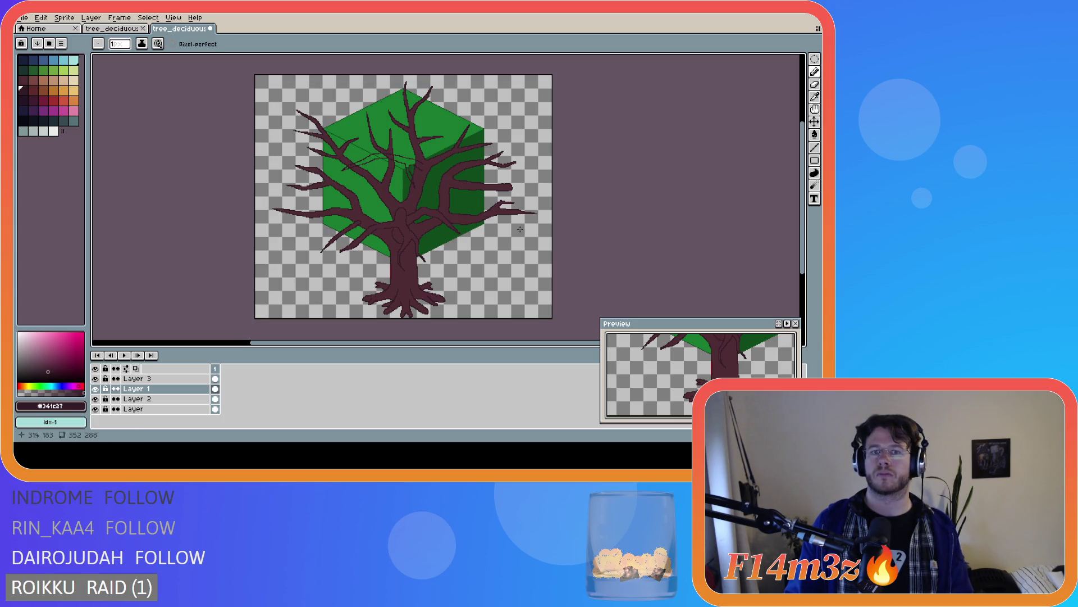
scroll(436, 201, "up", 2)
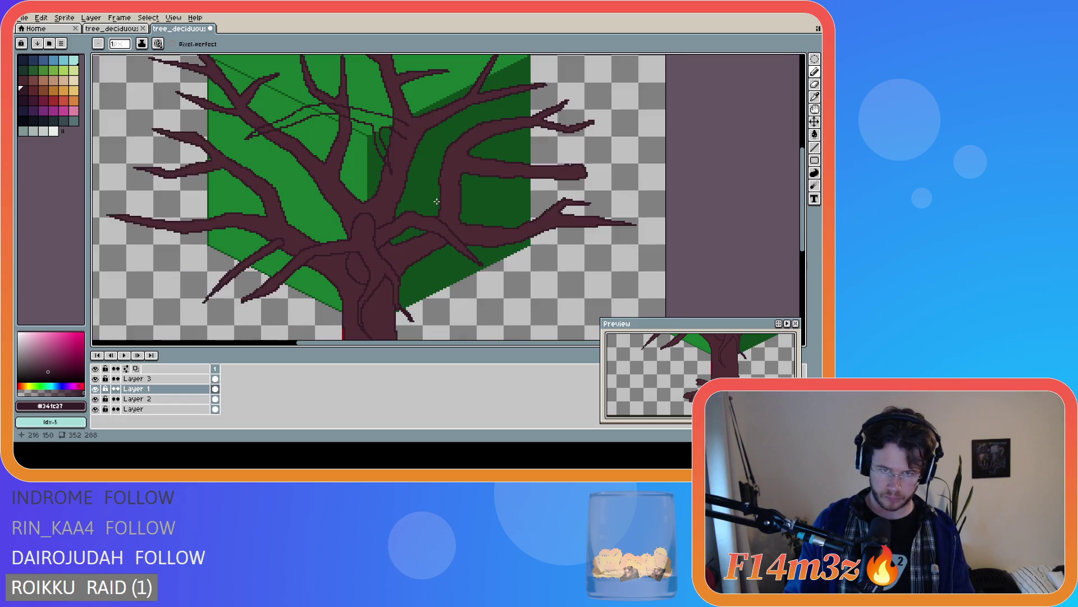
Erase the sketch lines from Layer 1 and switch to Layer 3 with the 1px Pencil
key("e")
left_click_drag(400, 180, 379, 140)
key("ctrl+z")
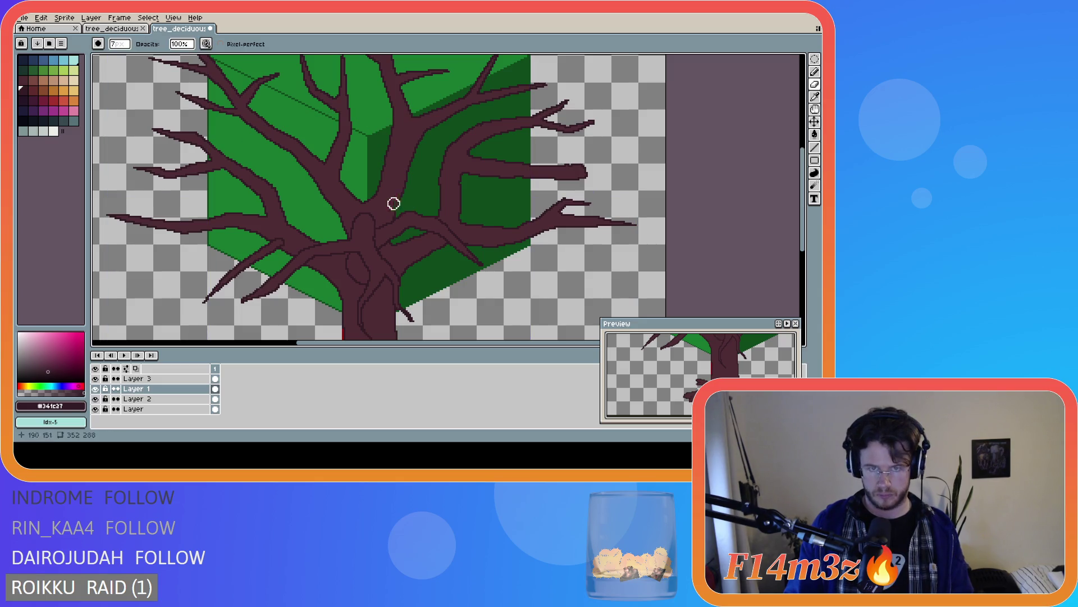
left_click(129, 378)
key("b")
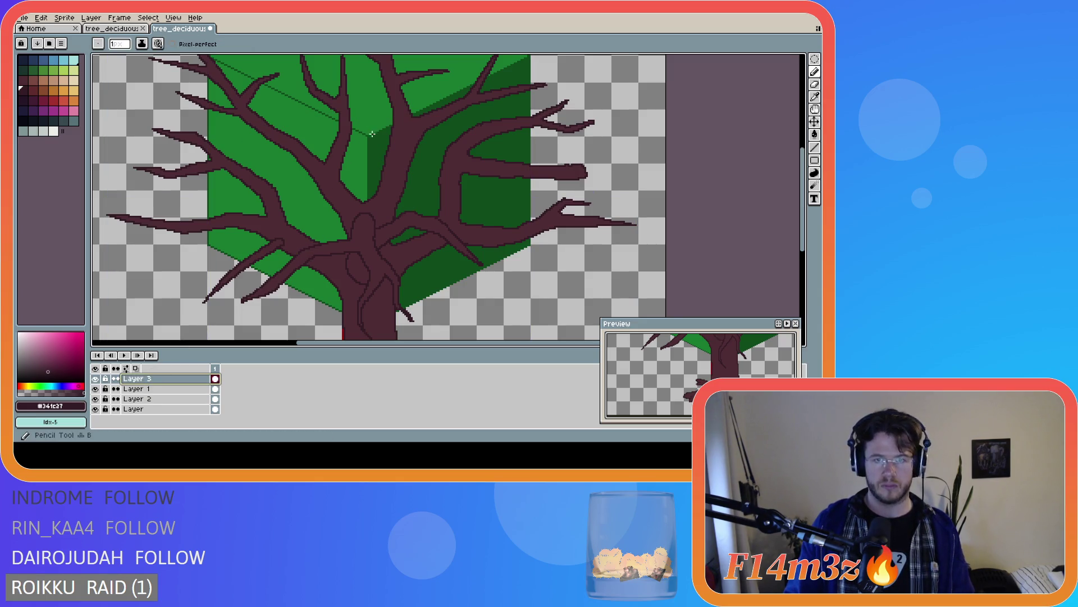
scroll(409, 127, "down", 2)
scroll(495, 154, "up", 1)
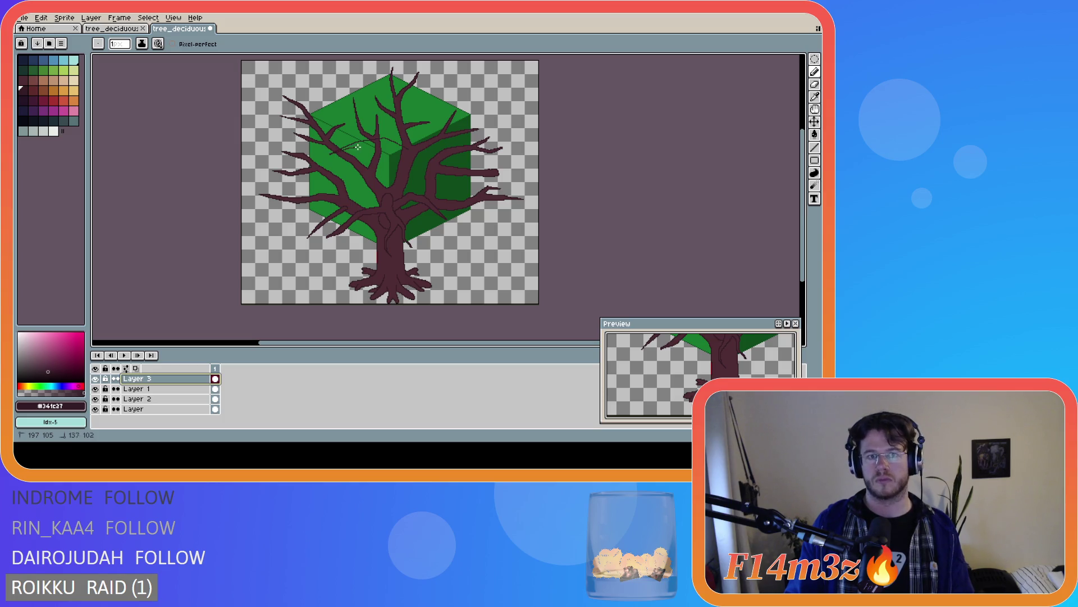
left_click(379, 147, "shift")
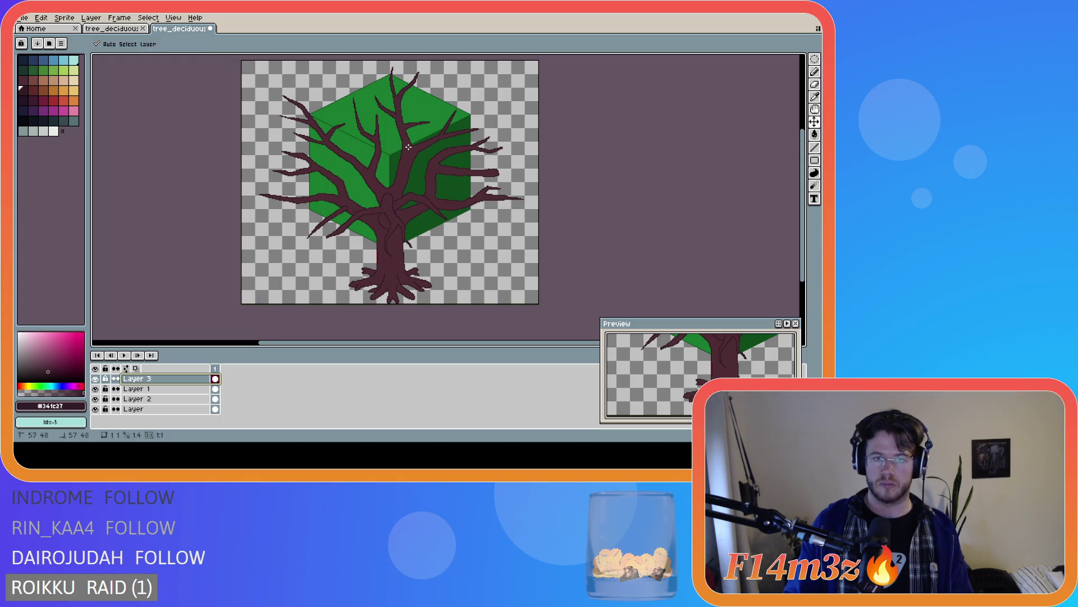
Redraw thin branch sketch lines on Layer 3 across the cube's top, undoing failed strokes
key("ctrl+z")
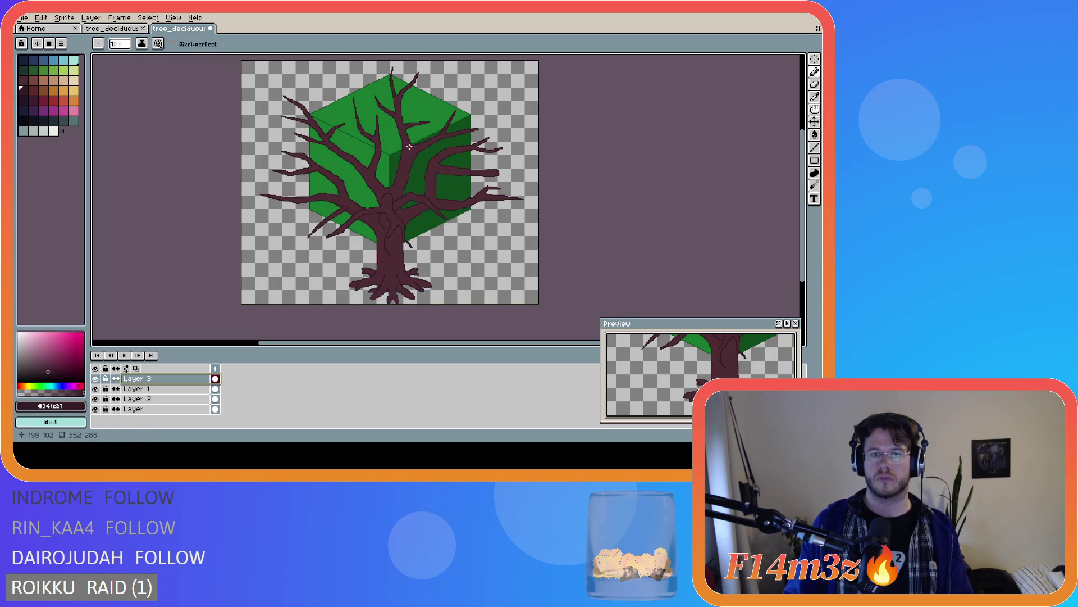
mouse_move(391, 139)
left_mouse_down()
mouse_move(330, 160)
mouse_move(375, 145)
left_mouse_up()
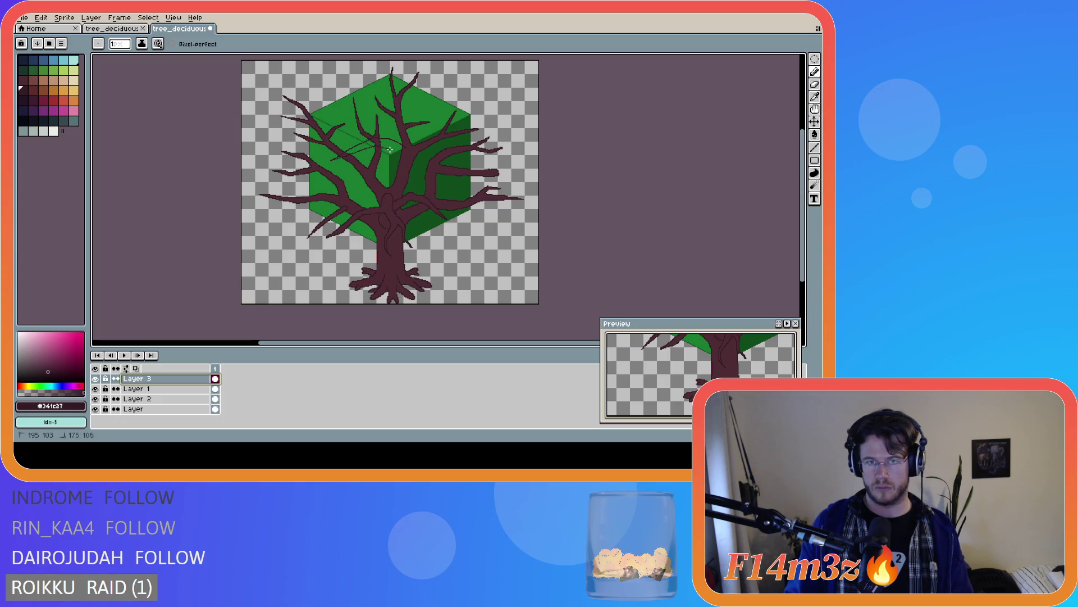
key("ctrl+z")
key("ctrl+z")
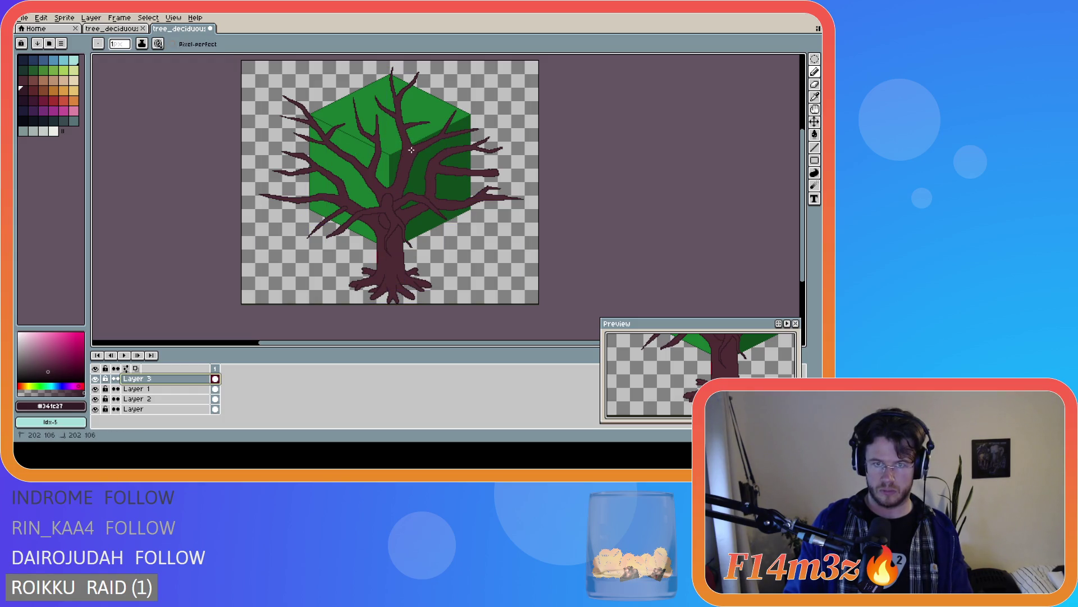
mouse_move(369, 149)
left_mouse_down()
mouse_move(348, 162)
mouse_move(402, 151)
left_mouse_up()
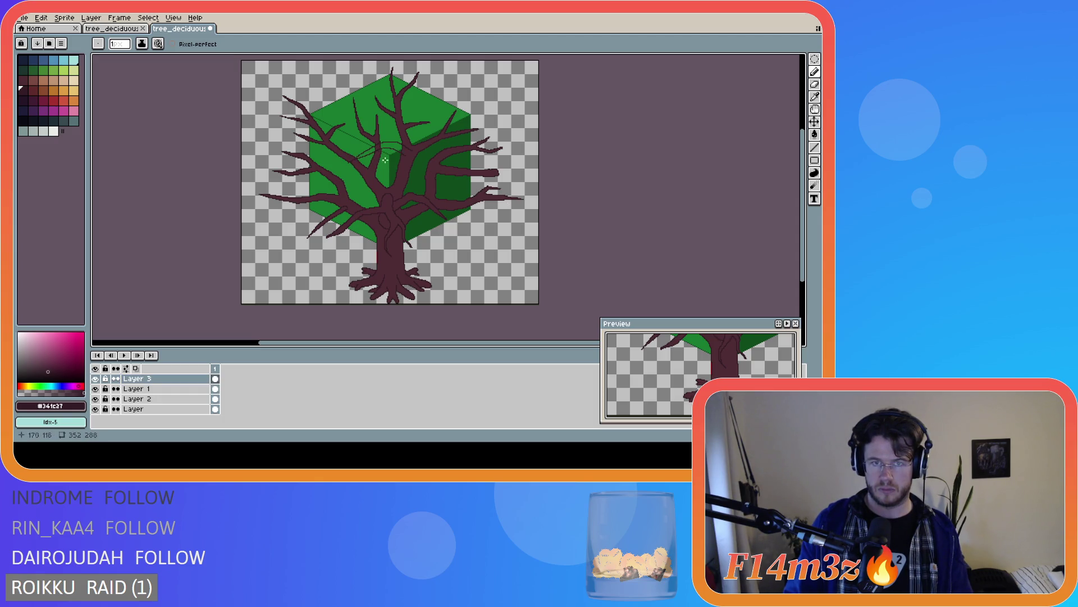
key("v")
key("b")
left_click_drag(374, 151, 384, 175)
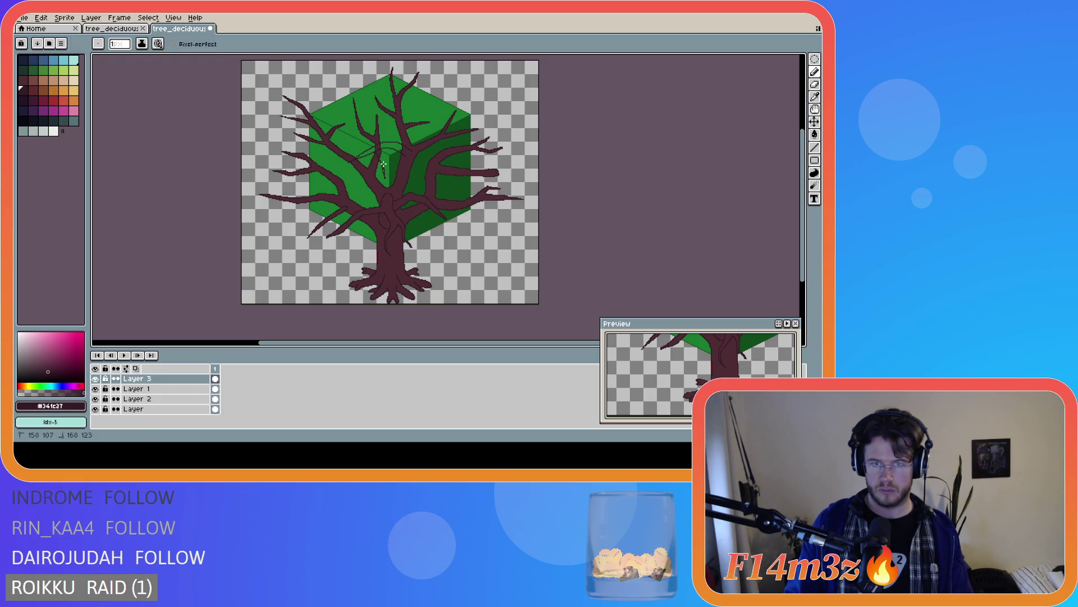
key("ctrl+z")
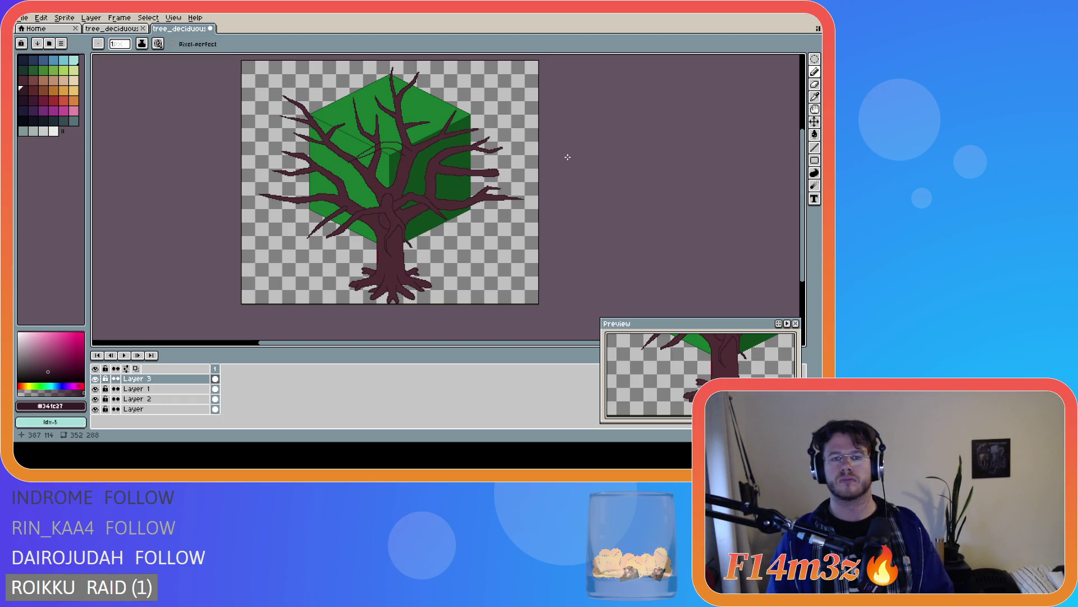
key("ctrl")
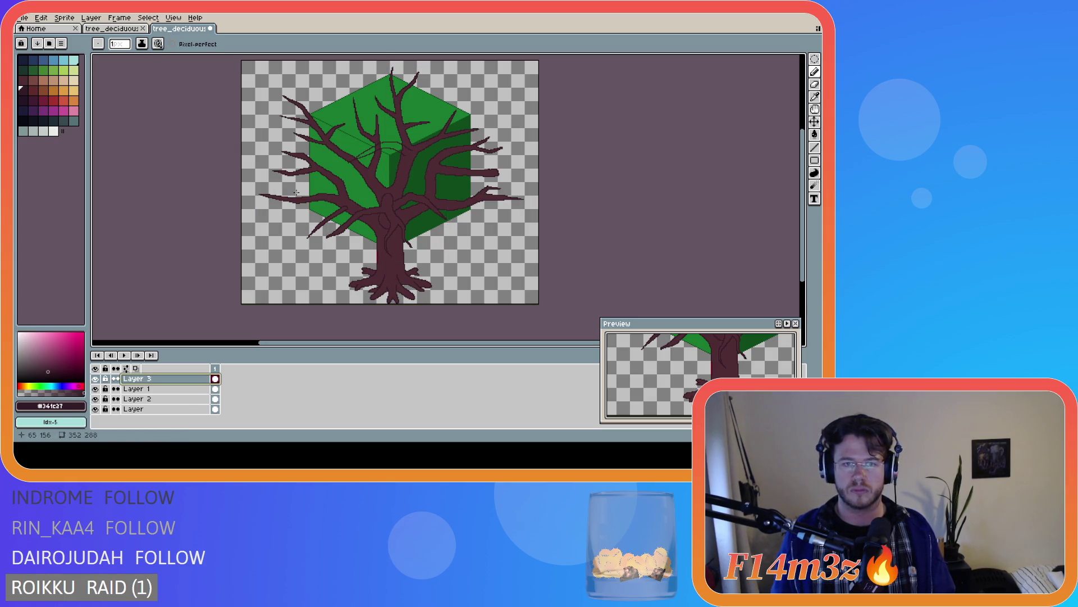
Select the upper part of the tree and commit the moved branch section
key("m")
mouse_move(308, 98)
left_mouse_down()
mouse_move(429, 172)
mouse_move(414, 154)
left_mouse_up()
left_click(416, 156)
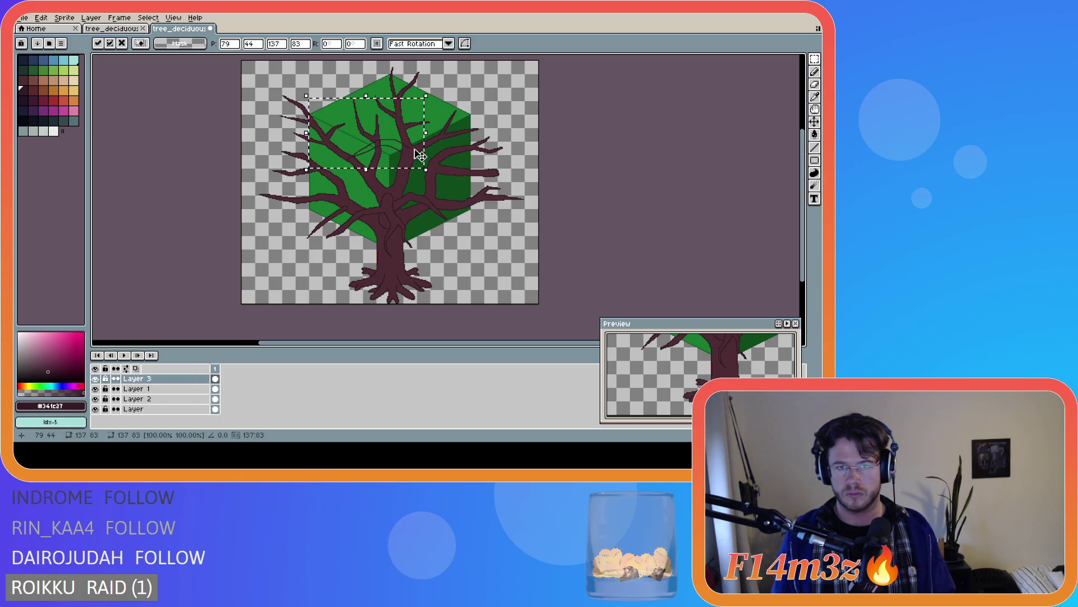
left_click(556, 145)
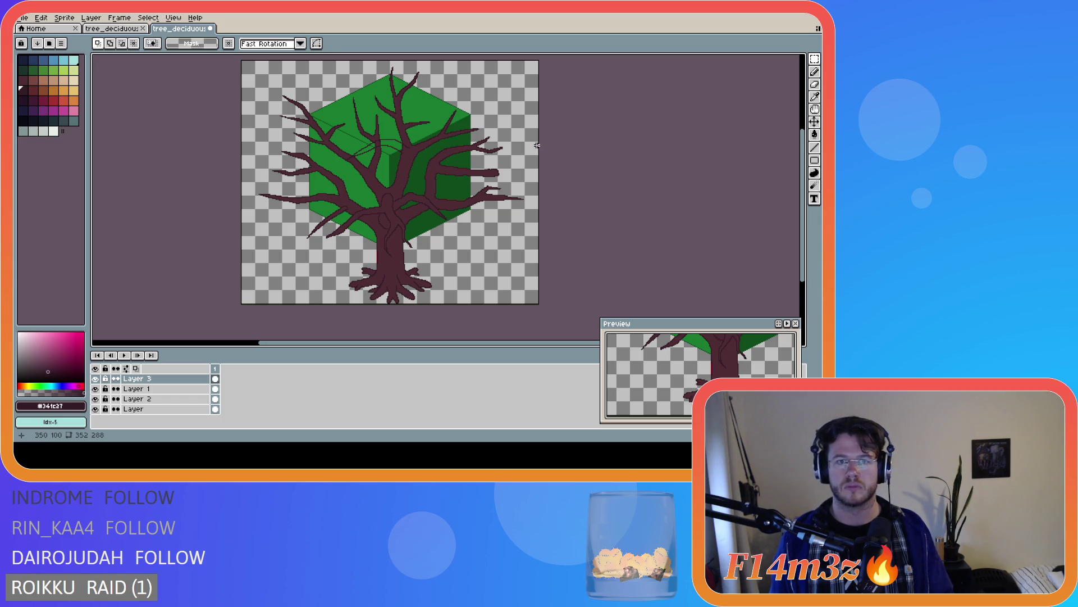
Restore the previous selection, nudge it up and left, then deselect
key("ctrl+shift+d")
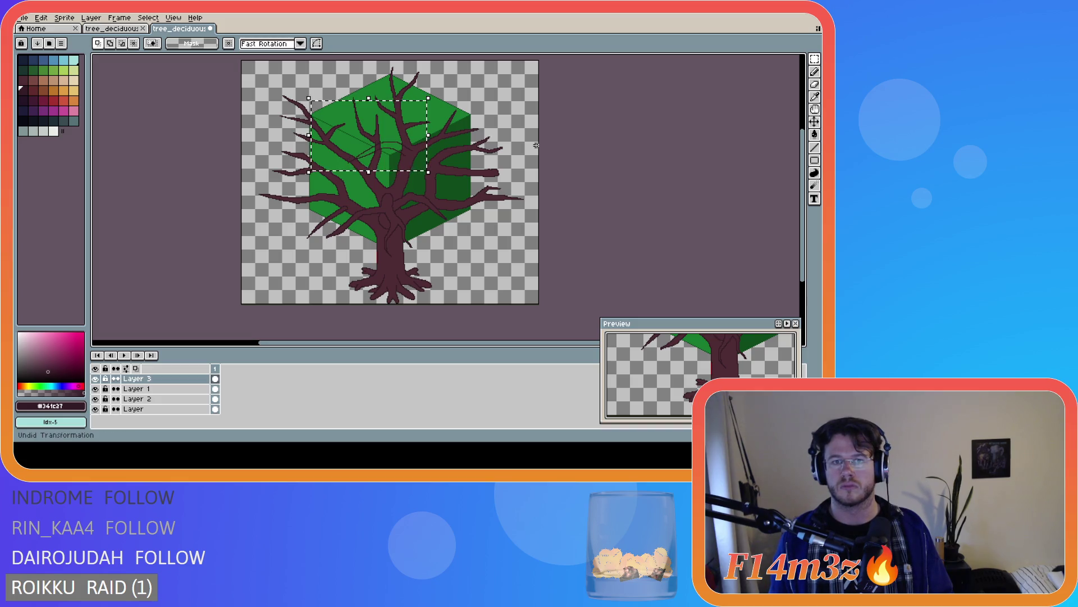
key("Left")
key("Left")
key("Left")
key("Up")
key("Up")
key("Up")
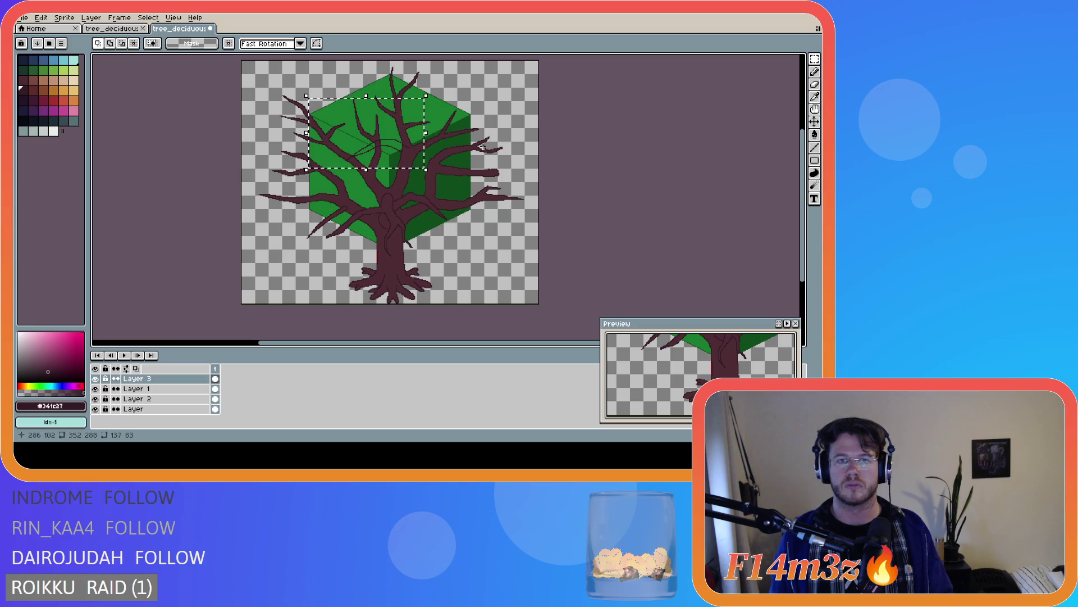
key("z")
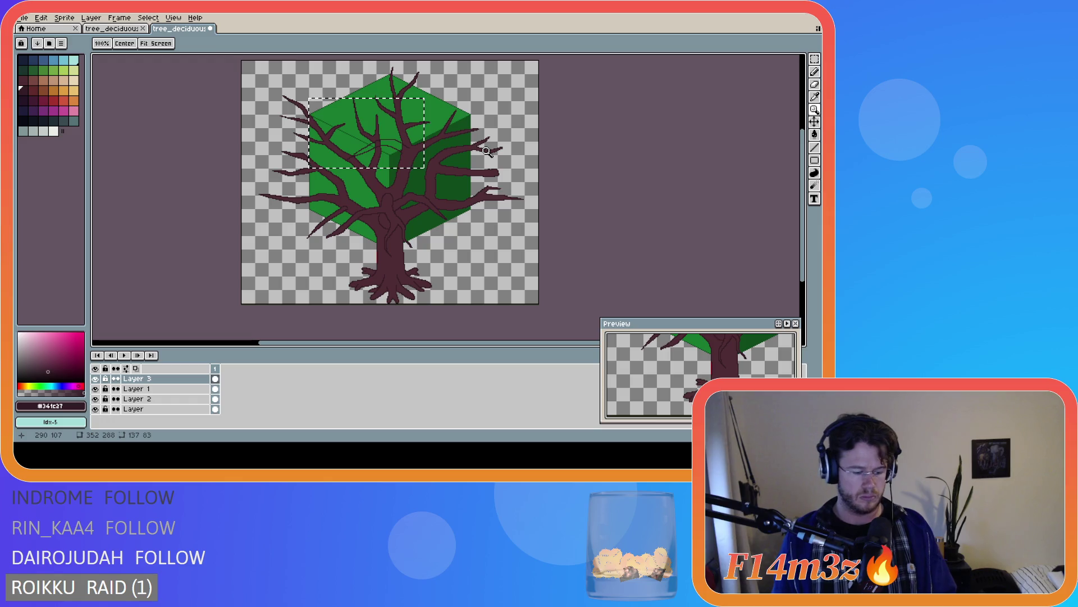
key("v")
key("ctrl+d")
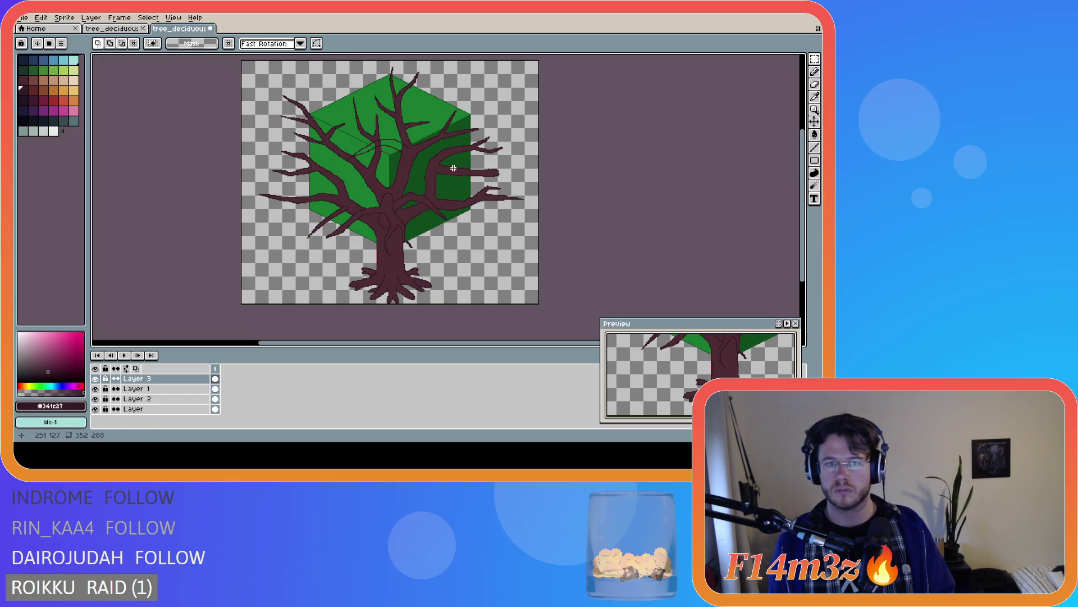
Try flood-filling with the branch colour, then undo the accidental fill
scroll(368, 176, "up", 1)
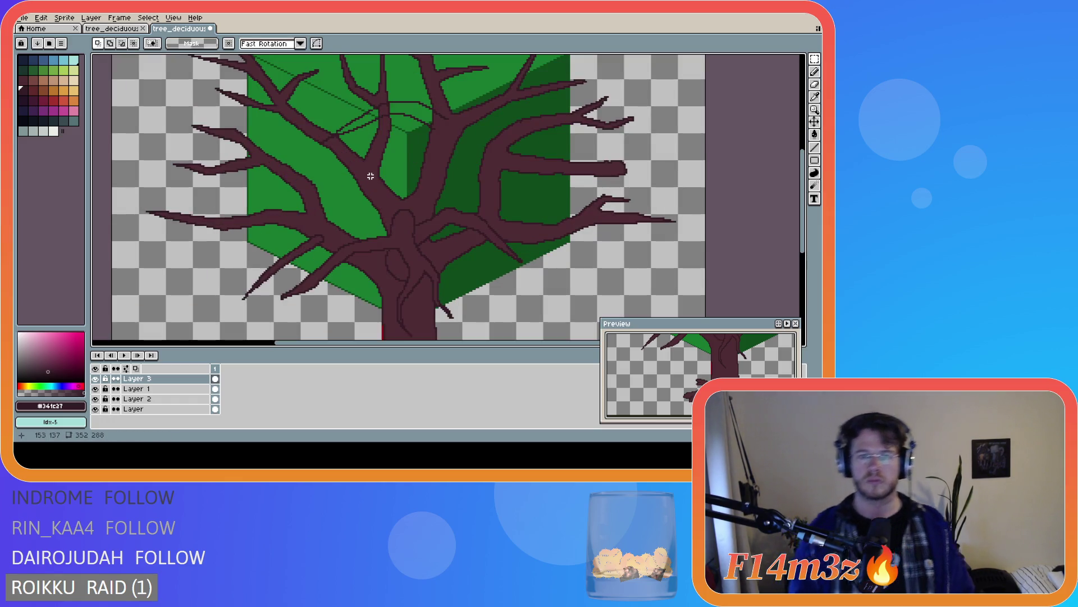
scroll(368, 176, "down", 1)
scroll(370, 176, "up", 1)
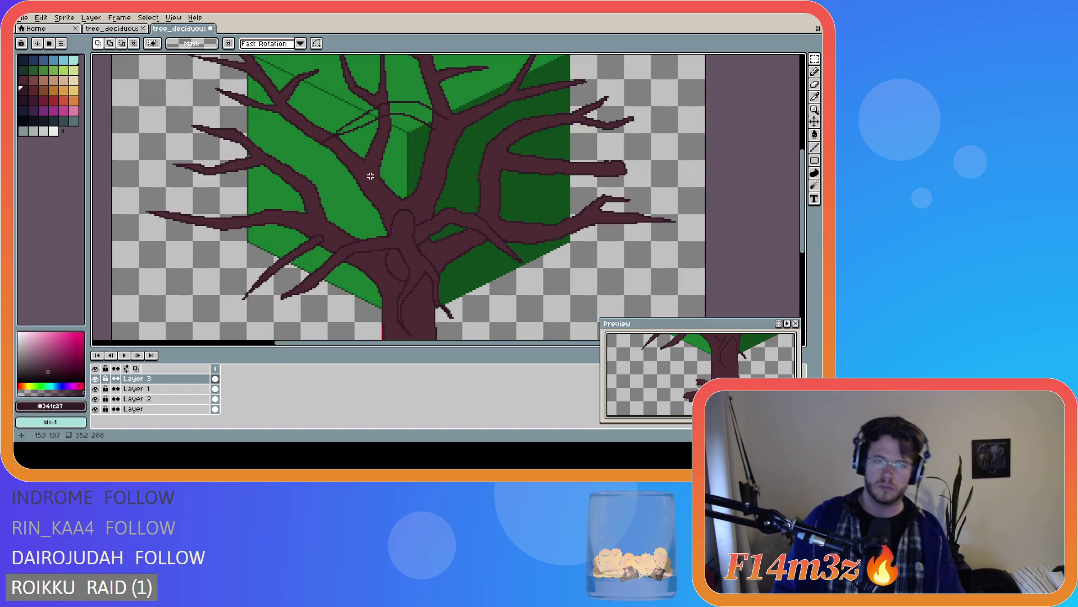
scroll(371, 176, "down", 1)
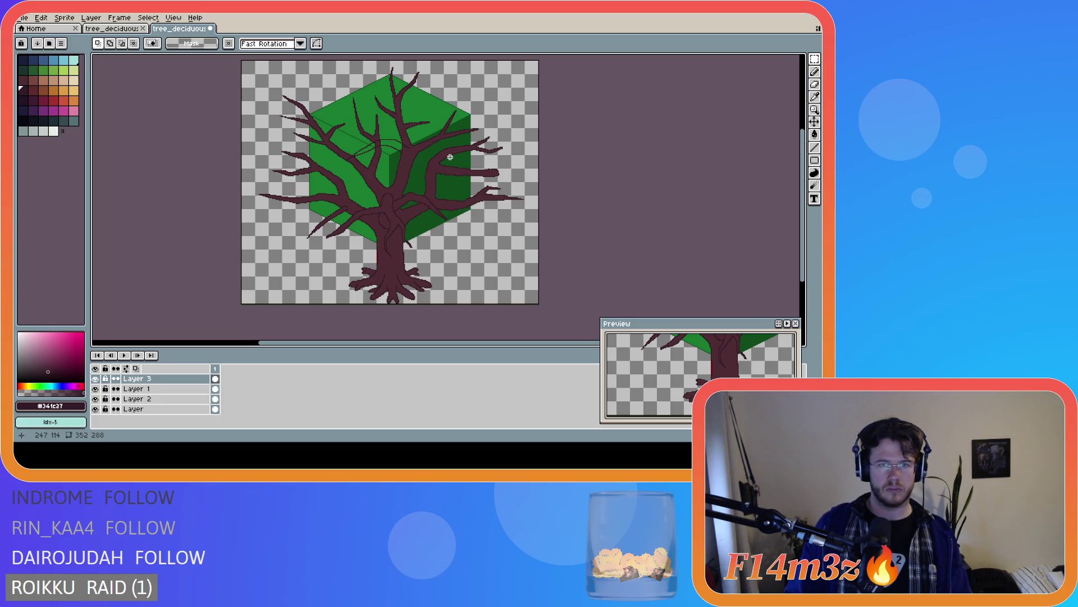
scroll(415, 143, "up", 2)
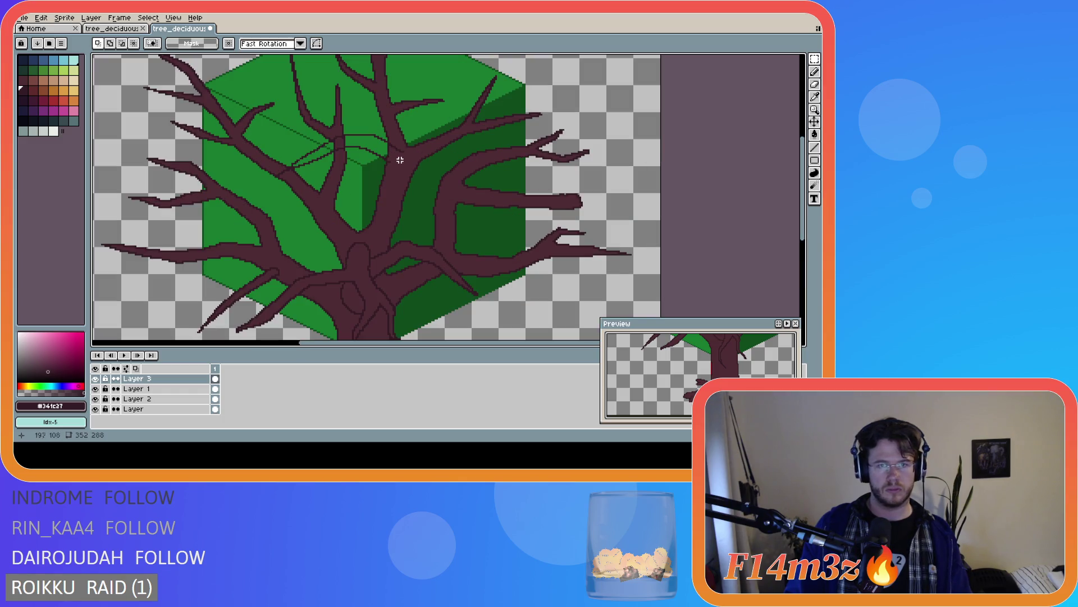
key("g")
left_click(383, 157, "alt")
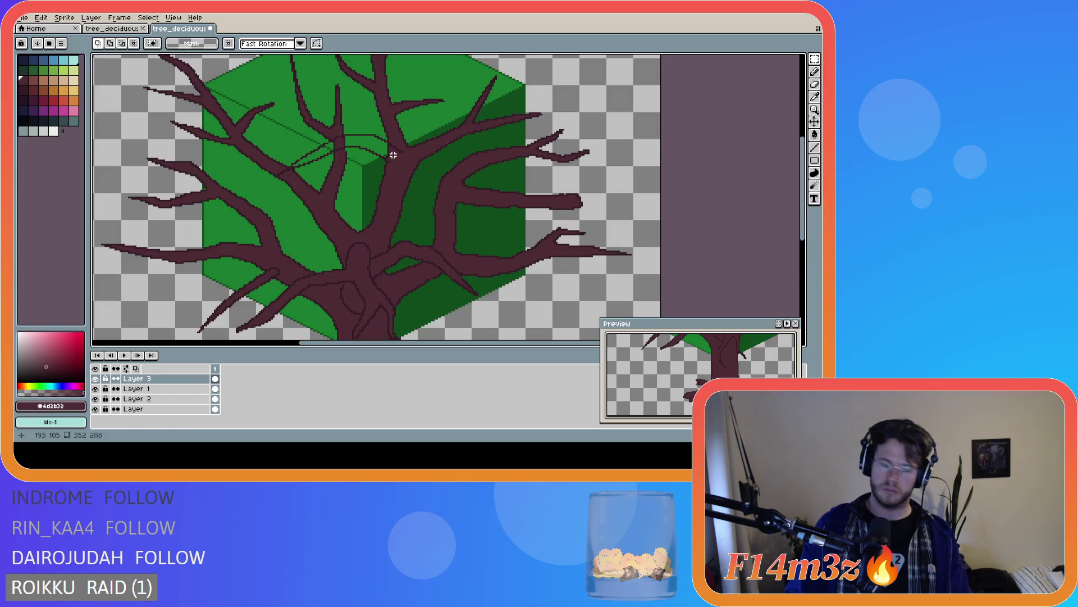
left_click(382, 157)
key("ctrl+z")
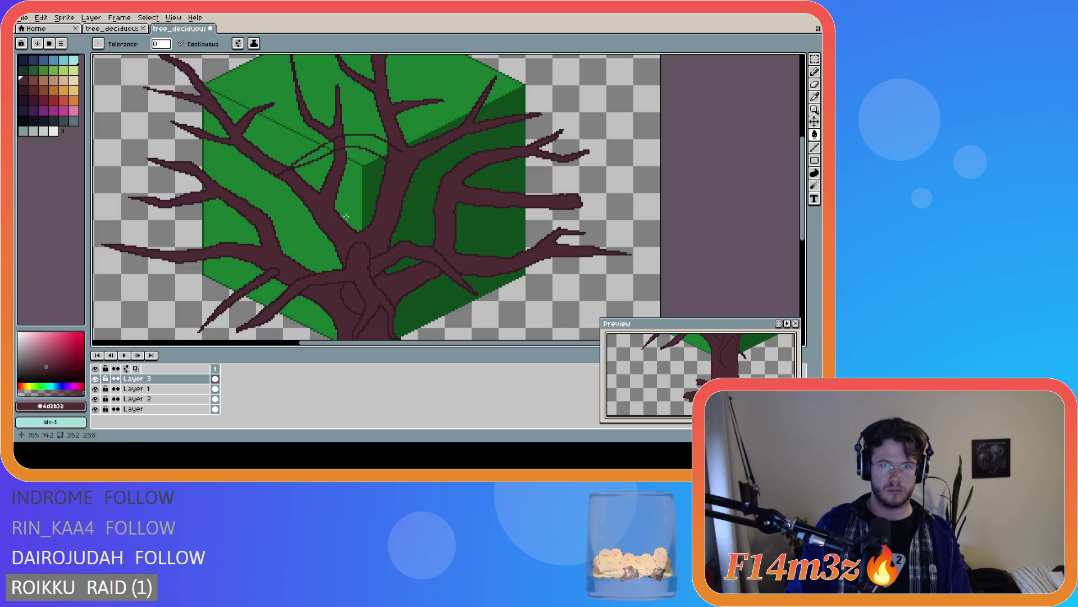
Hide Layer 1, draw a branch line joining the upper branch and fill it dark
scroll(407, 164, "up", 1)
key("b")
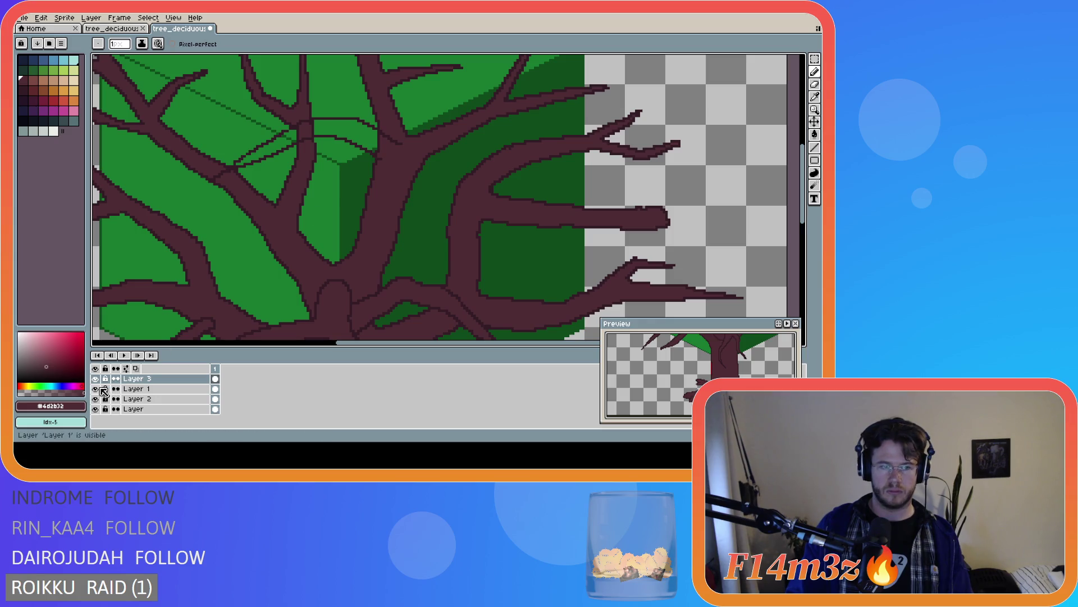
left_click(95, 389)
scroll(385, 155, "up", 1)
scroll(384, 155, "up", 1)
left_click(381, 162)
left_click(421, 138, "shift")
left_click(424, 136)
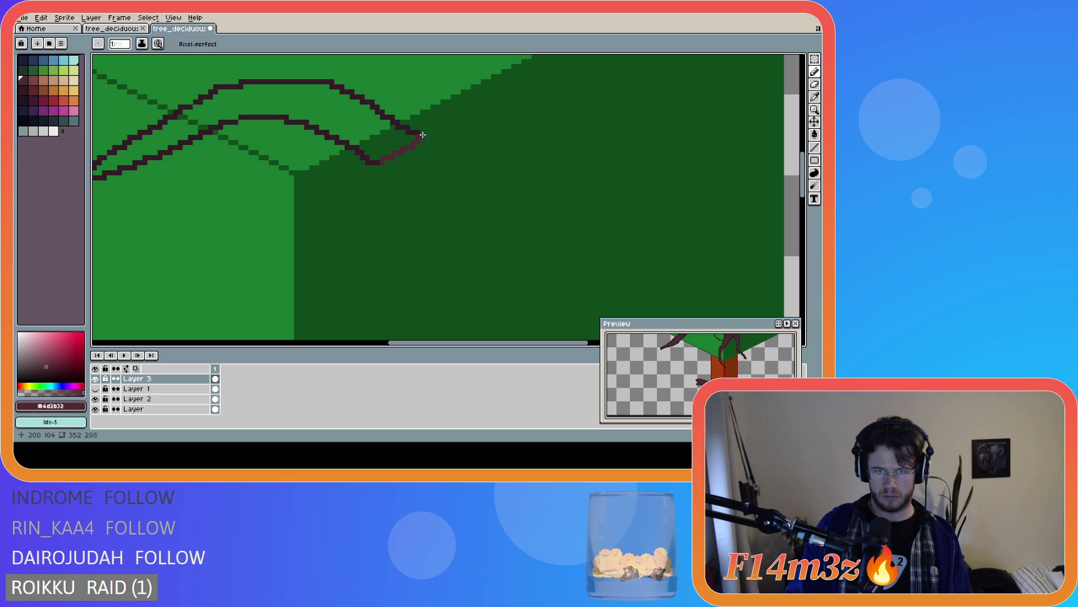
key("g")
left_click(388, 147)
Pick the dark outline colour from the palette with the 1px pencil
scroll(290, 270, "down", 2)
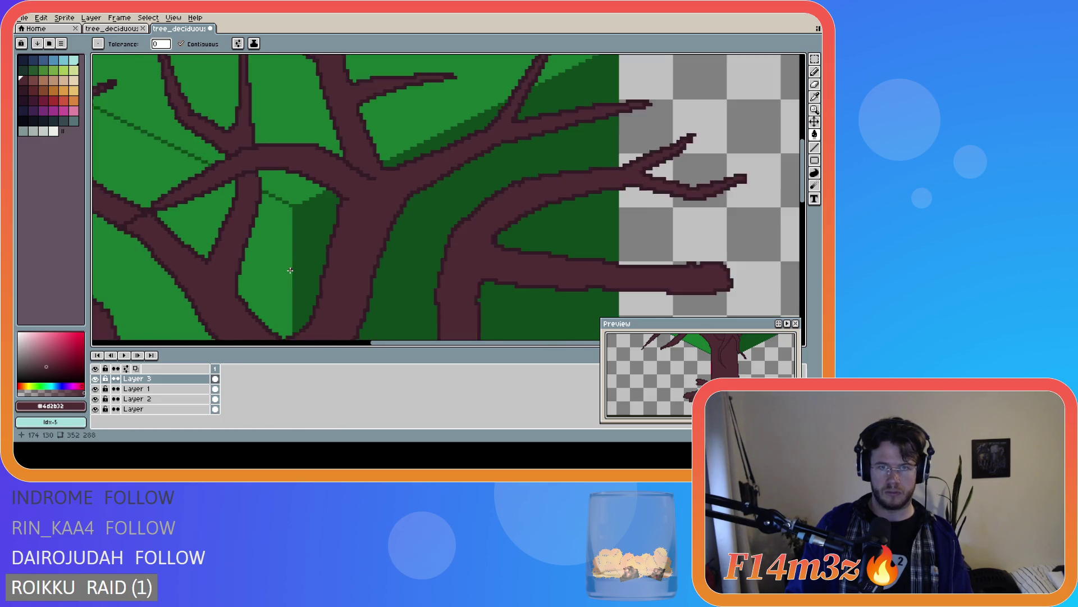
scroll(290, 270, "down", 2)
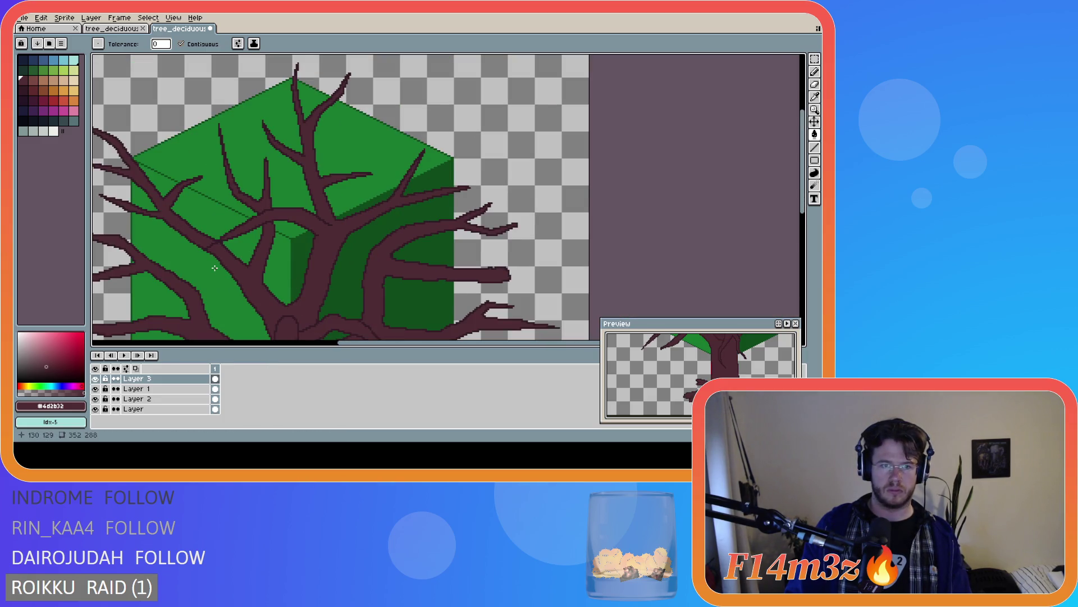
scroll(215, 268, "up", 1)
scroll(217, 236, "up", 1)
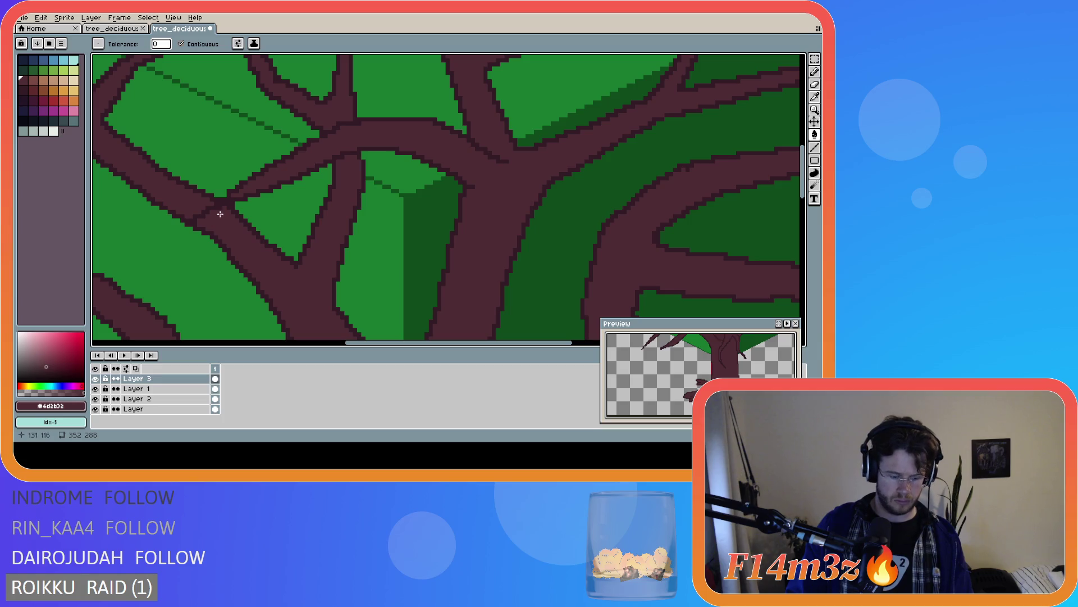
key("b")
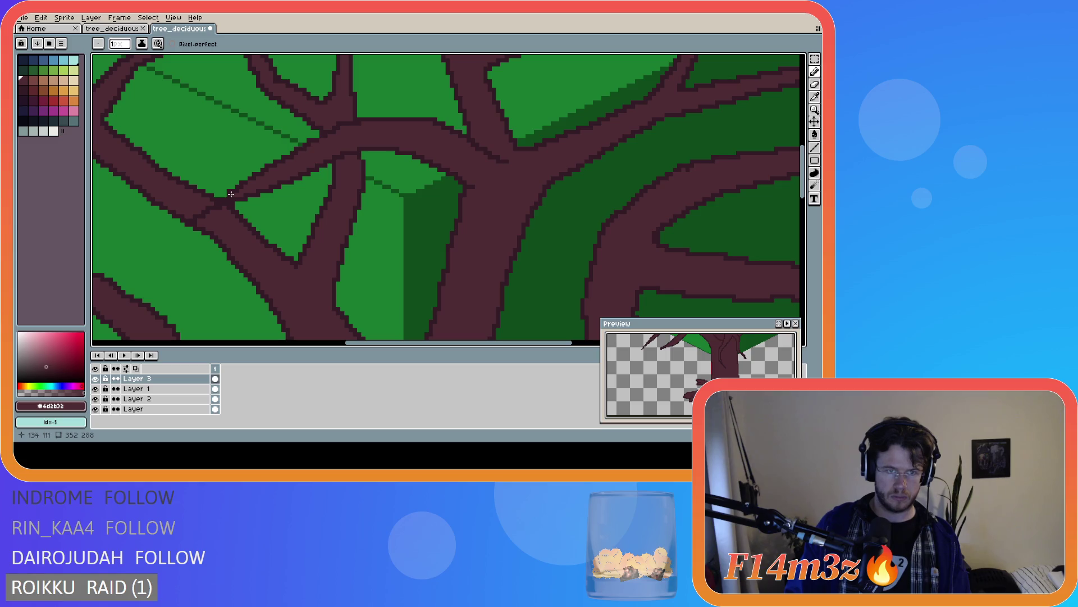
left_click(227, 192, "alt")
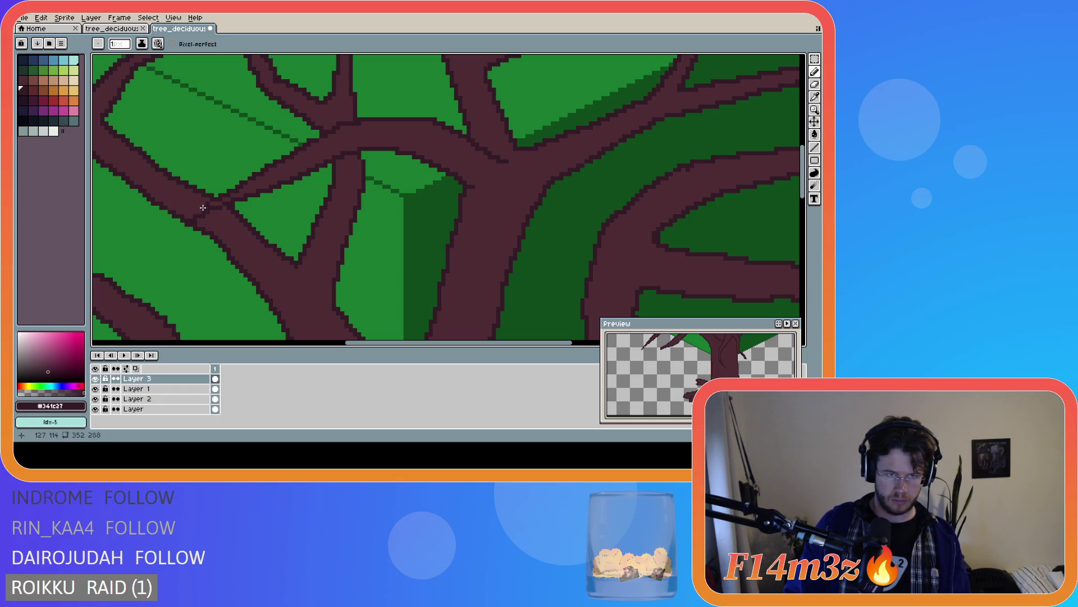
key("b")
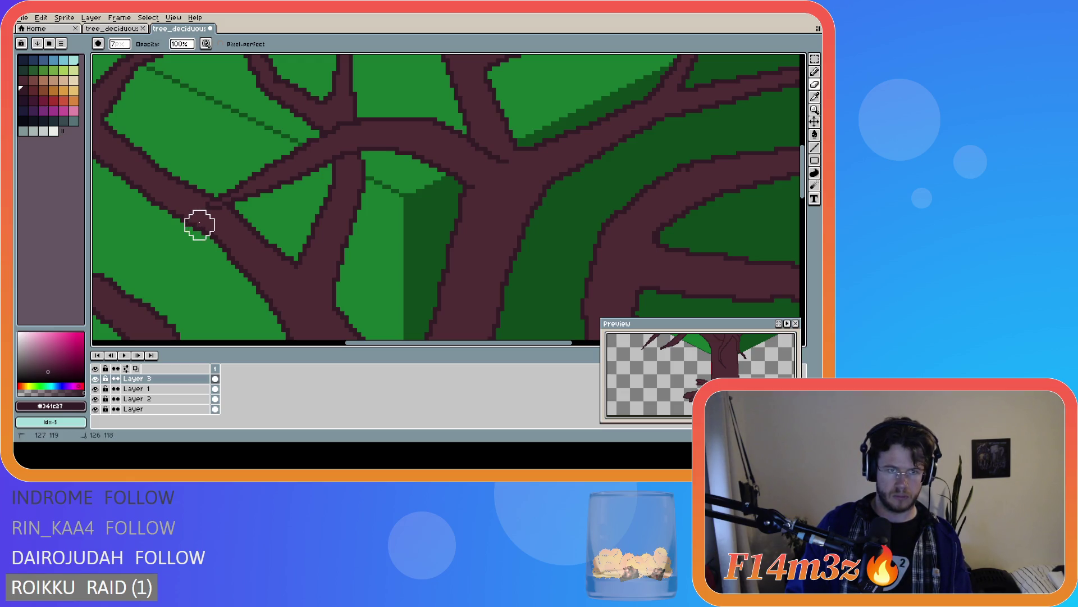
scroll(242, 236, "down", 1)
scroll(270, 238, "down", 1)
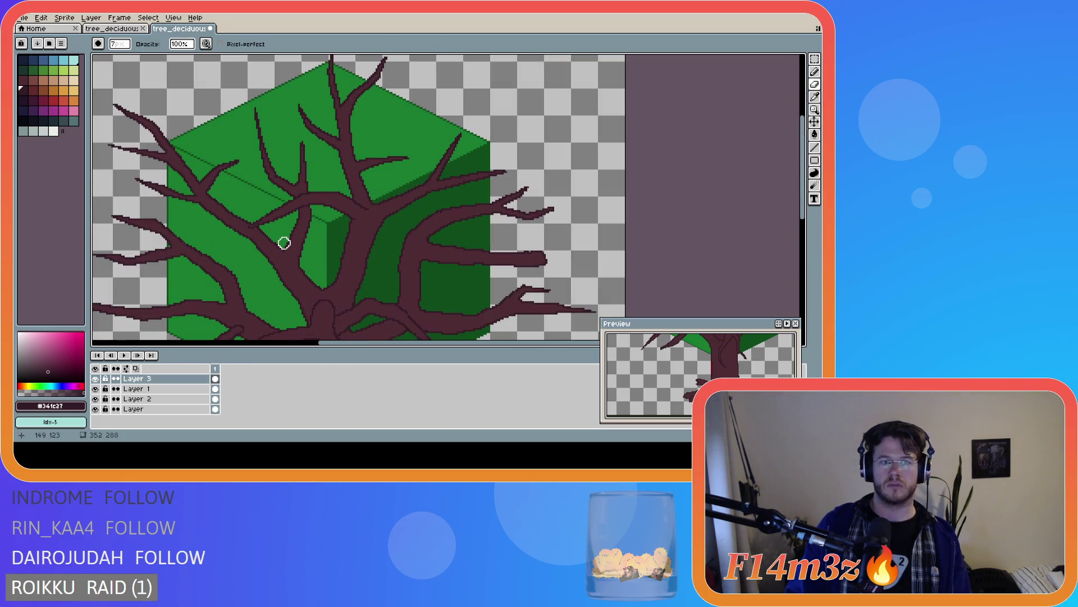
scroll(276, 243, "up", 1)
key("b")
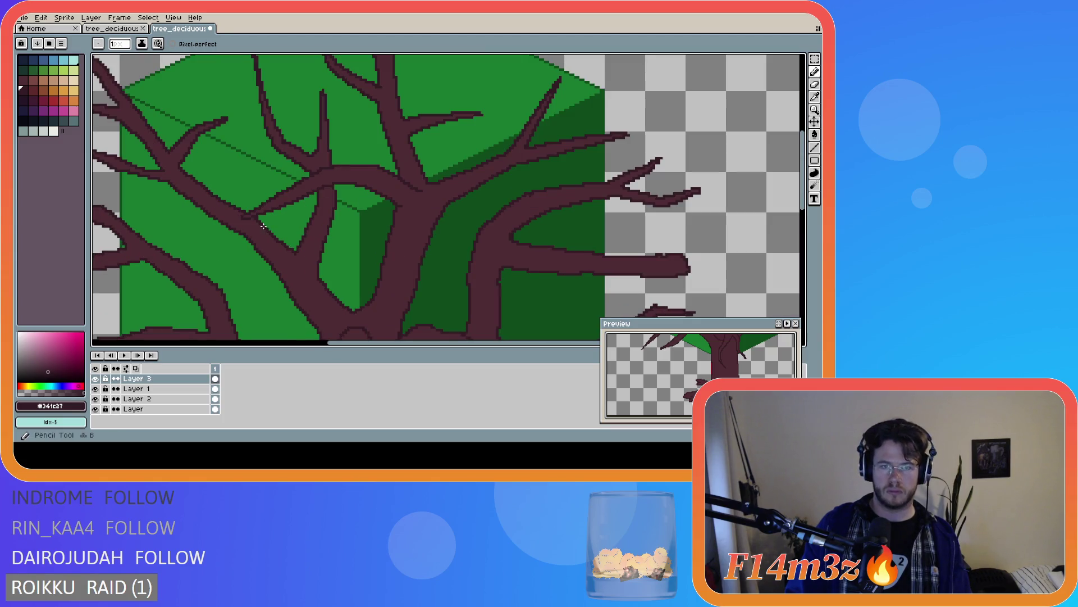
scroll(254, 219, "up", 1)
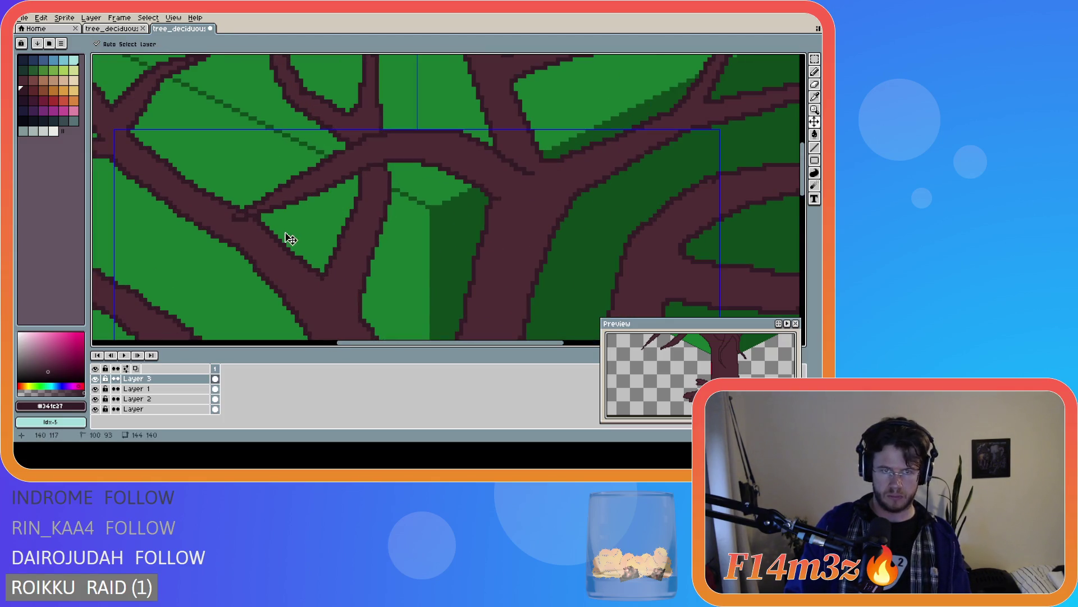
scroll(318, 235, "down", 2)
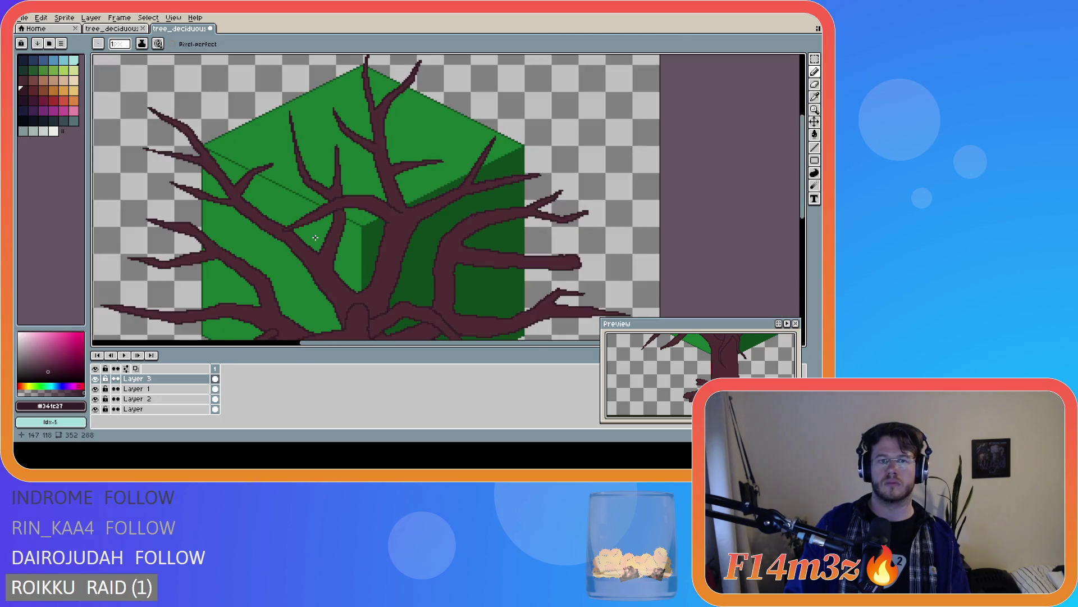
scroll(389, 268, "down", 1)
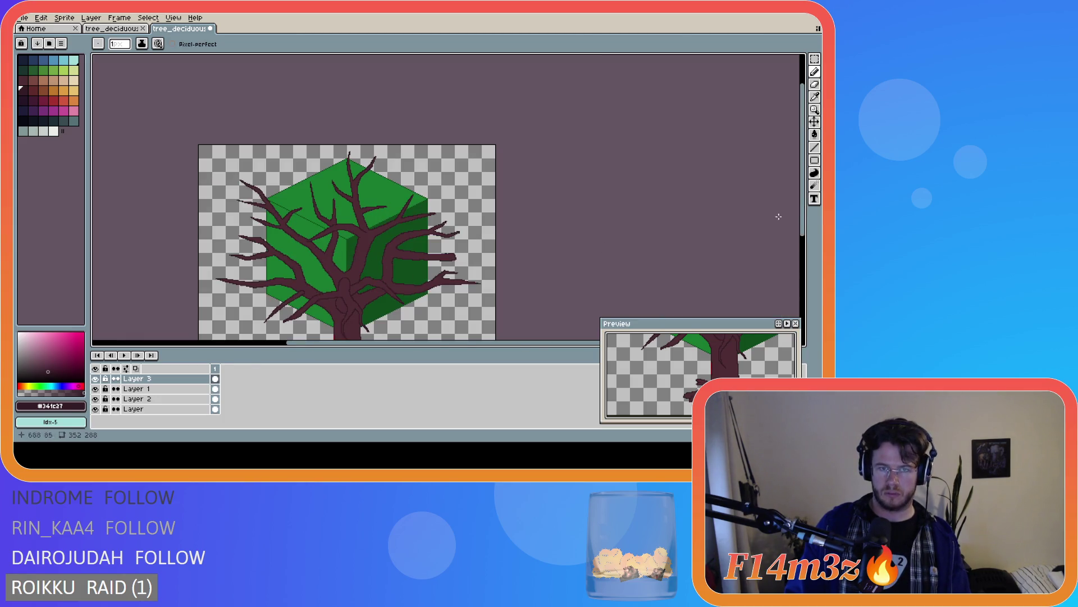
scroll(377, 240, "up", 2)
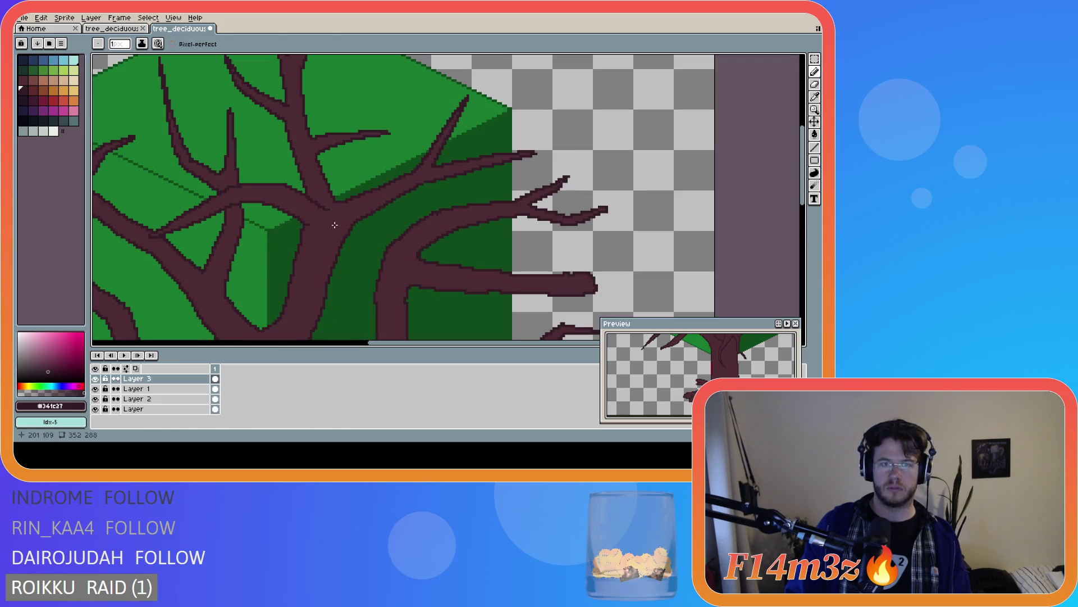
Draw a short dark line along a left branch
left_click(256, 182)
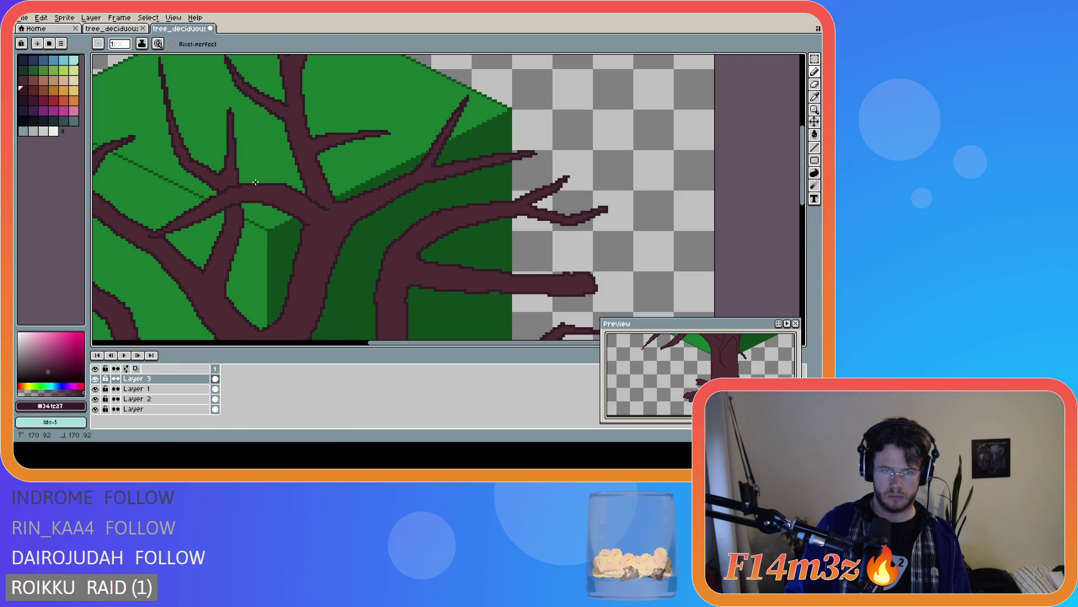
key("ctrl")
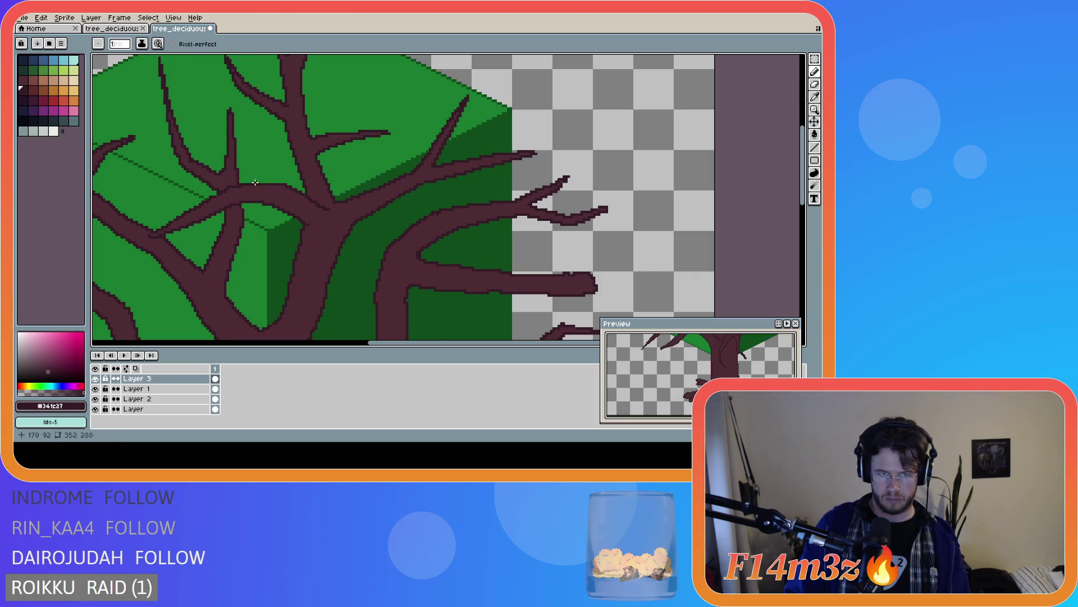
left_click_drag(252, 181, 274, 182)
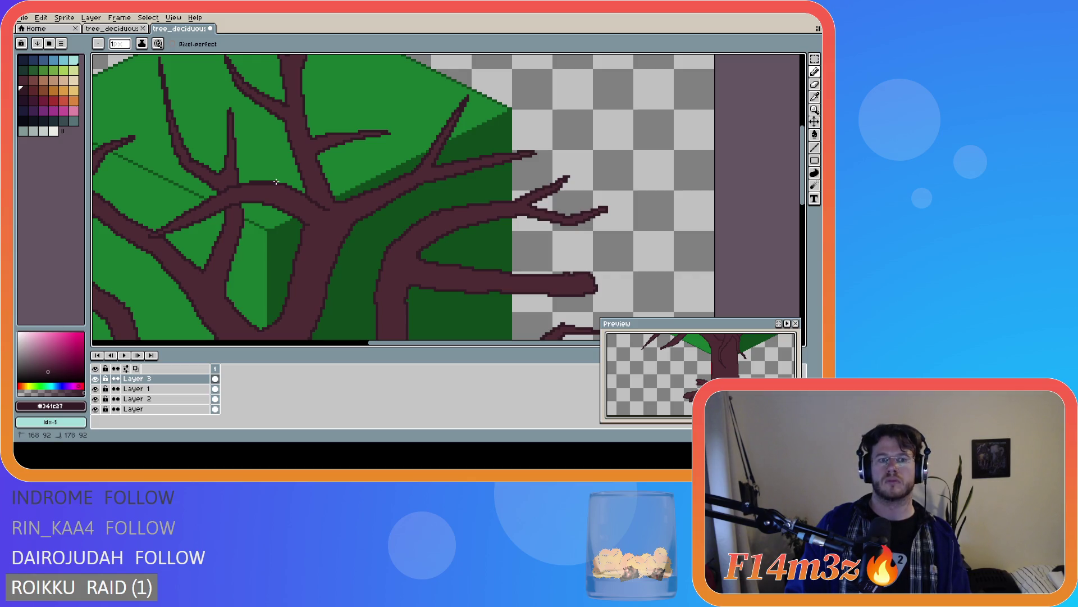
scroll(276, 181, "up", 1)
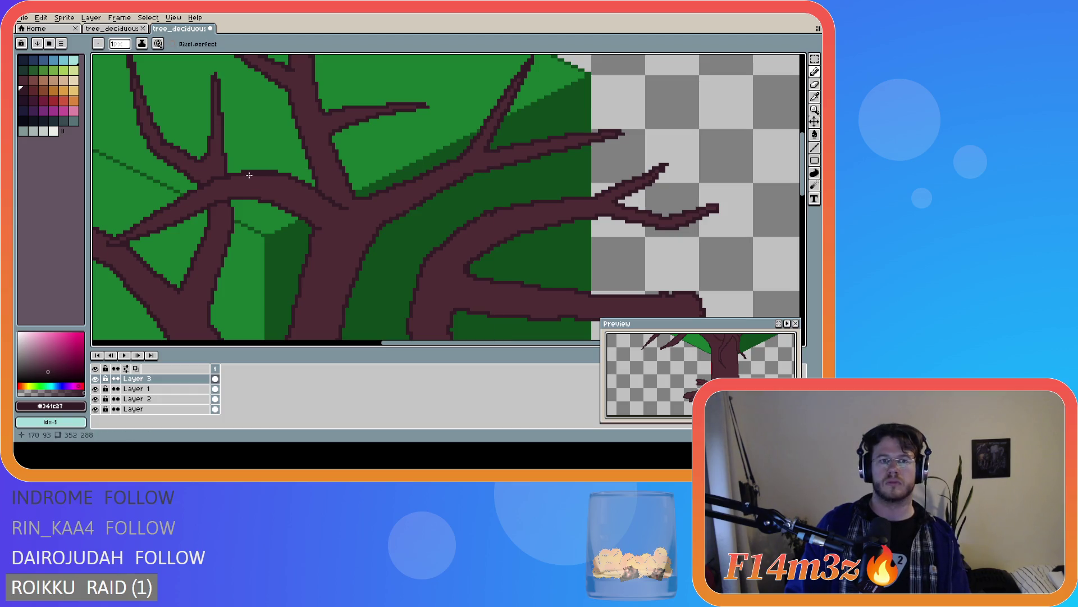
Sample the lighter brown #4d2b32 from a branch with the eyedropper
key("r")
key("b")
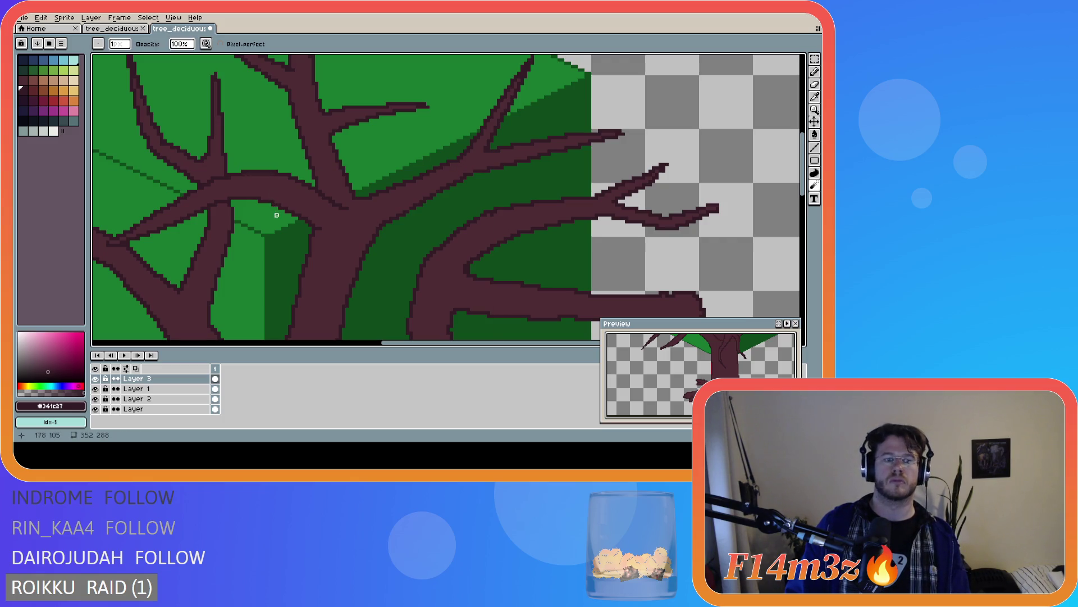
key("i")
left_click(264, 175)
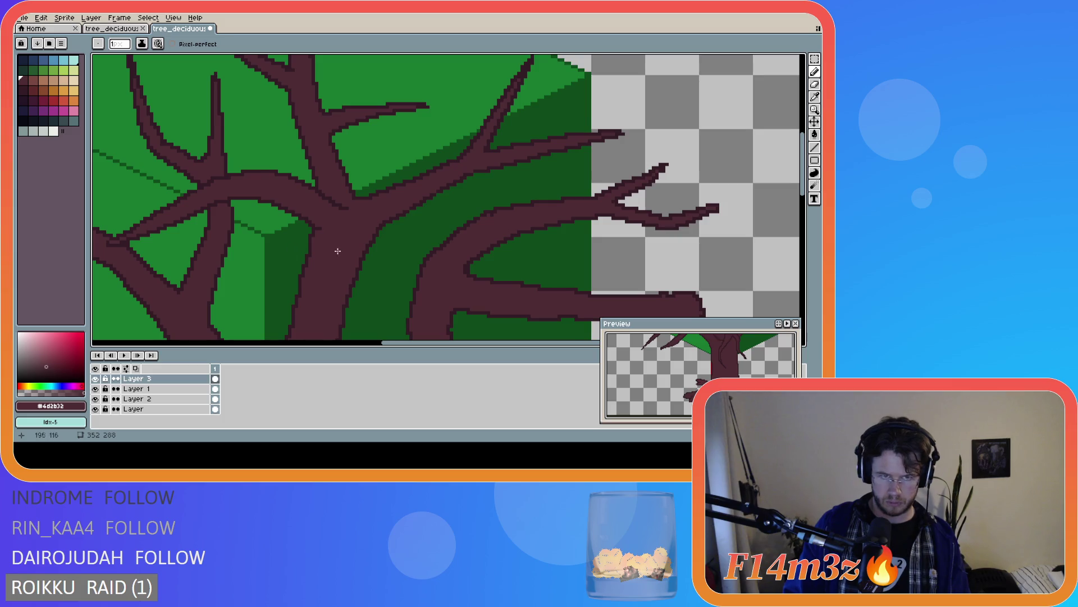
Zoom out and back in to review the tree, then set the dark outline brown
scroll(343, 253, "down", 2)
scroll(349, 255, "down", 2)
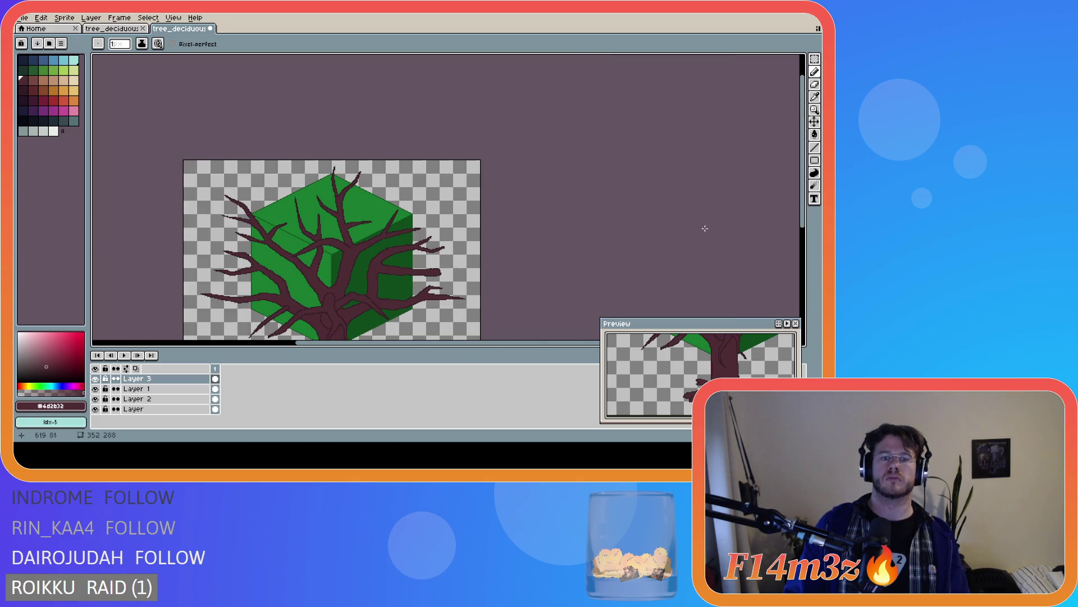
scroll(691, 223, "down", 2)
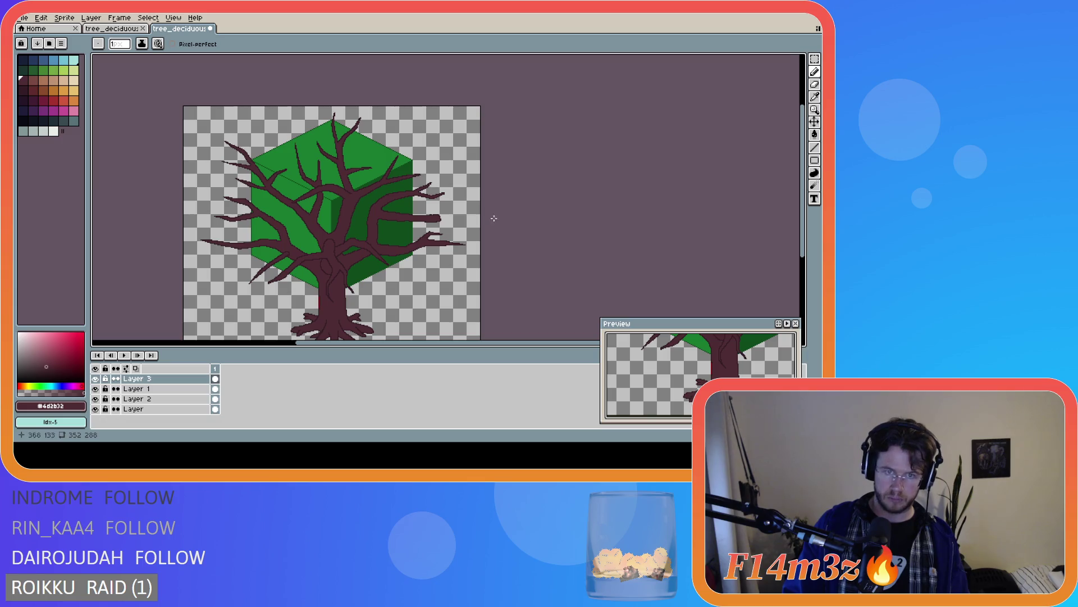
scroll(317, 196, "up", 3)
scroll(332, 185, "down", 3)
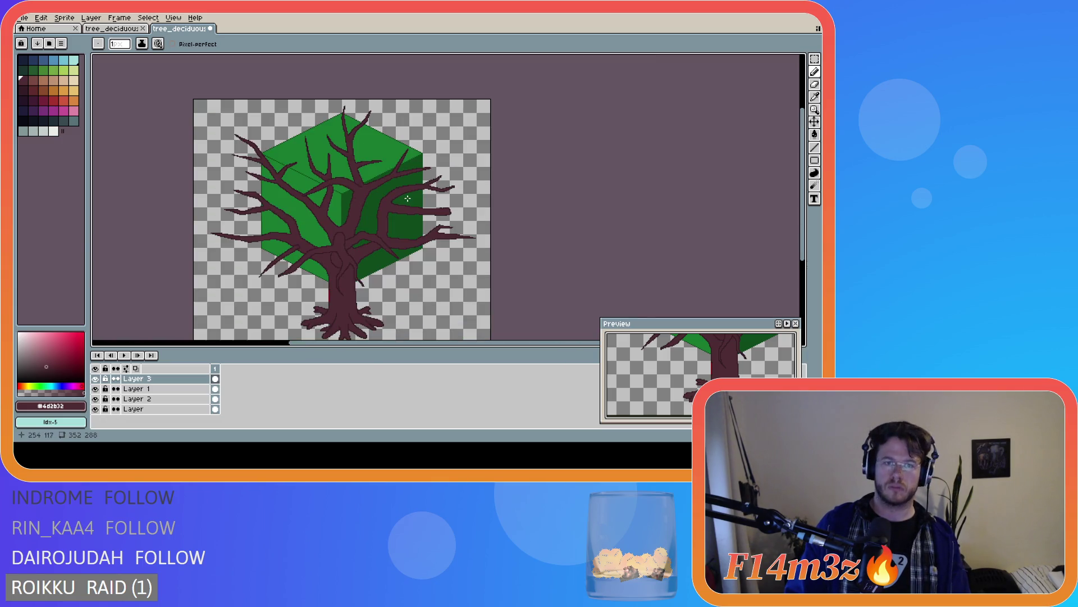
scroll(405, 191, "up", 3)
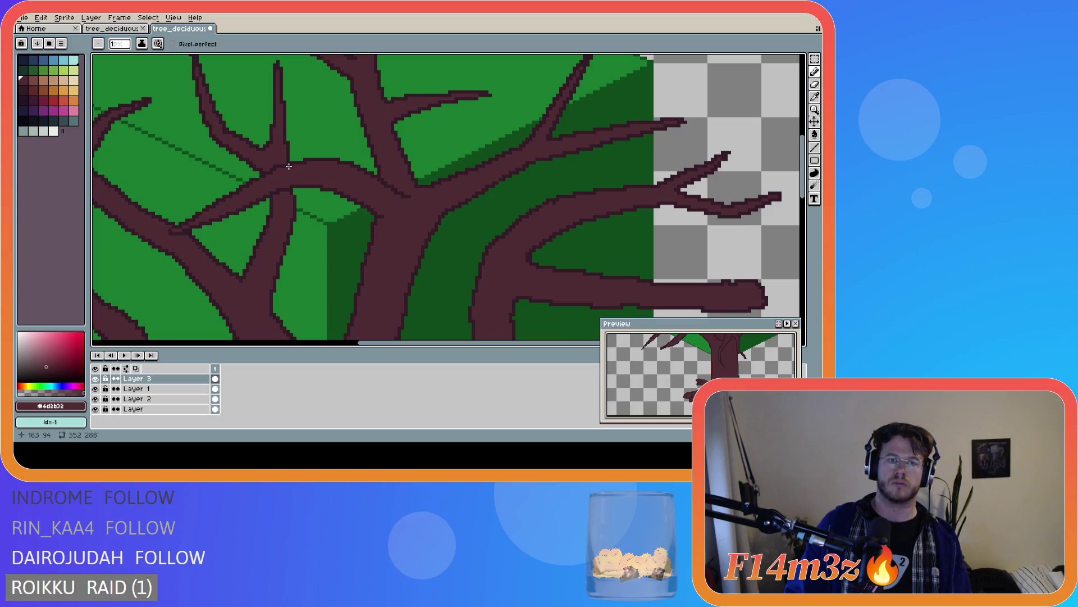
left_click_drag(291, 166, 292, 165)
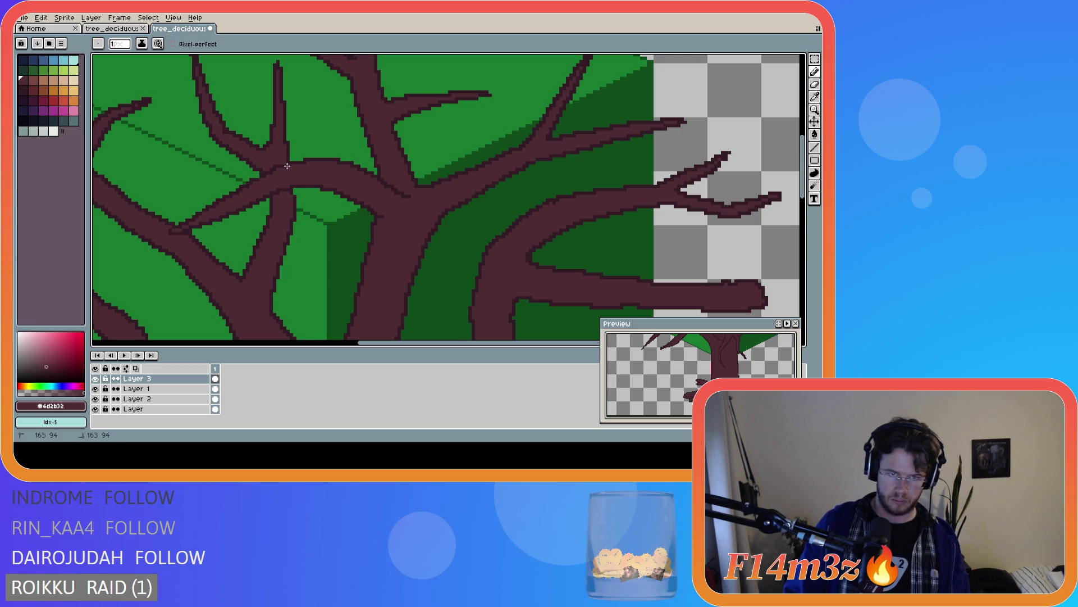
left_click(285, 163, "alt")
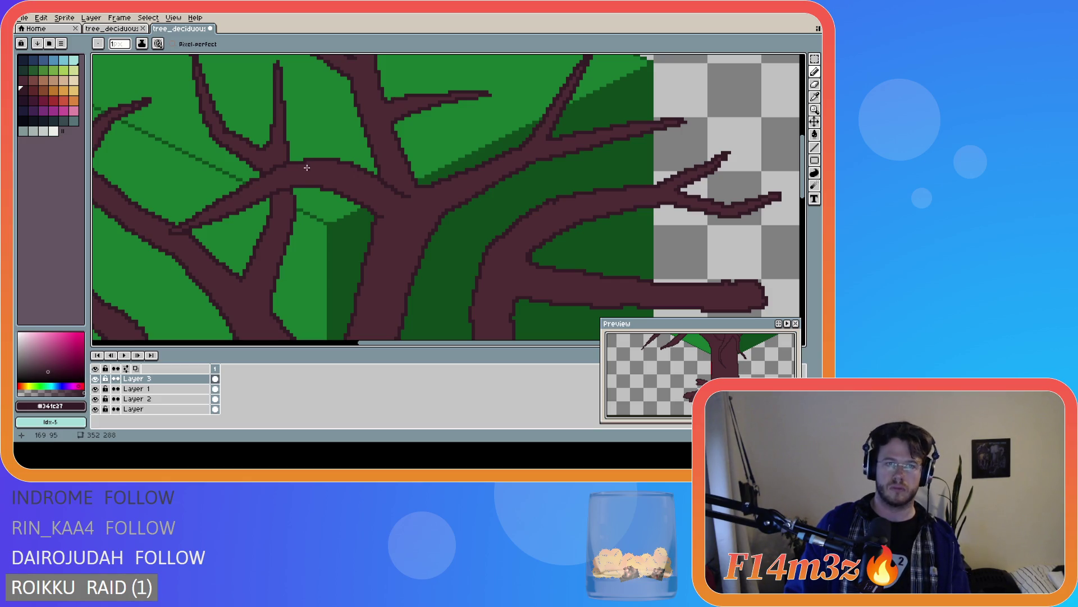
Sample branch brown #4d2b32 from the tree and save as tree_deciduous_large_winter.ase
key("alt")
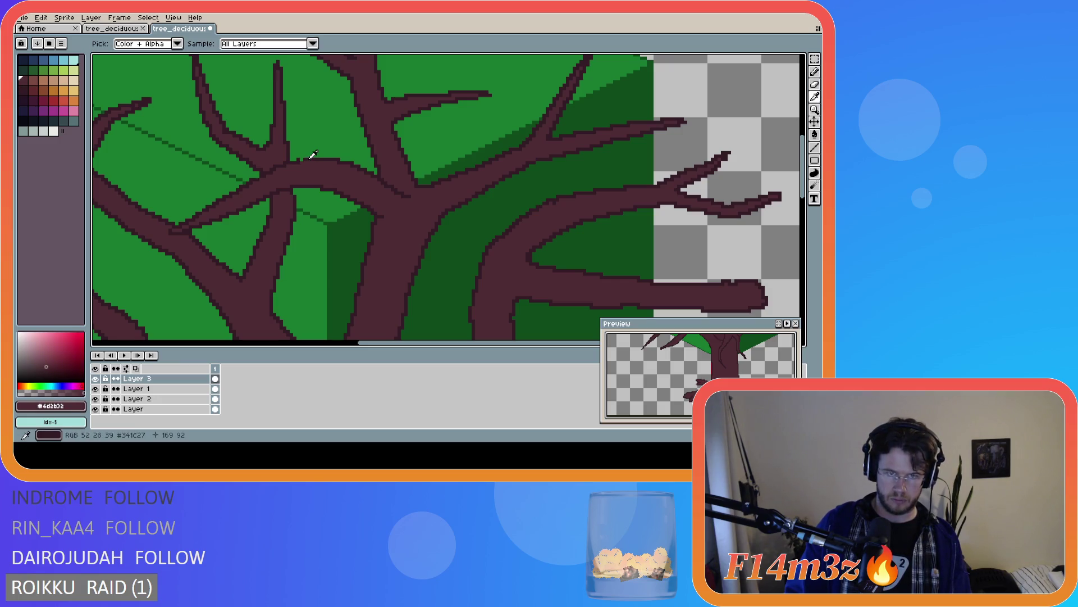
scroll(489, 262, "down", 3)
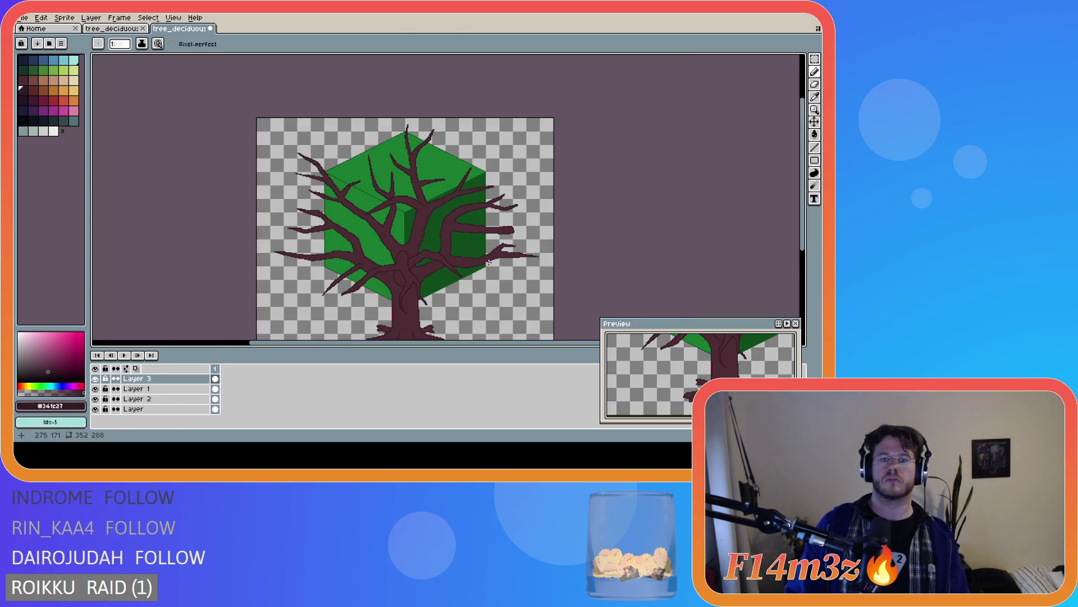
scroll(405, 208, "up", 2)
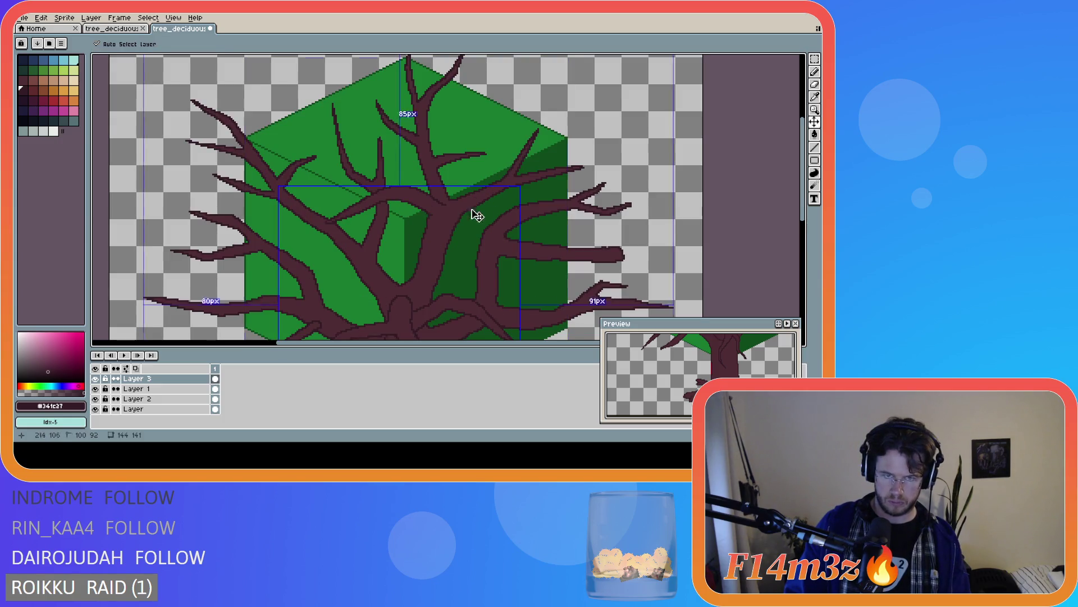
scroll(424, 205, "up", 2)
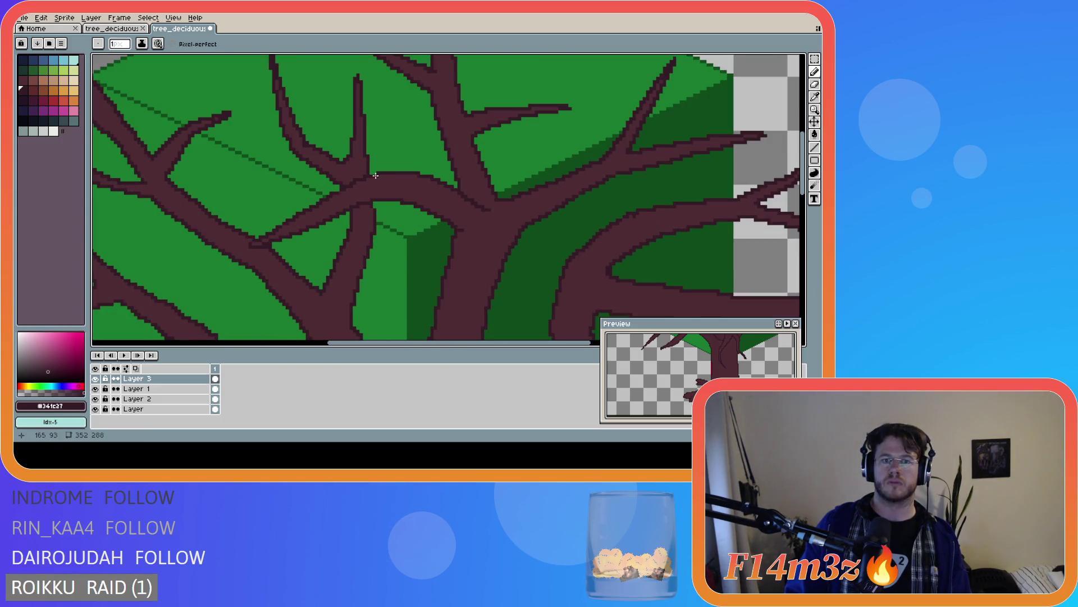
left_click(385, 177, "alt")
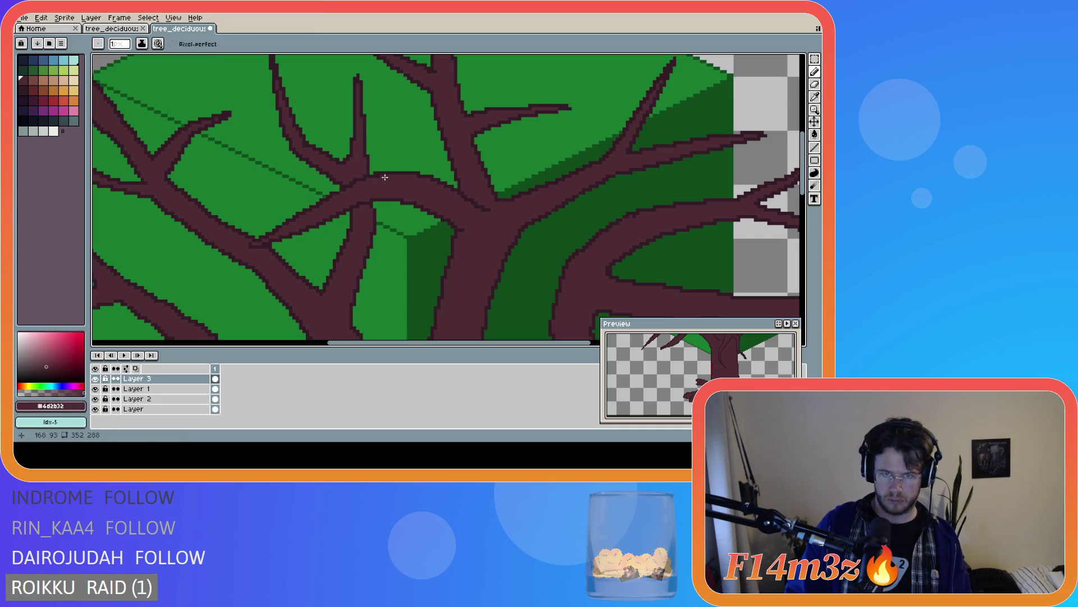
scroll(379, 175, "down", 2)
scroll(493, 219, "down", 1)
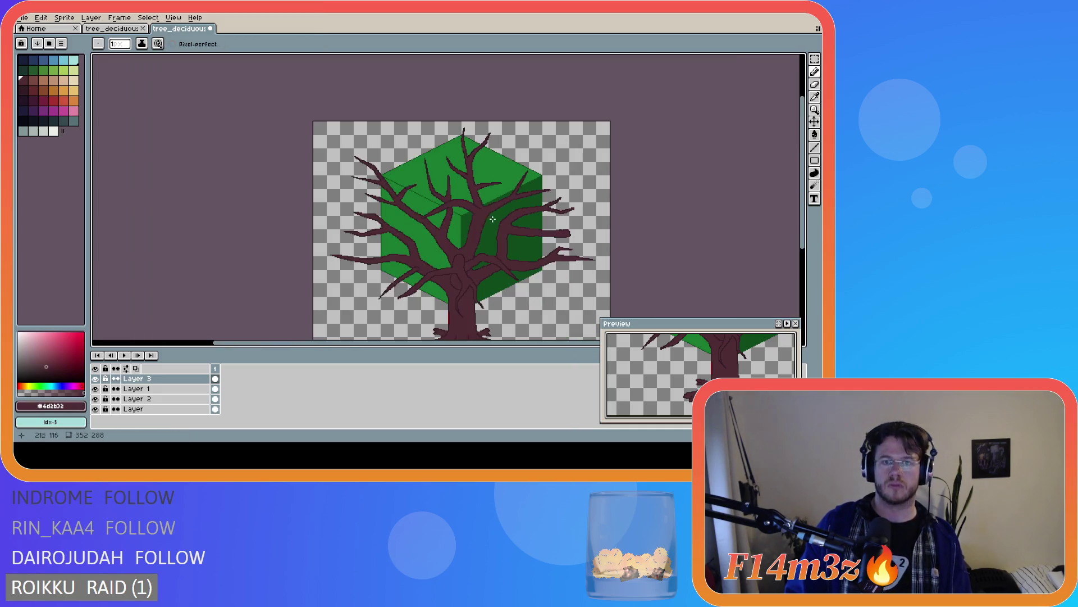
key("ctrl")
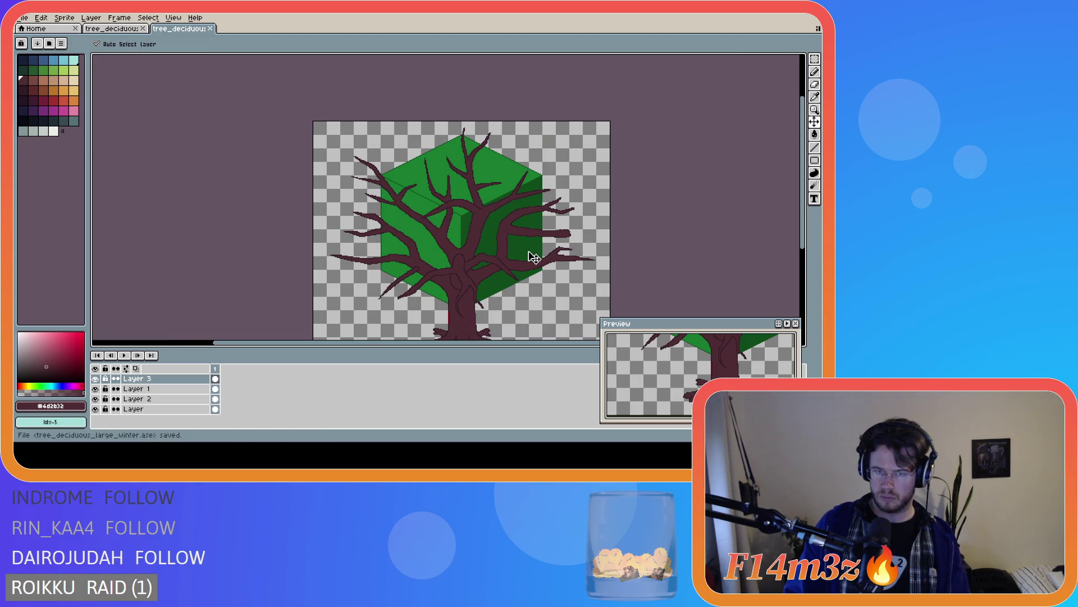
Undo and redo the last branch stroke, leaving the artwork unchanged
key("ctrl")
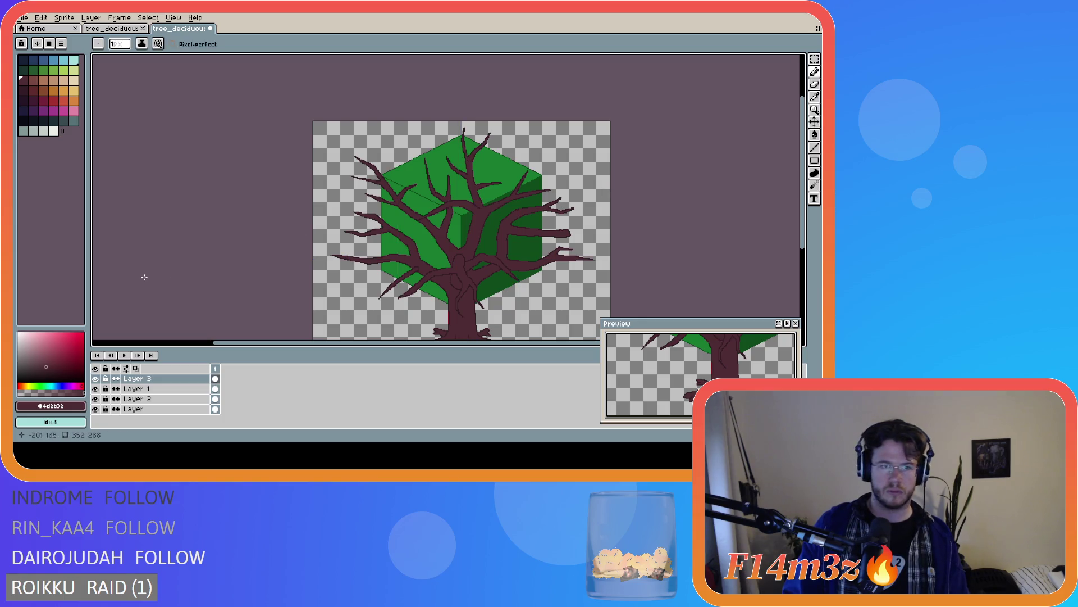
key("ctrl")
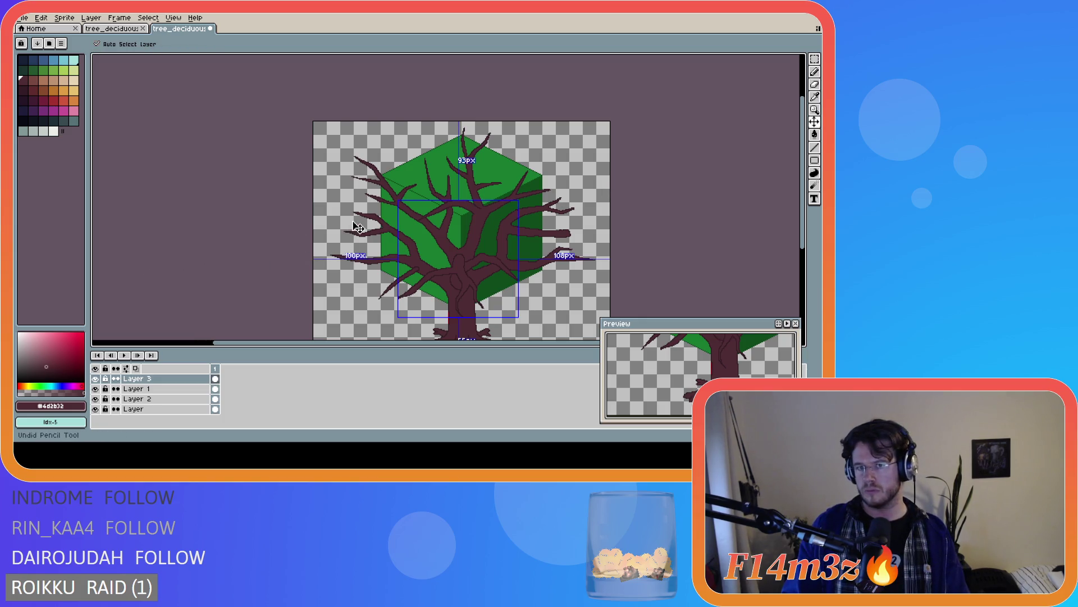
scroll(541, 200, "up", 3)
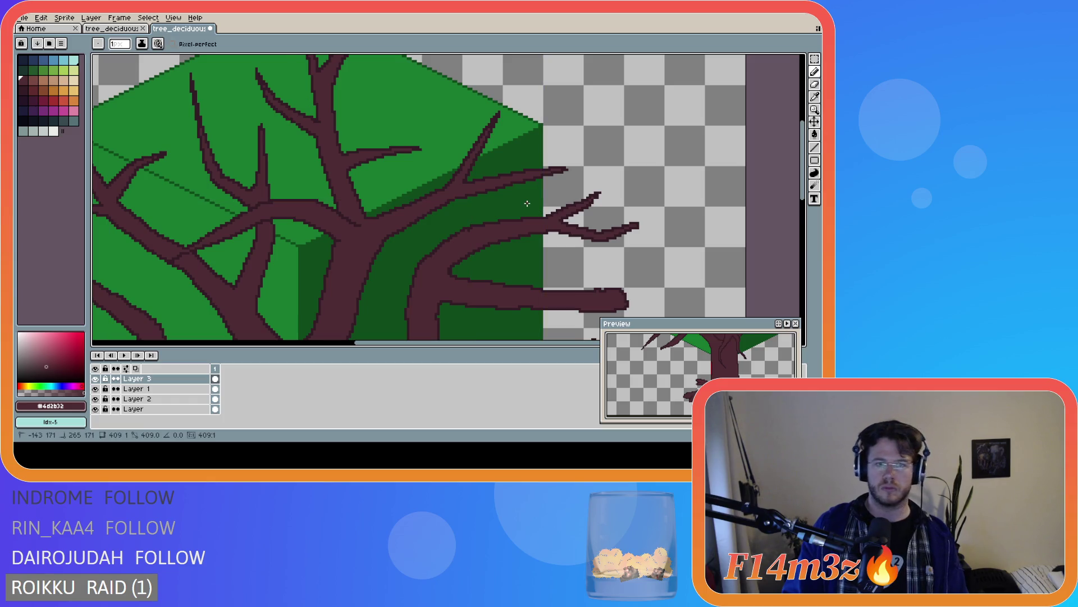
key("ctrl")
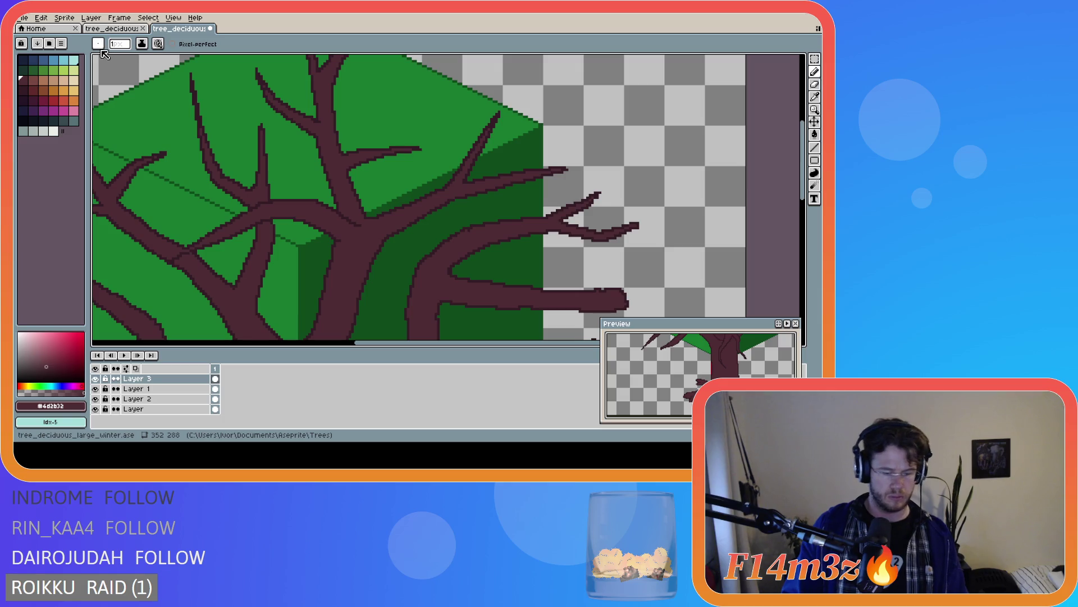
key("v")
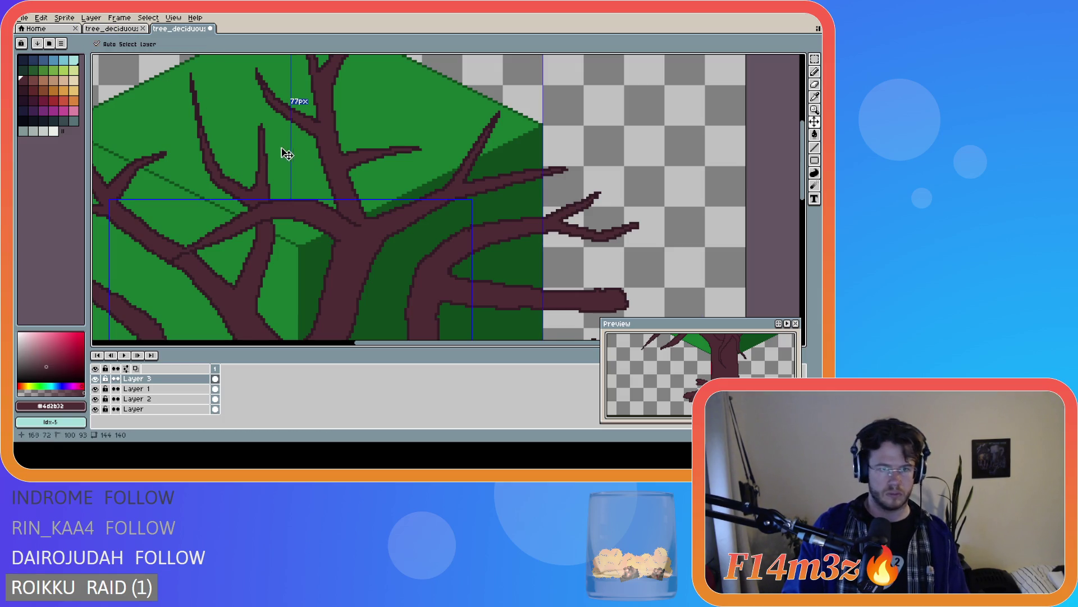
key("ctrl+z")
key("b")
key("ctrl+y")
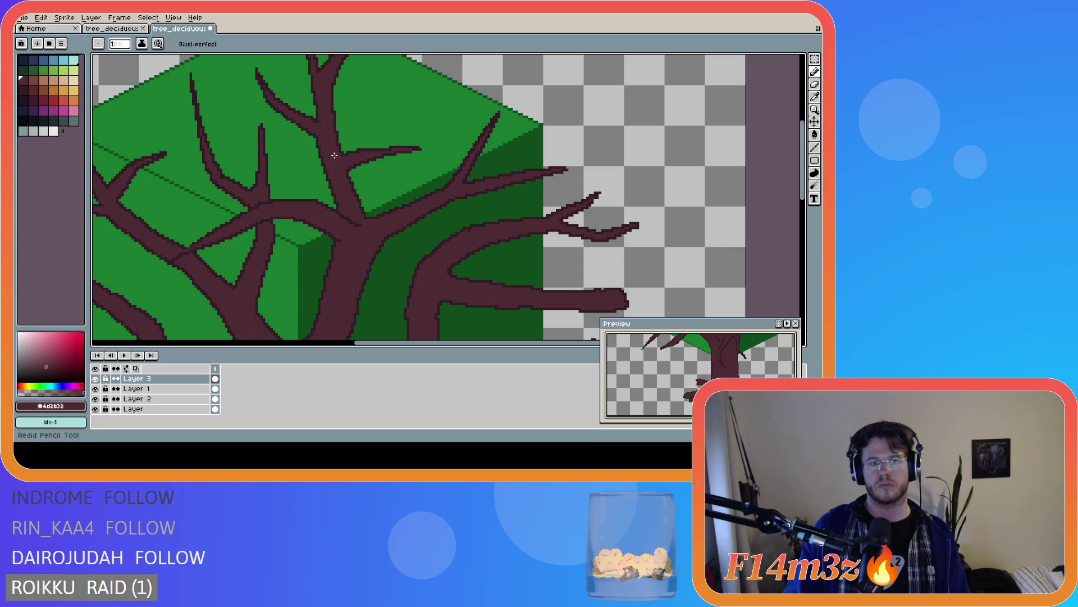
Set the drawing colour to dark outline brown #341c27 from the palette
scroll(169, 246, "up", 2)
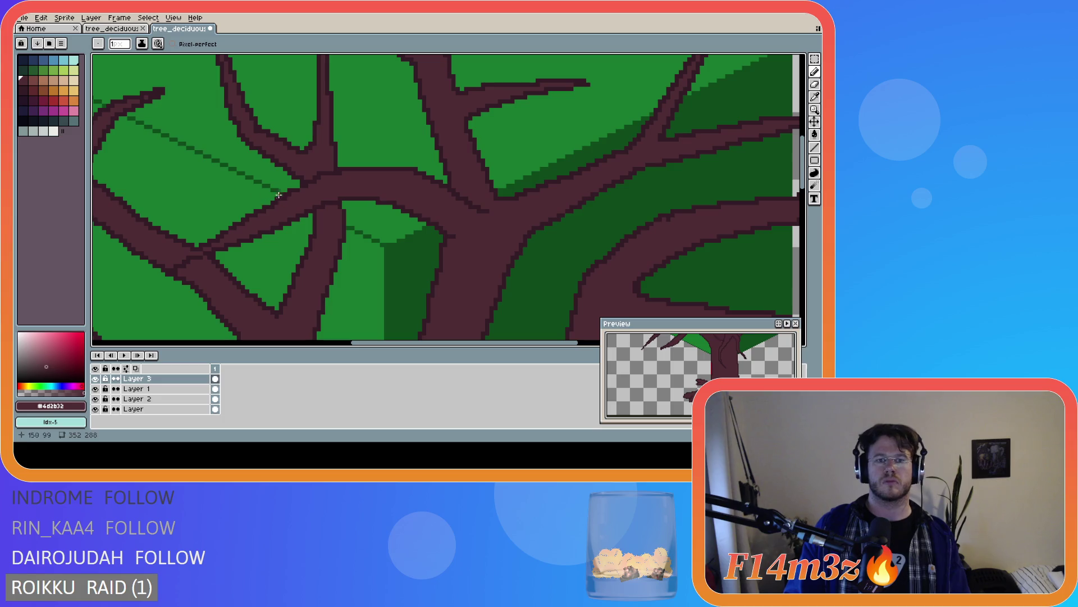
key("b")
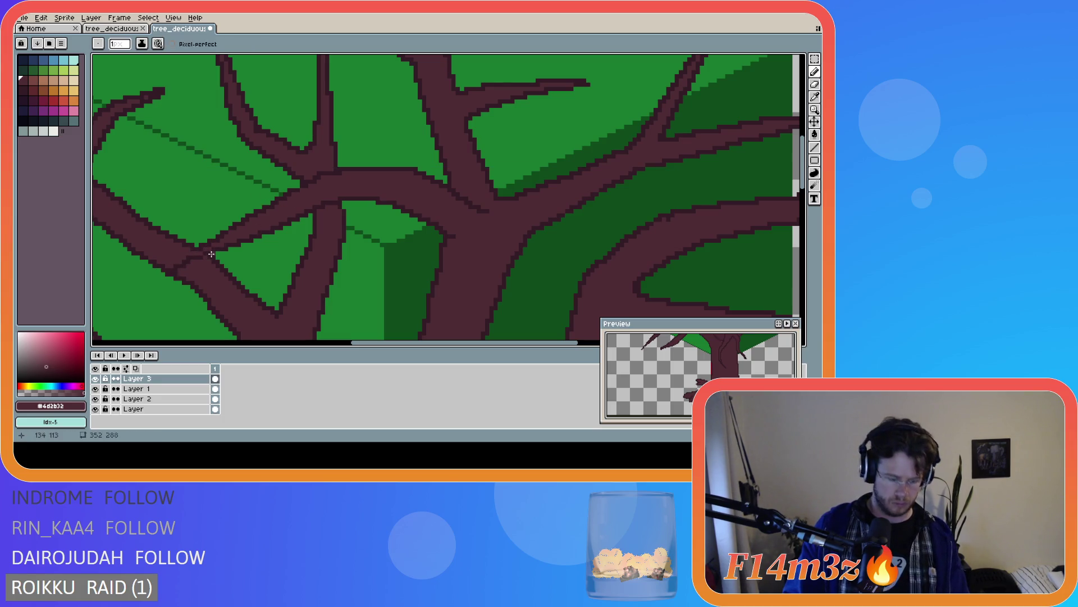
left_click(209, 252, "alt")
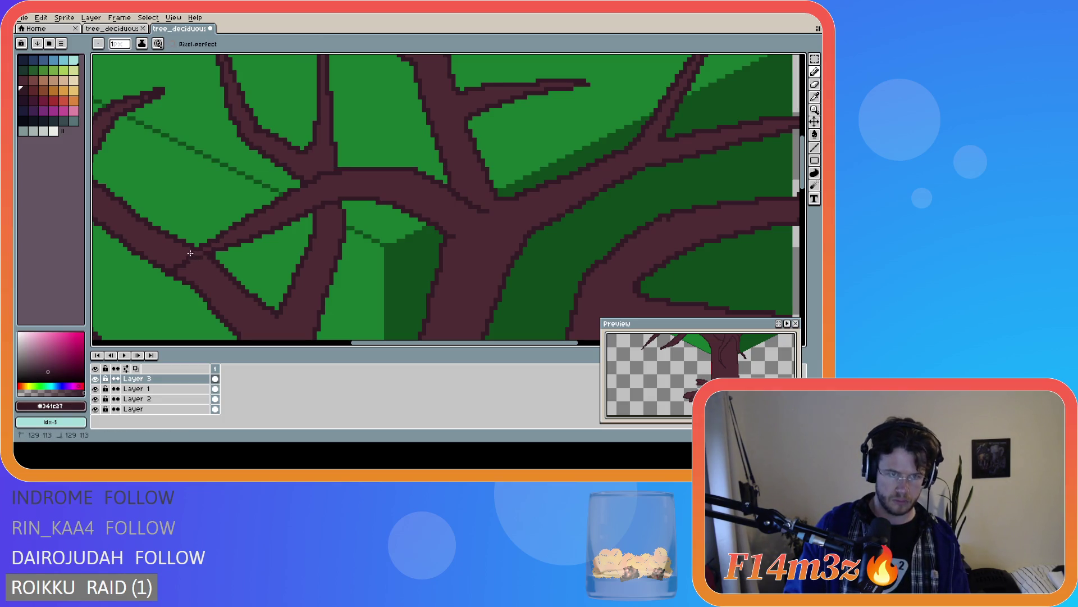
key("e")
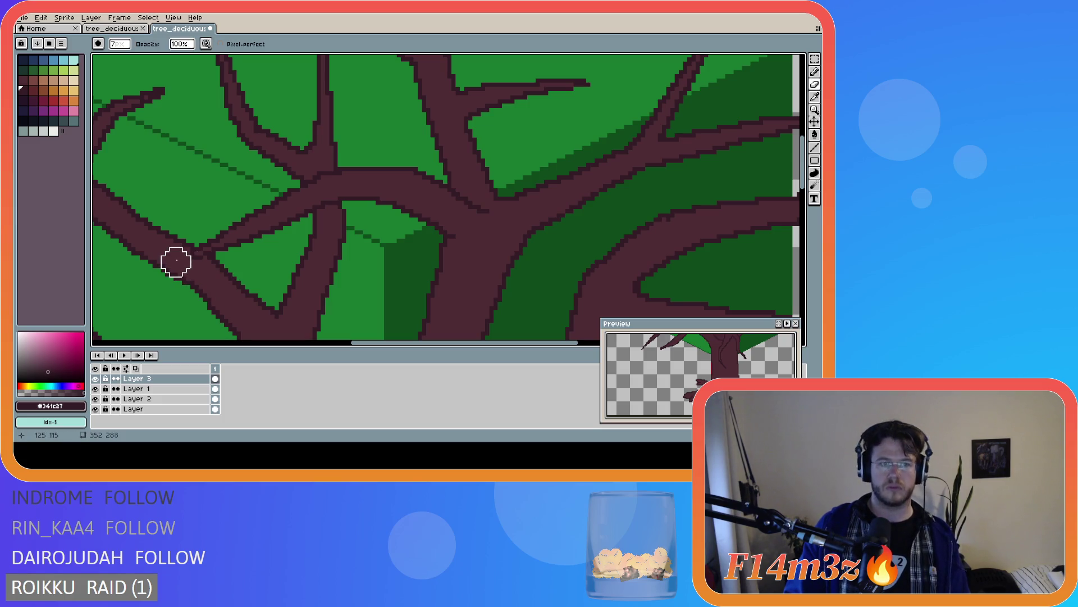
Draw a thin twig rising from a left branch and touch up the branch edge
key("b")
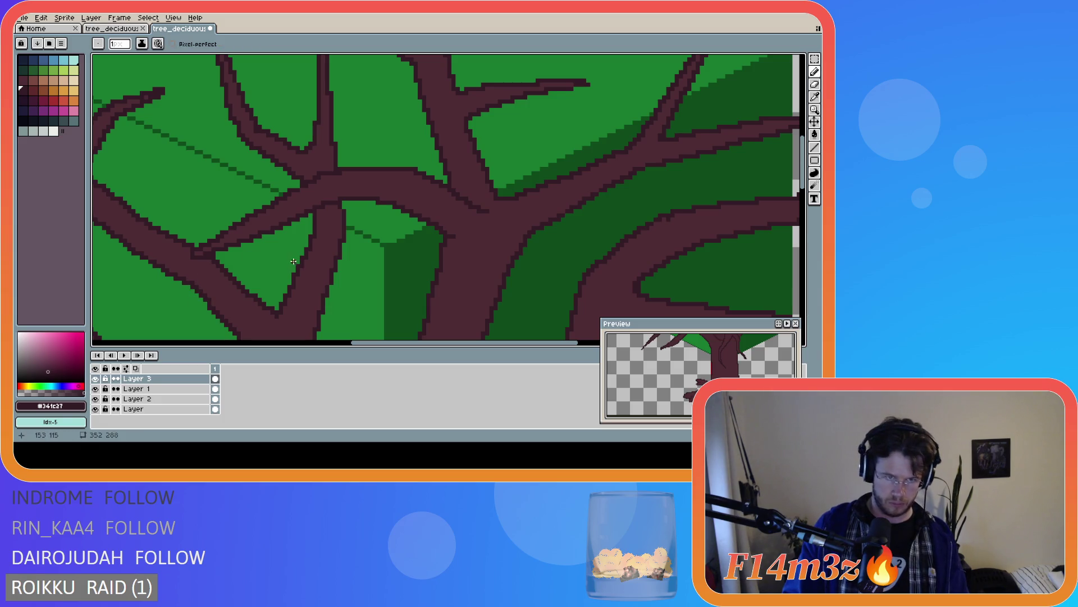
scroll(343, 223, "down", 2)
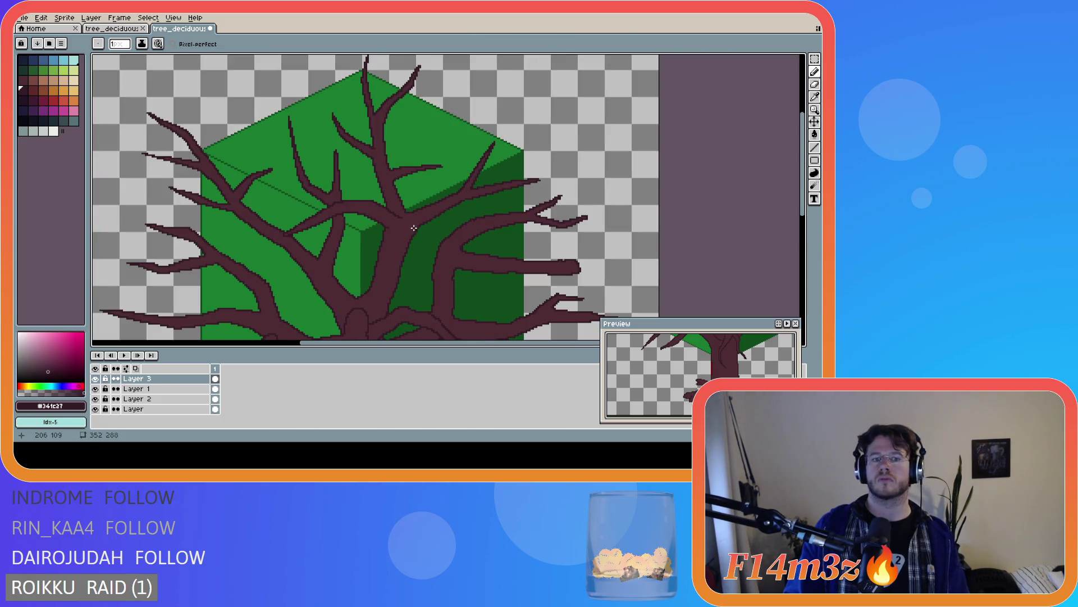
scroll(409, 218, "down", 3)
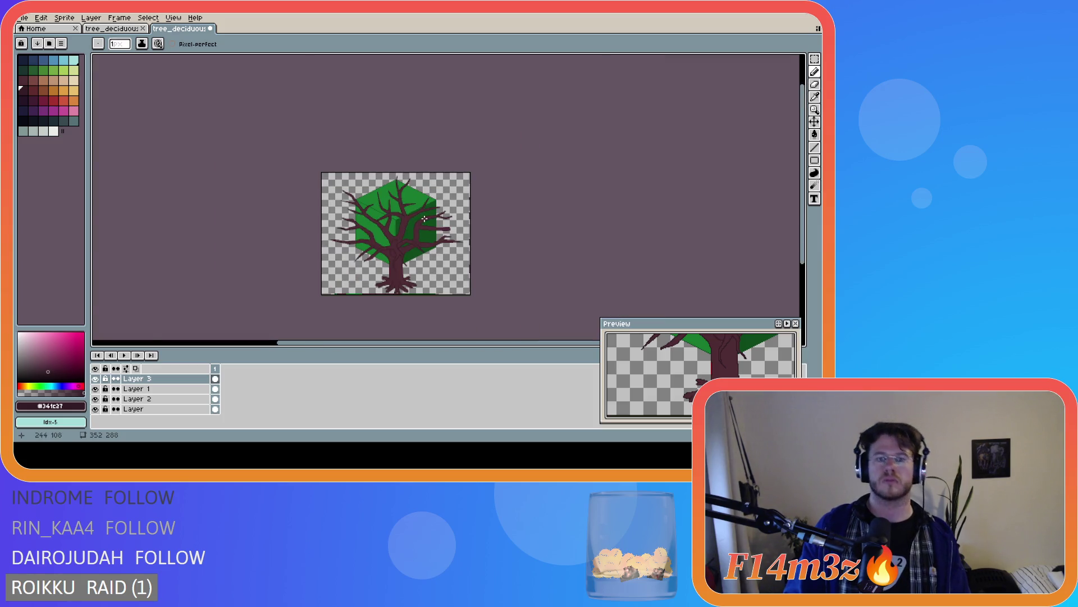
scroll(424, 218, "up", 3)
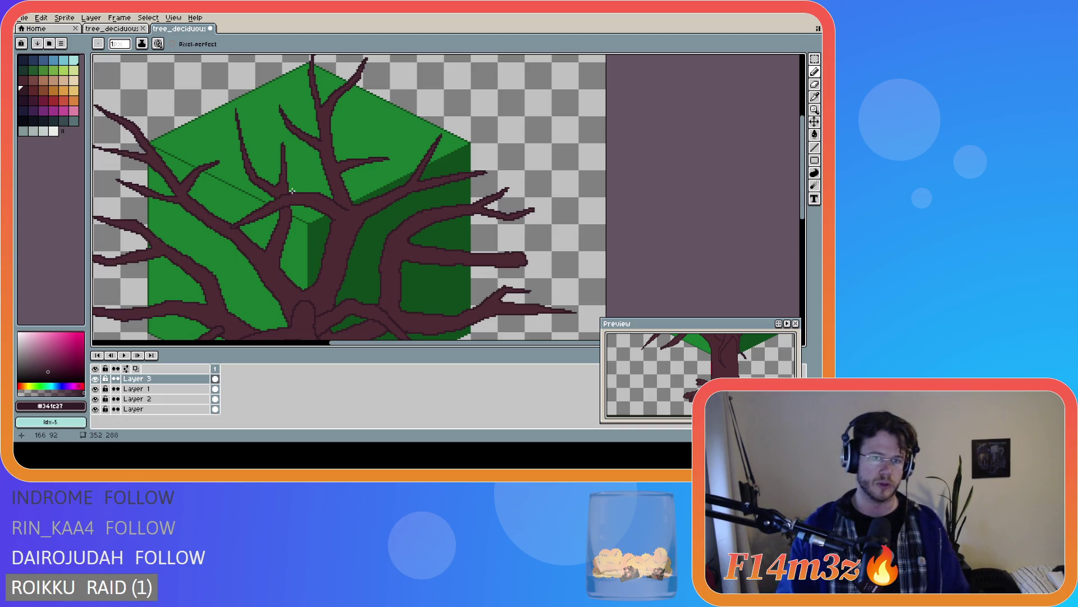
scroll(294, 193, "up", 1)
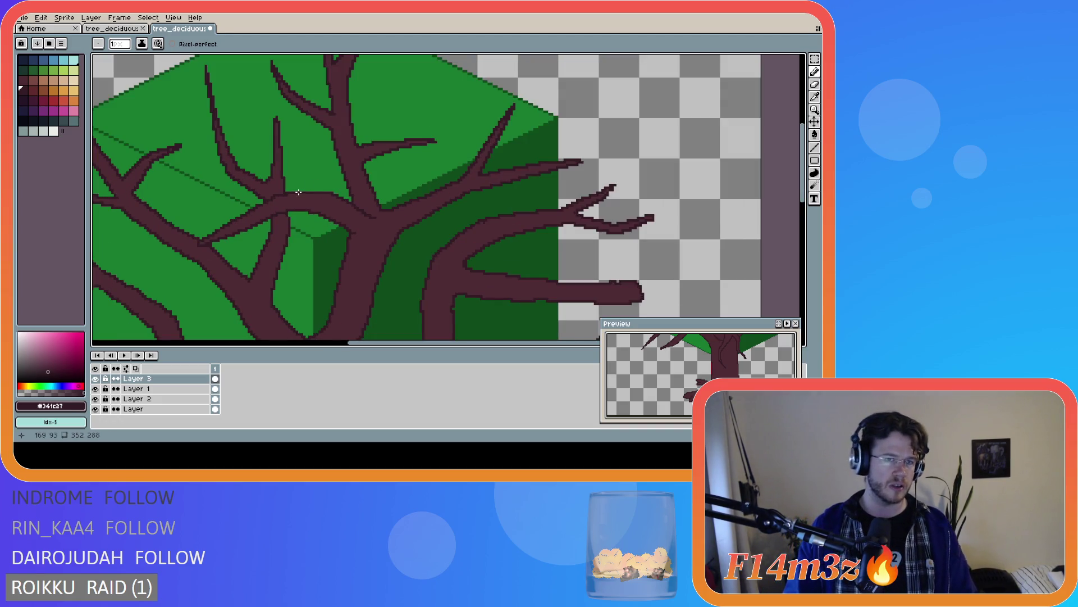
left_click_drag(299, 191, 321, 191)
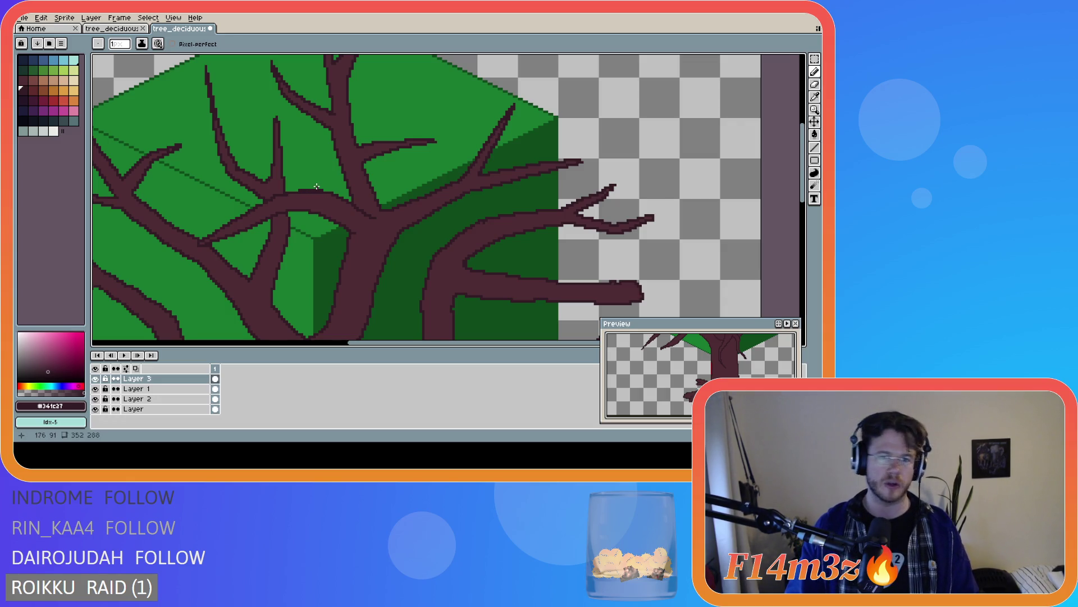
left_click_drag(278, 120, 292, 191)
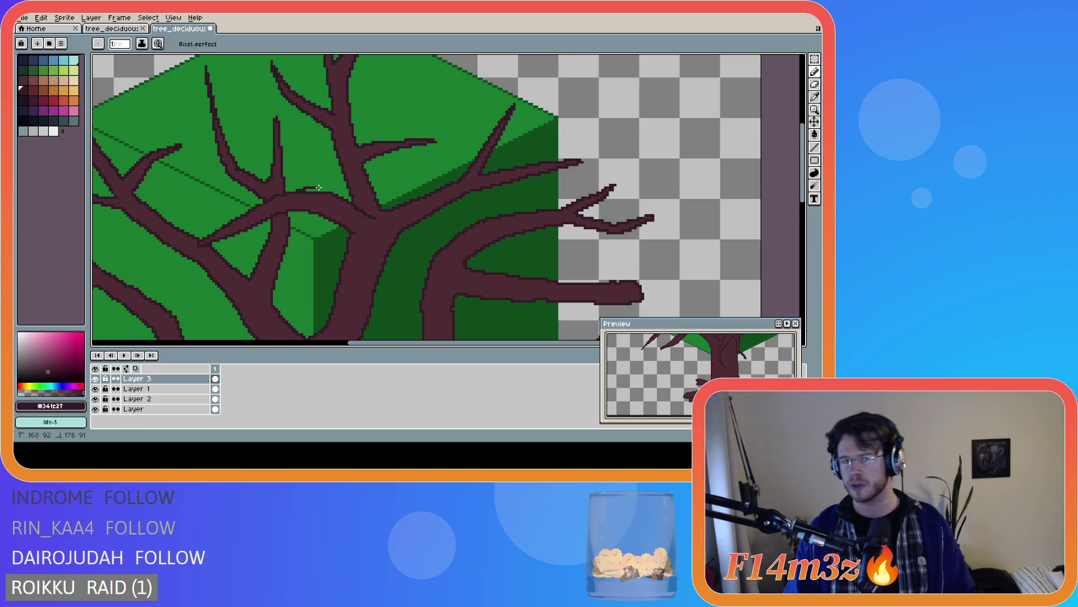
left_click_drag(323, 192, 296, 191)
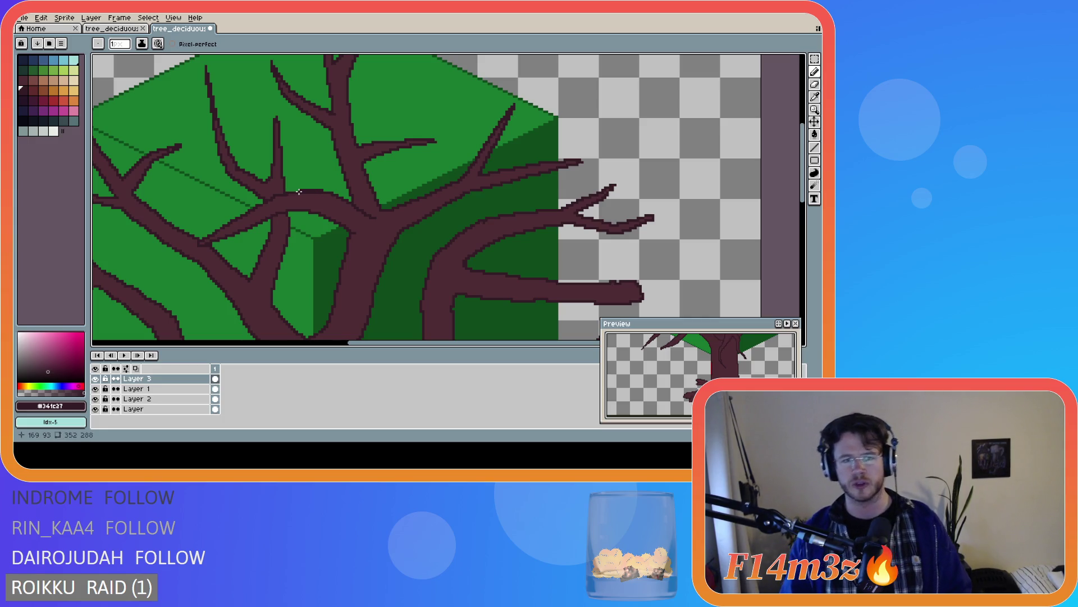
left_click_drag(295, 191, 325, 191)
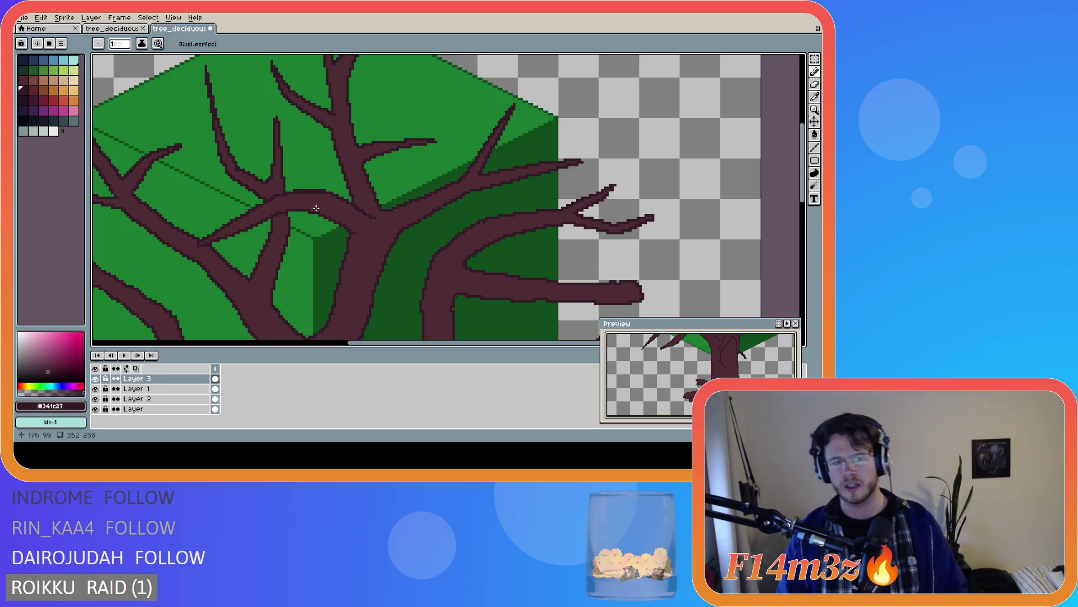
Paint the branch's top edge in lighter trunk brown, ending with #4d2b32 selected
scroll(306, 198, "up", 1)
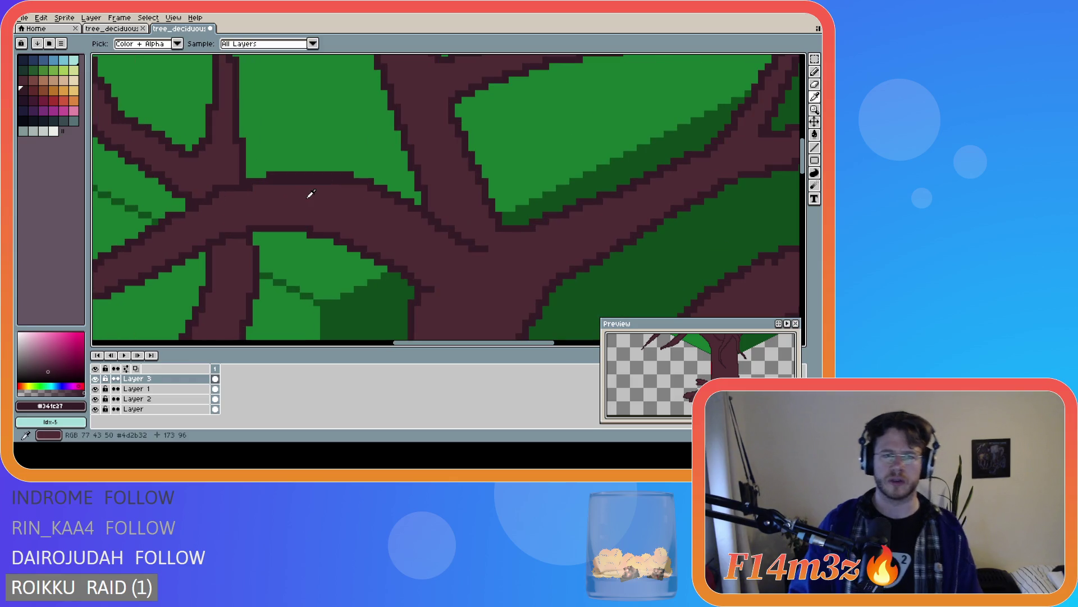
left_click(303, 187, "alt")
mouse_move(302, 187)
left_mouse_down()
mouse_move(272, 178)
mouse_move(347, 181)
left_mouse_up()
scroll(356, 222, "down", 3)
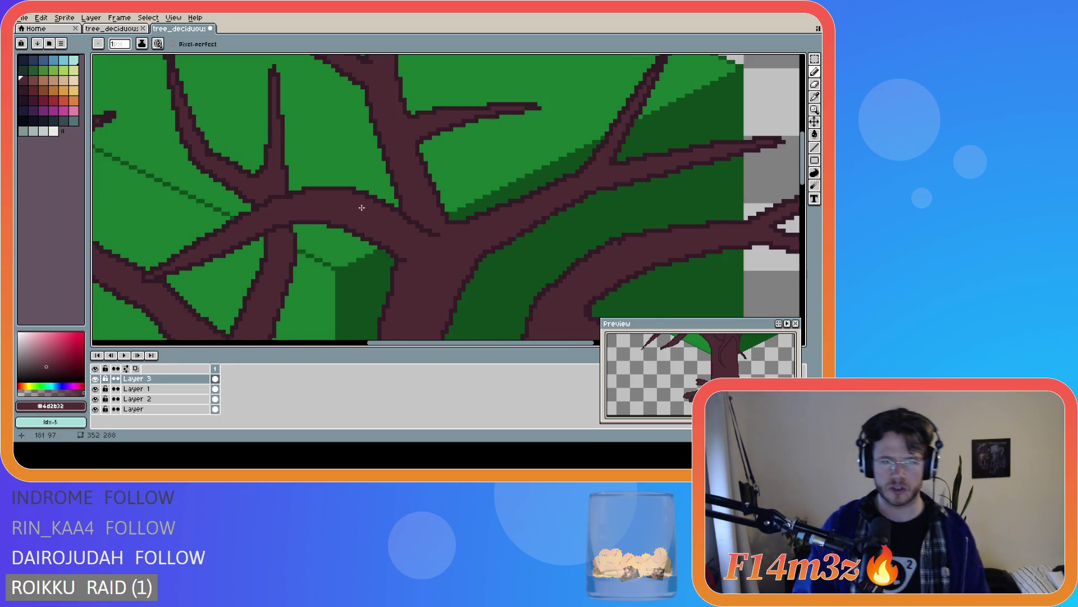
scroll(335, 217, "up", 3)
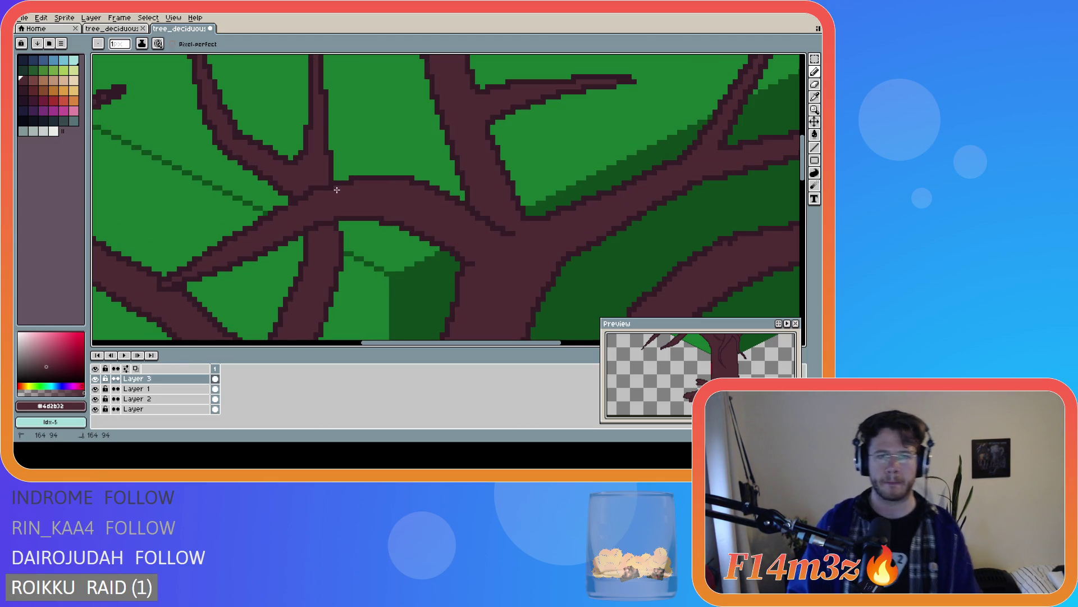
scroll(334, 205, "down", 2)
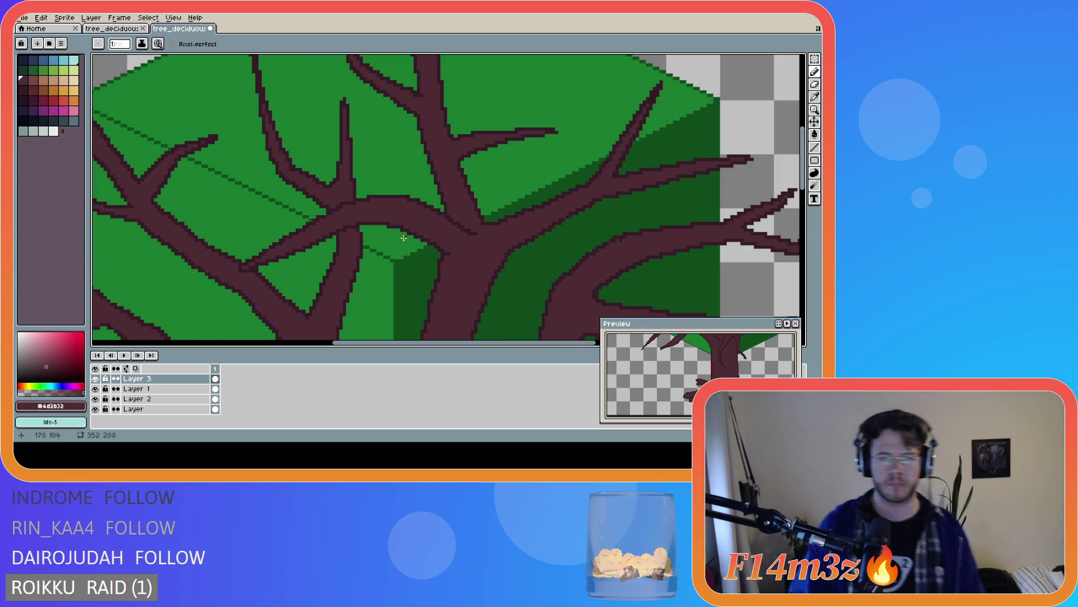
left_click(363, 201, "alt")
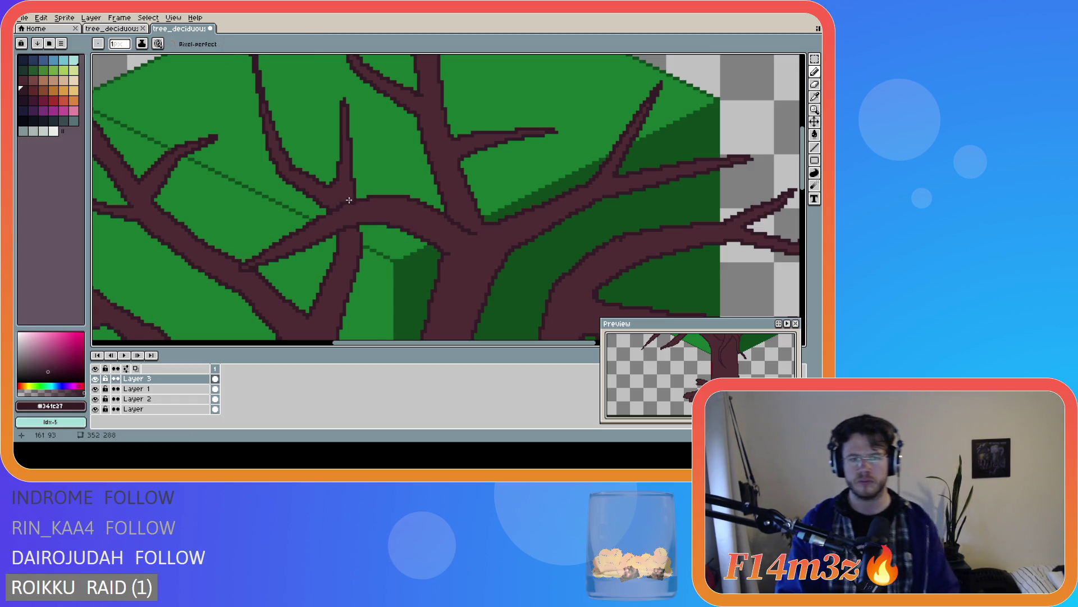
left_click(356, 204, "alt")
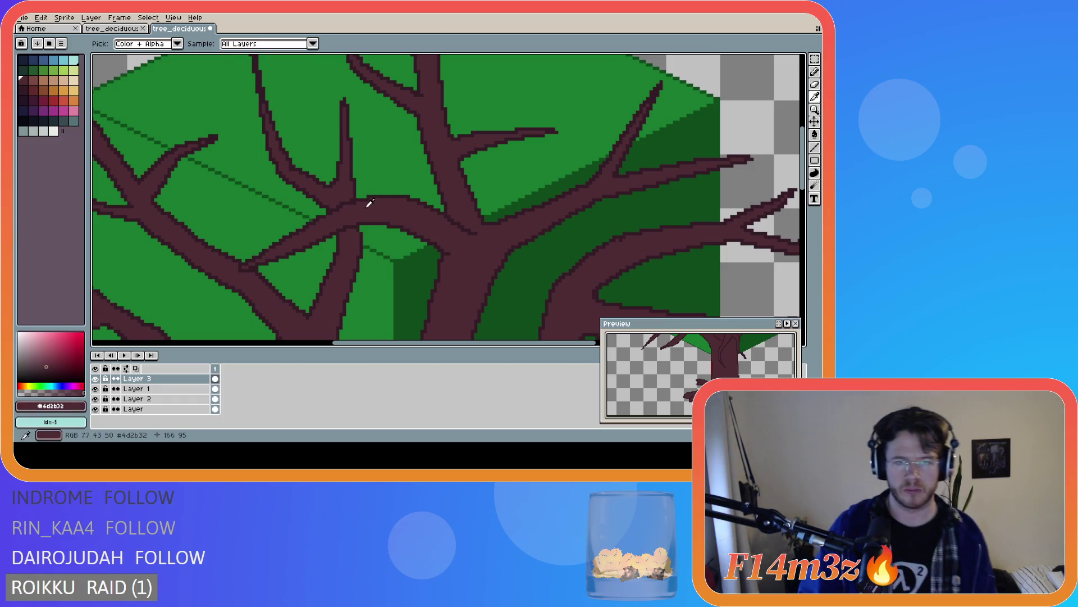
scroll(375, 214, "down", 1)
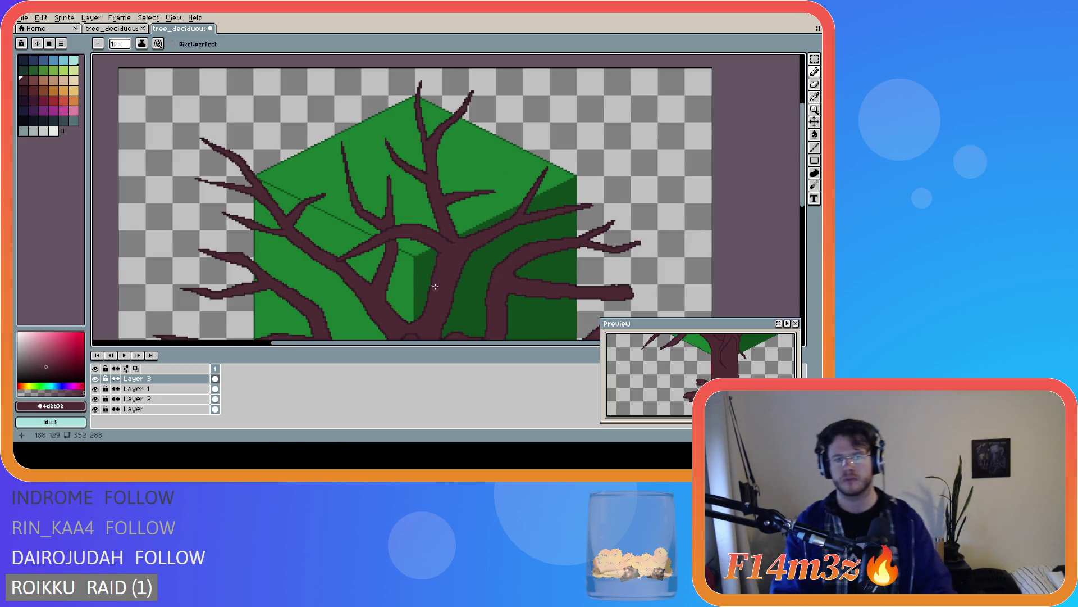
Undo the latest pencil stroke on the branches, then zoom out and in to review the whole tree
scroll(436, 287, "down", 1)
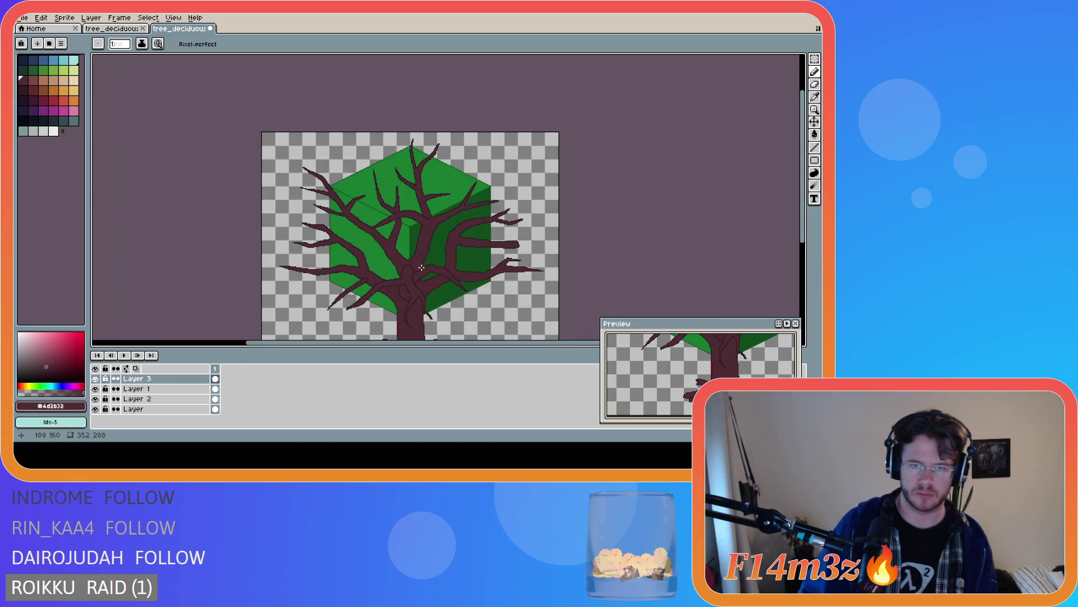
scroll(421, 267, "up", 2)
key("ctrl+z")
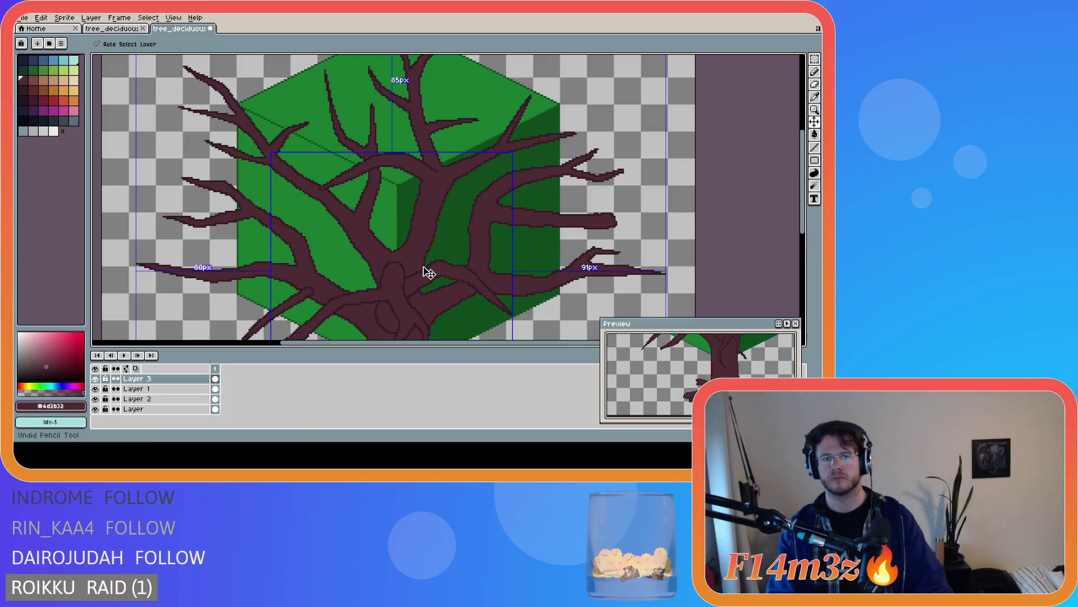
scroll(454, 252, "down", 2)
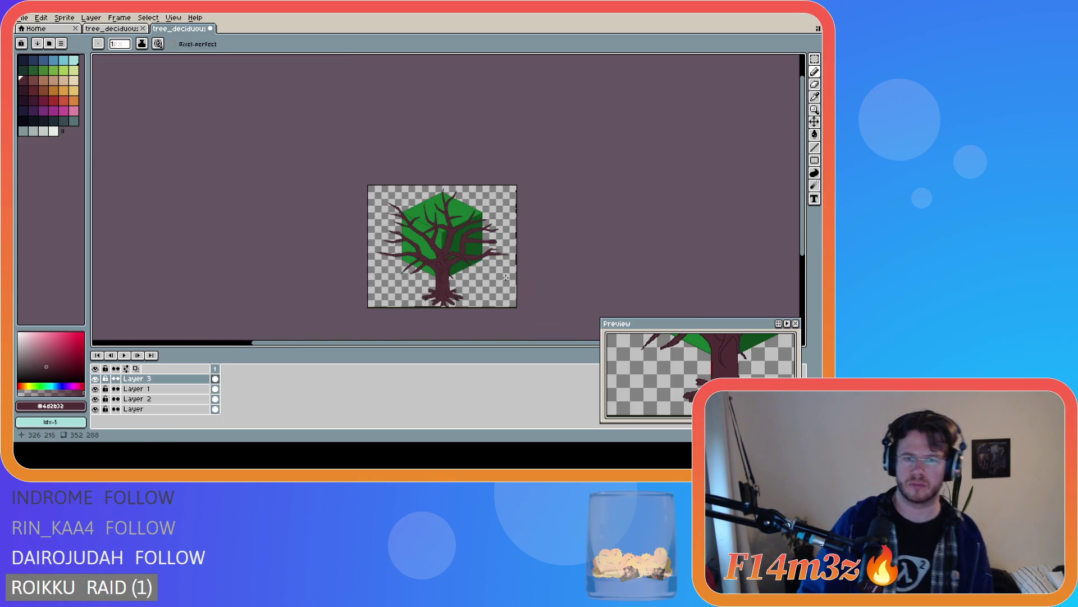
scroll(476, 270, "up", 1)
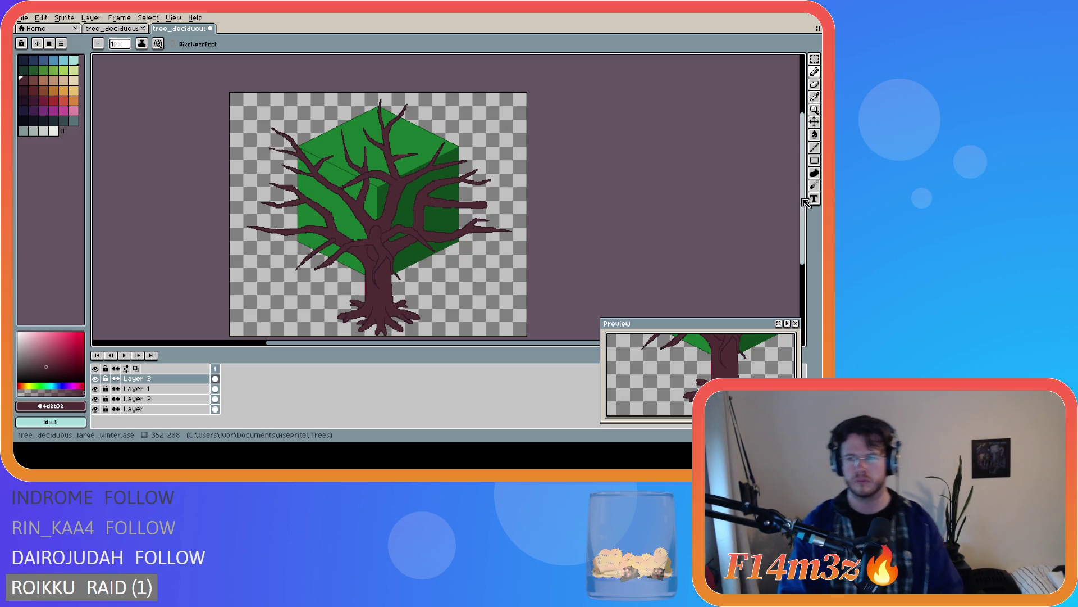
scroll(730, 199, "down", 1)
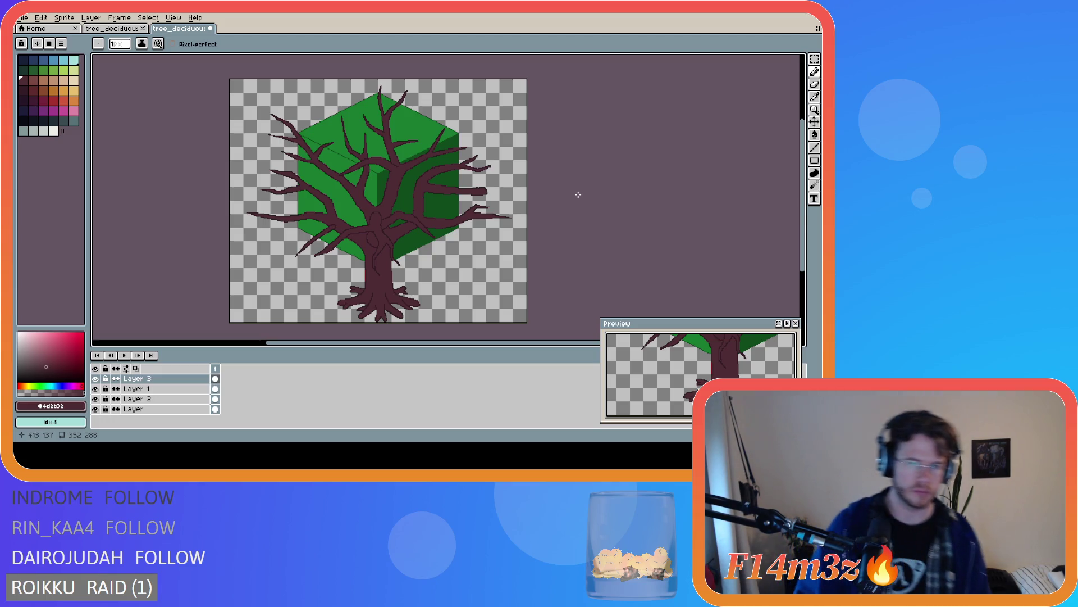
scroll(401, 180, "up", 3)
Eyedrop the dark outline brown #341c27 from the branches as the drawing colour
key("i")
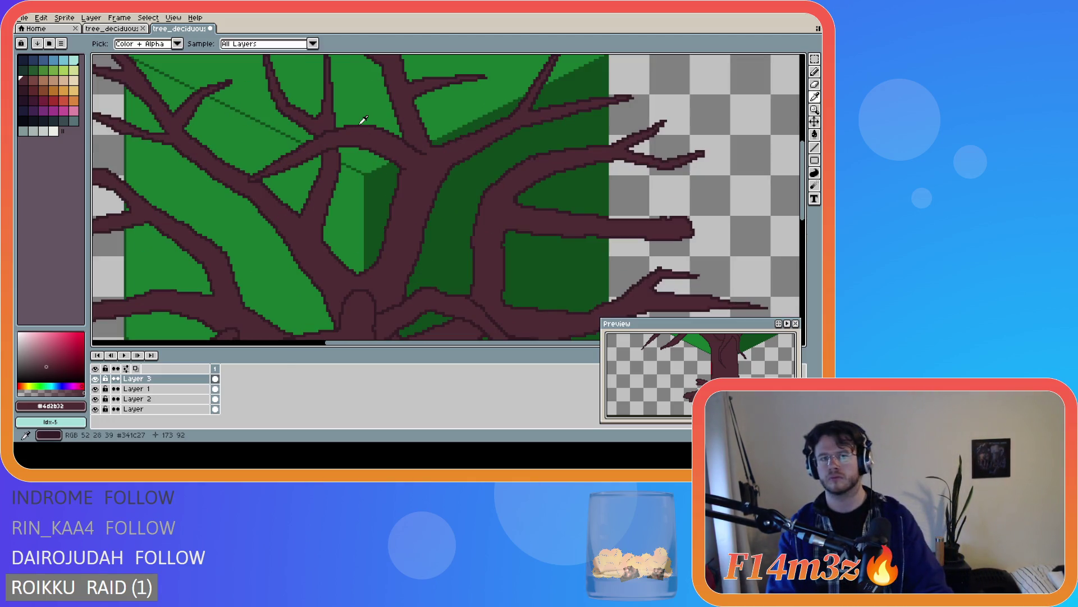
left_click(363, 121)
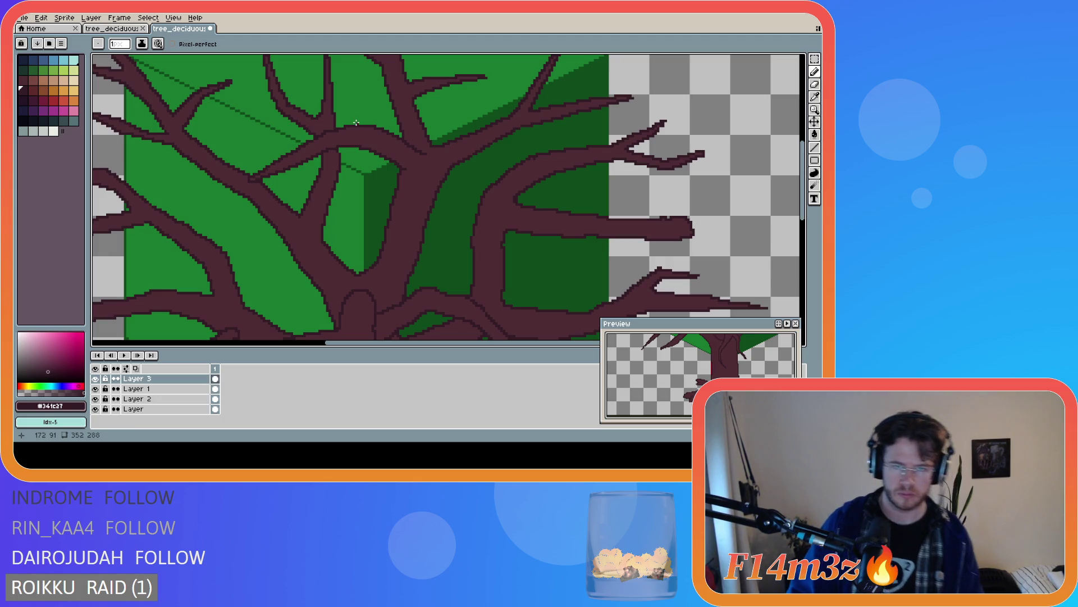
left_click(362, 125, "alt")
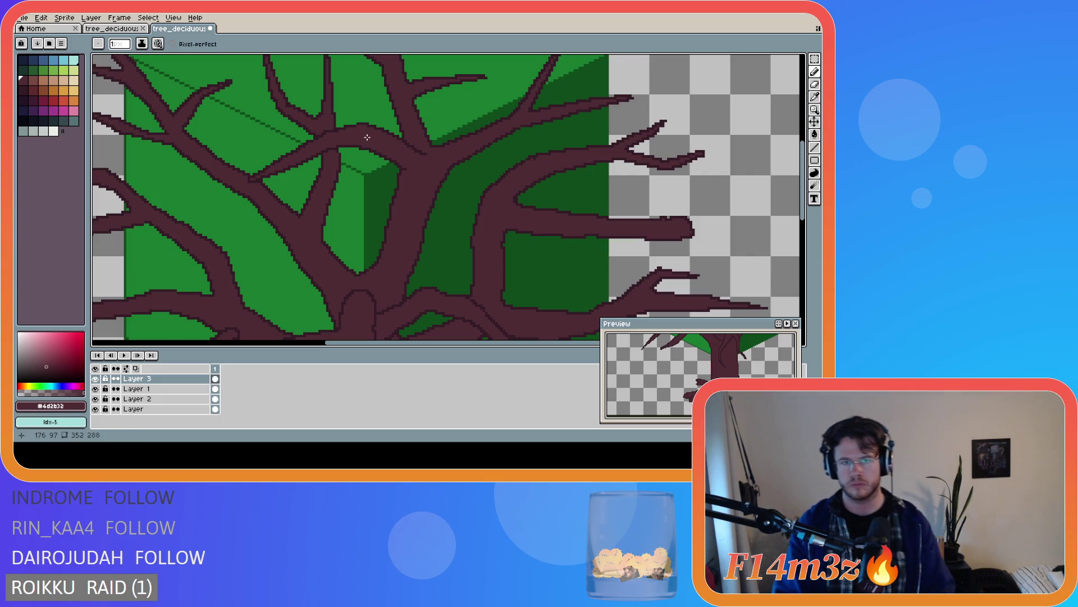
scroll(363, 120, "up", 1)
key("i")
left_click(360, 114)
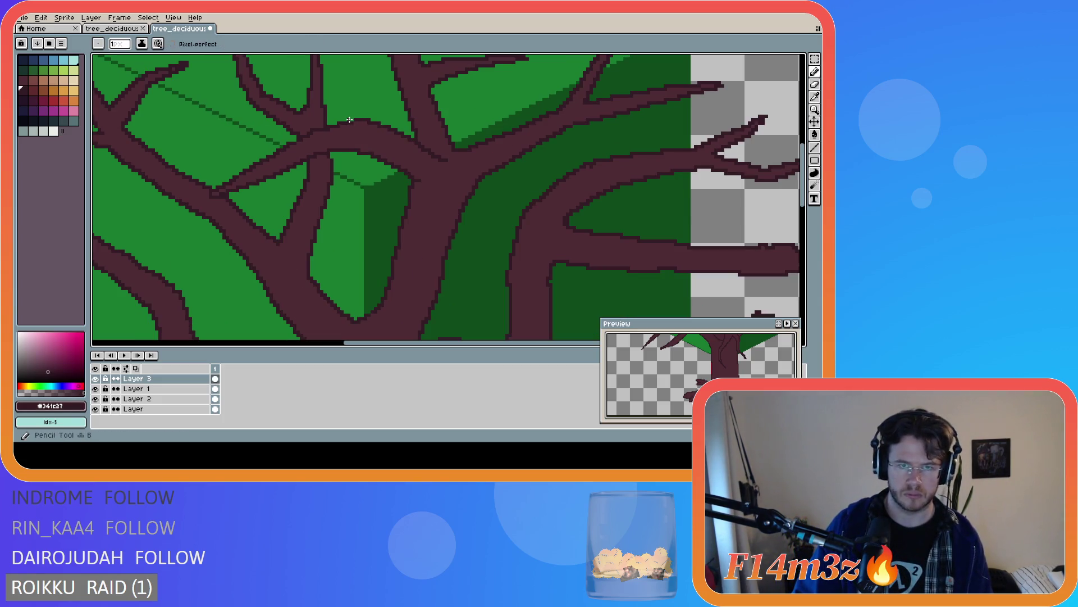
scroll(479, 169, "down", 3)
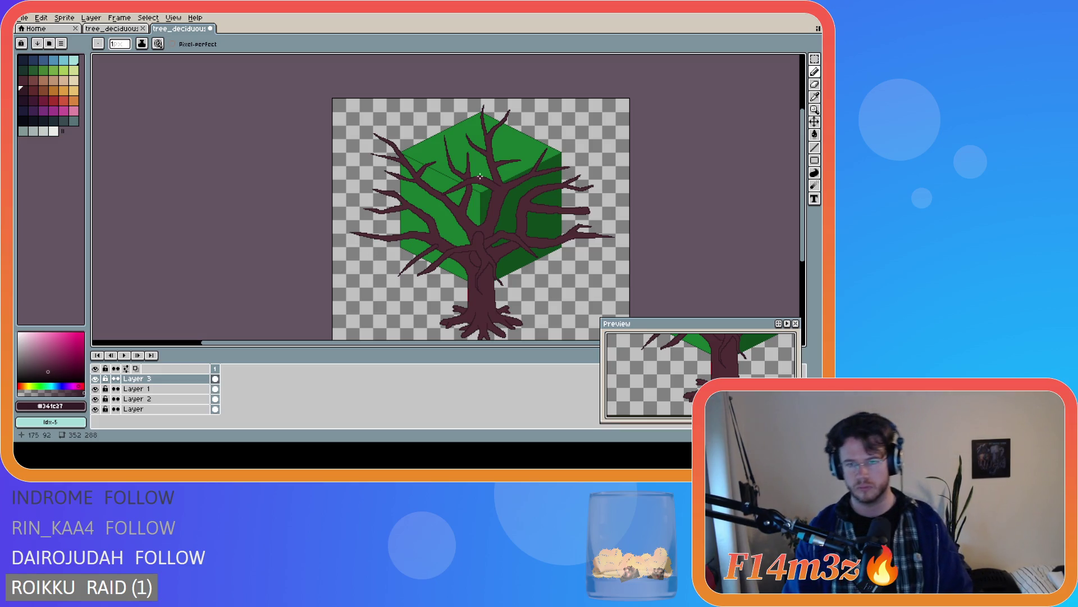
scroll(547, 199, "up", 2)
scroll(547, 199, "up", 1)
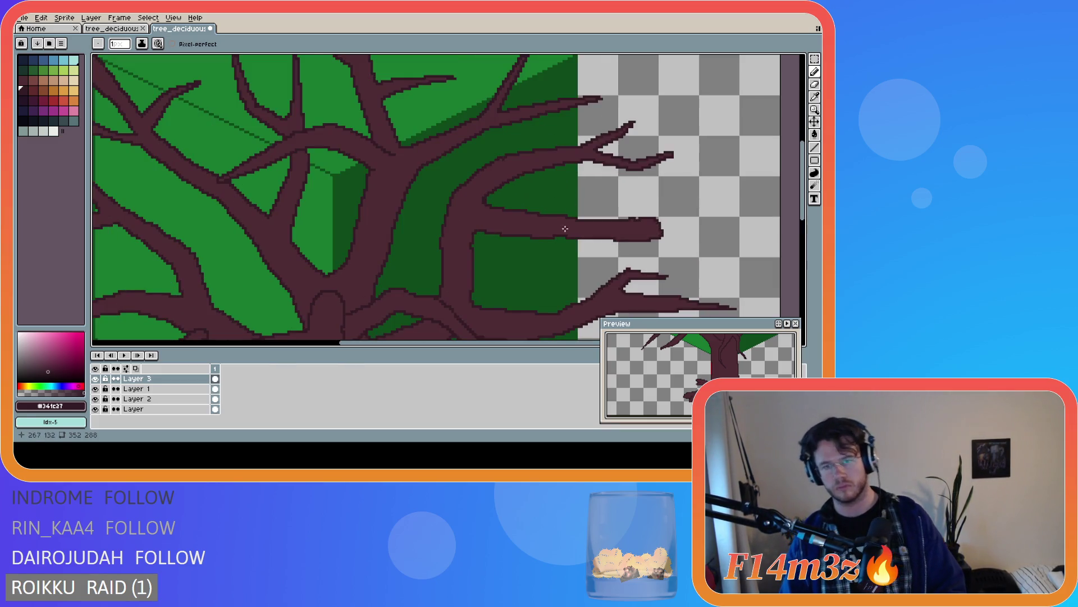
On Layer 1, pencil a short twig up from the right branch in trunk brown
left_click(150, 389)
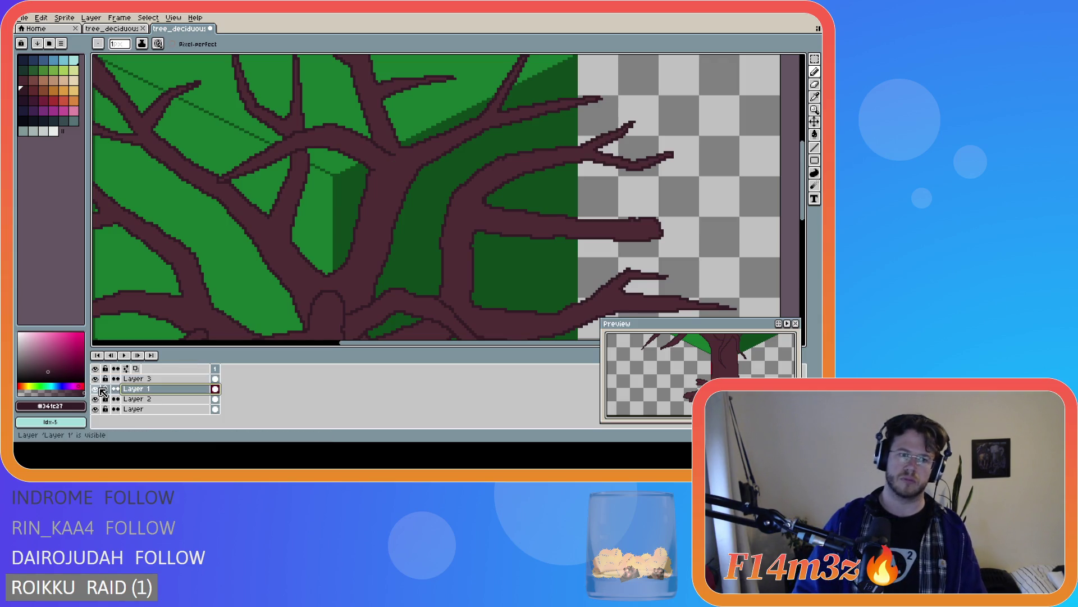
left_click(549, 223, "alt")
mouse_move(560, 216)
left_mouse_down()
mouse_move(555, 199)
mouse_move(563, 218)
left_mouse_up()
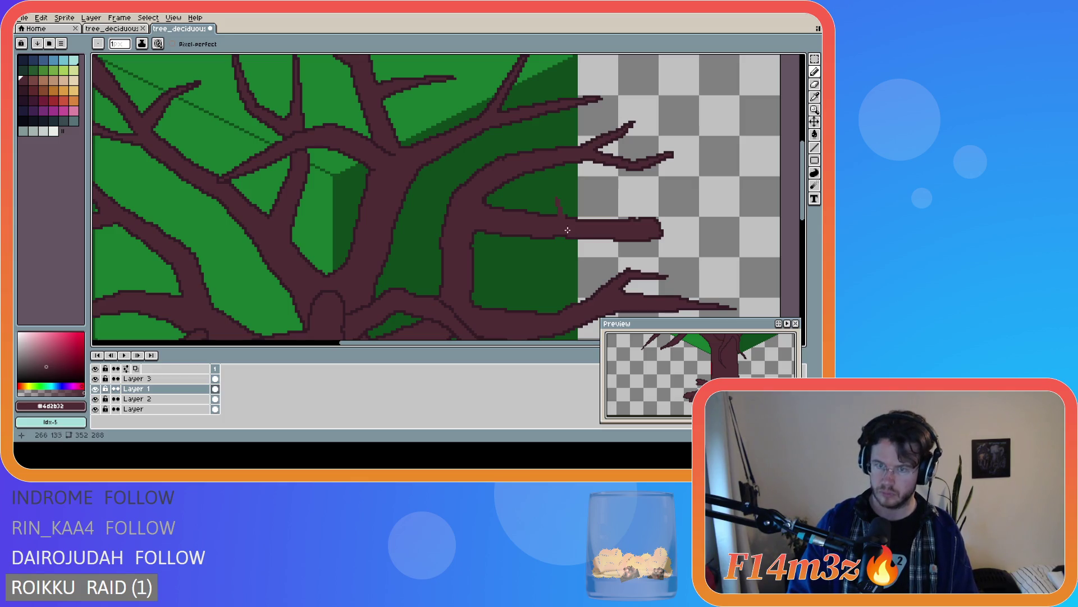
Outline the new twig with the darker outline brown
left_click(554, 215, "alt")
scroll(554, 215, "up", 1)
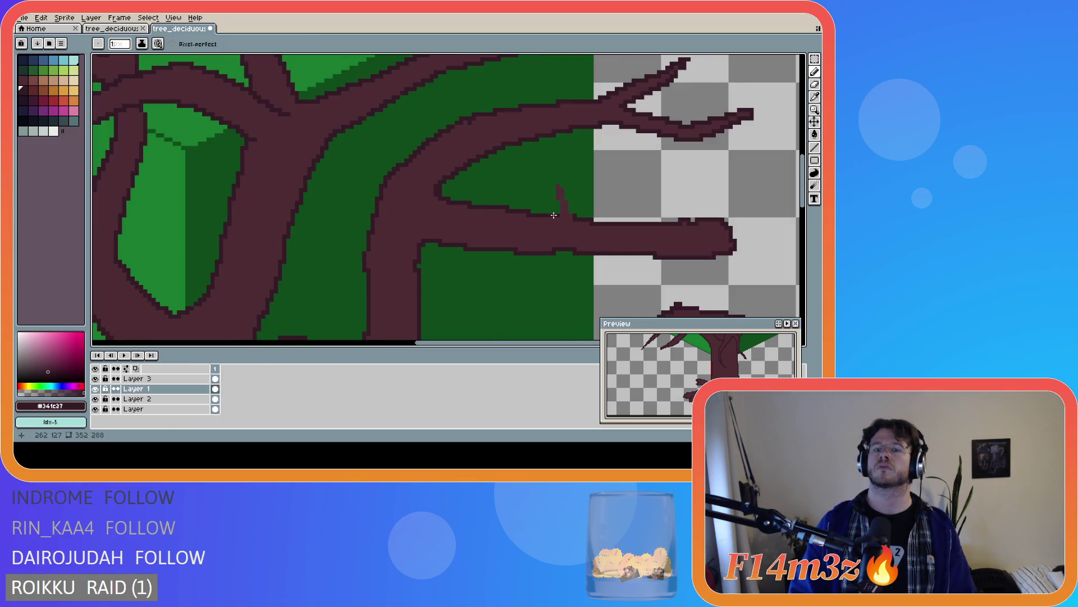
mouse_move(553, 201)
left_mouse_down()
mouse_move(552, 181)
mouse_move(573, 211)
left_mouse_up()
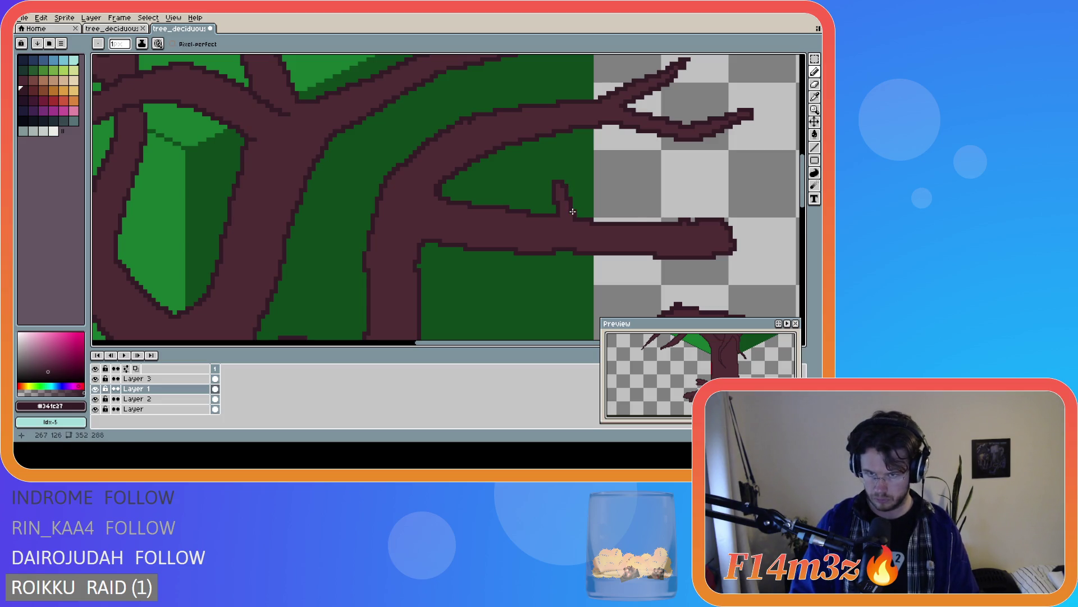
scroll(633, 224, "down", 4)
scroll(562, 328, "down", 2)
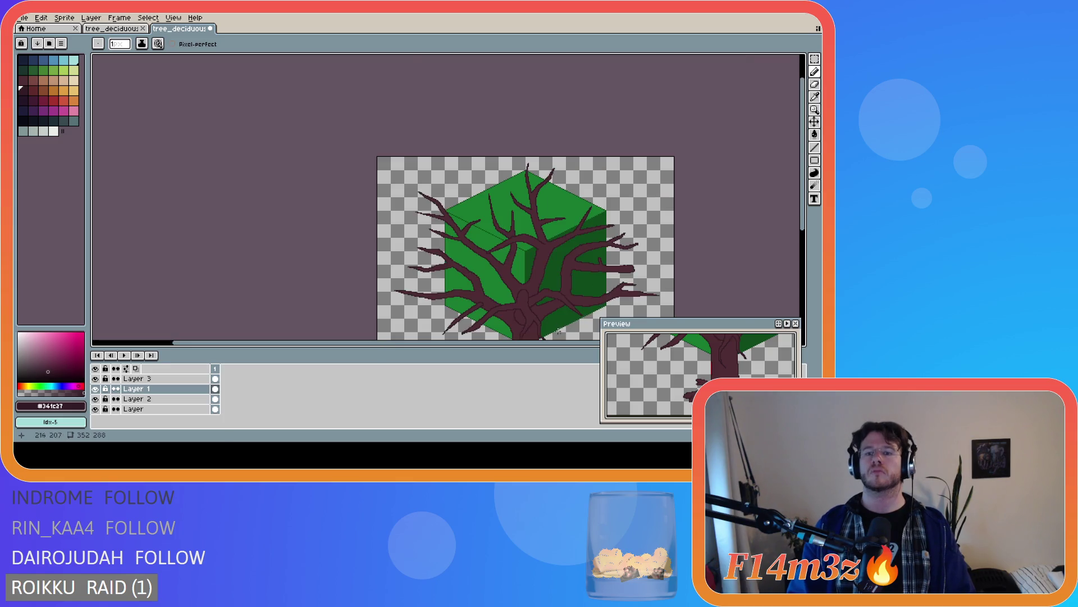
Pan the tree higher in view and switch back to Layer 3
scroll(559, 331, "up", 1)
left_click_drag(803, 185, 803, 210)
scroll(494, 349, "down", 3)
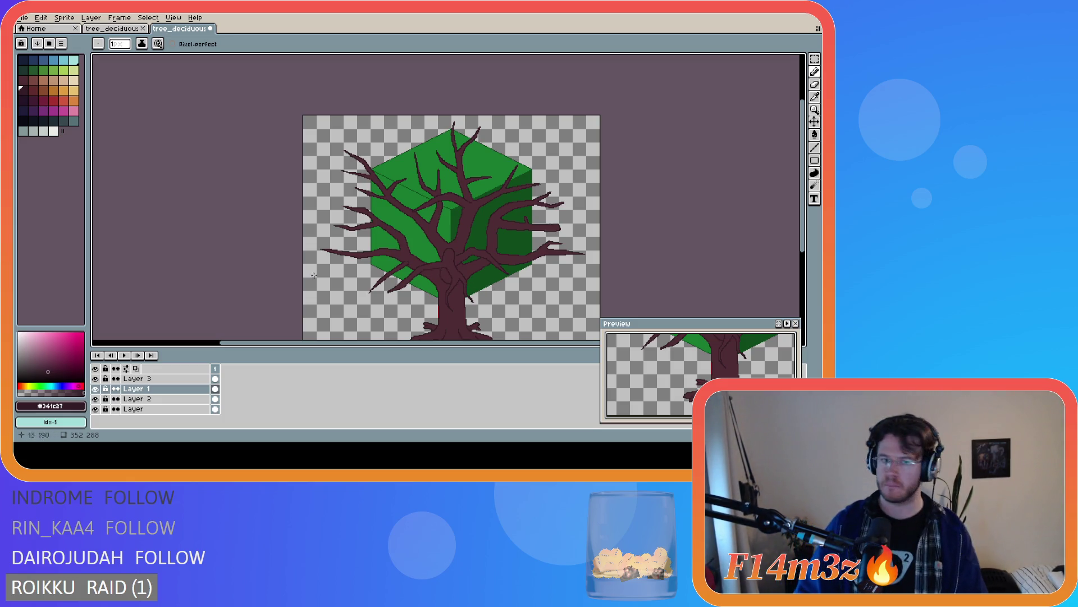
left_click(145, 379)
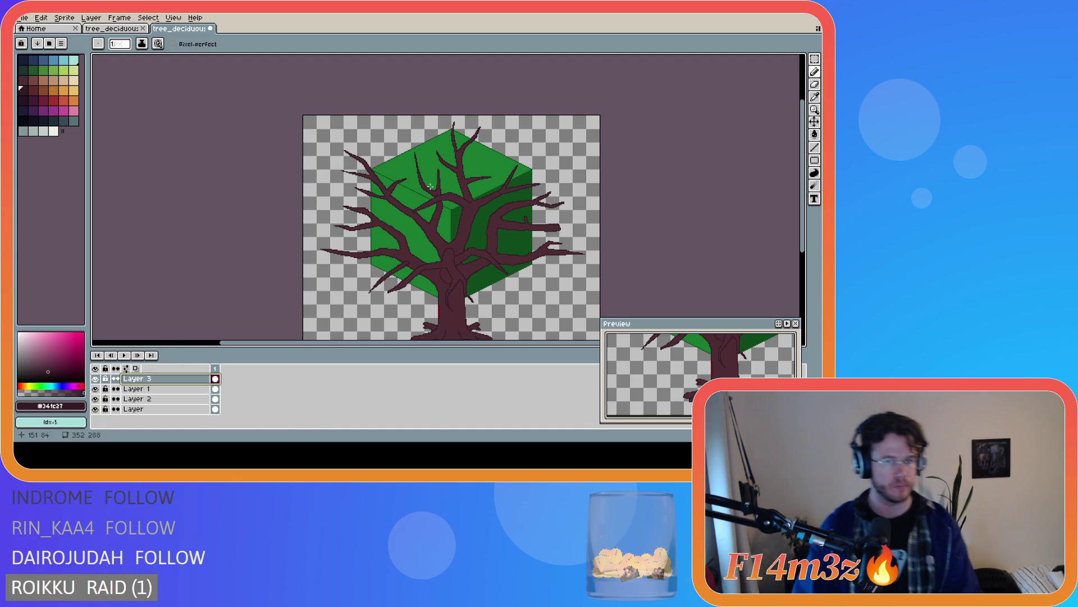
left_click(474, 218)
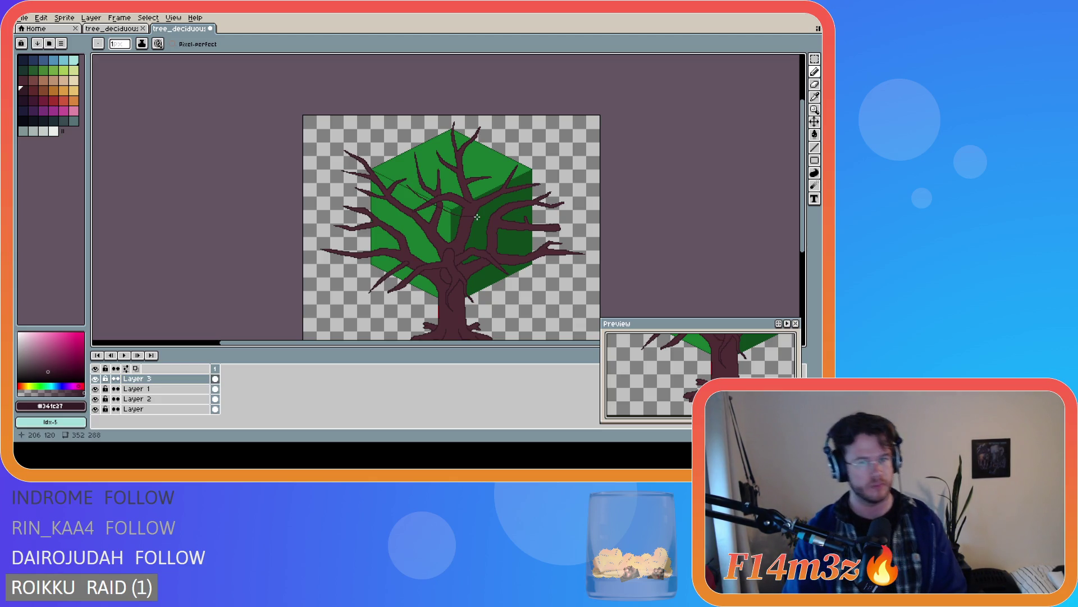
Marquee the upper-middle branch patch, nudge it up one pixel, and drop it
key("m")
mouse_move(402, 174)
left_mouse_down()
mouse_move(421, 199)
mouse_move(487, 223)
left_mouse_up()
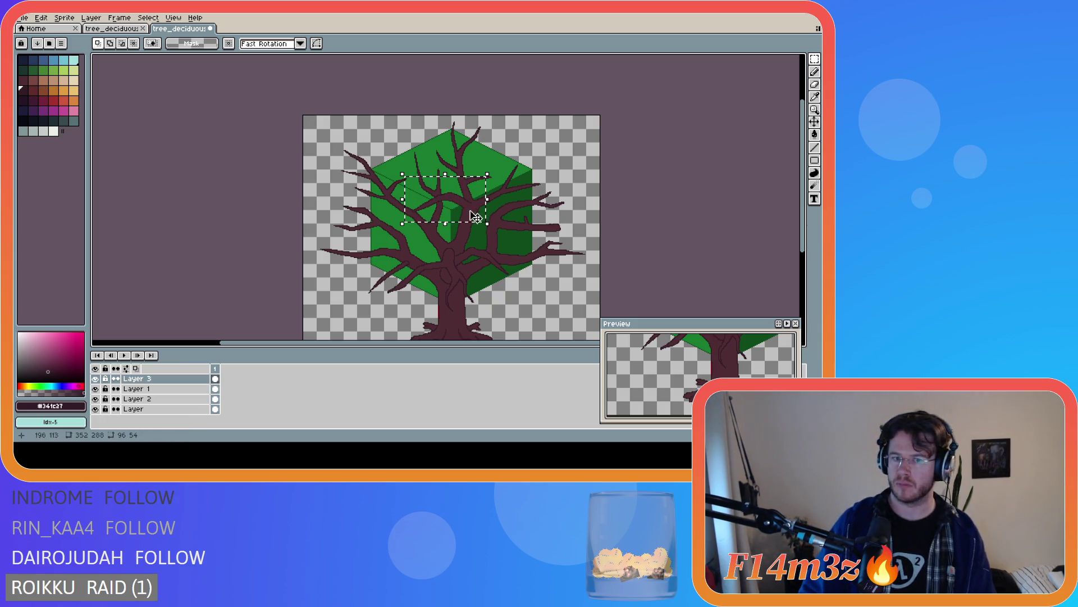
key("Up")
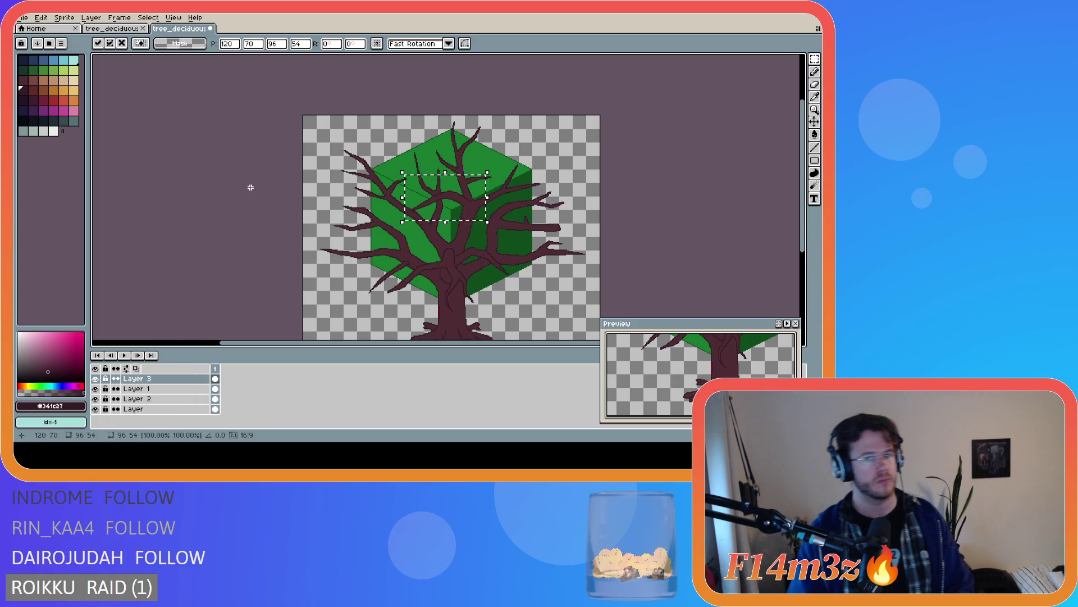
key("ctrl+d")
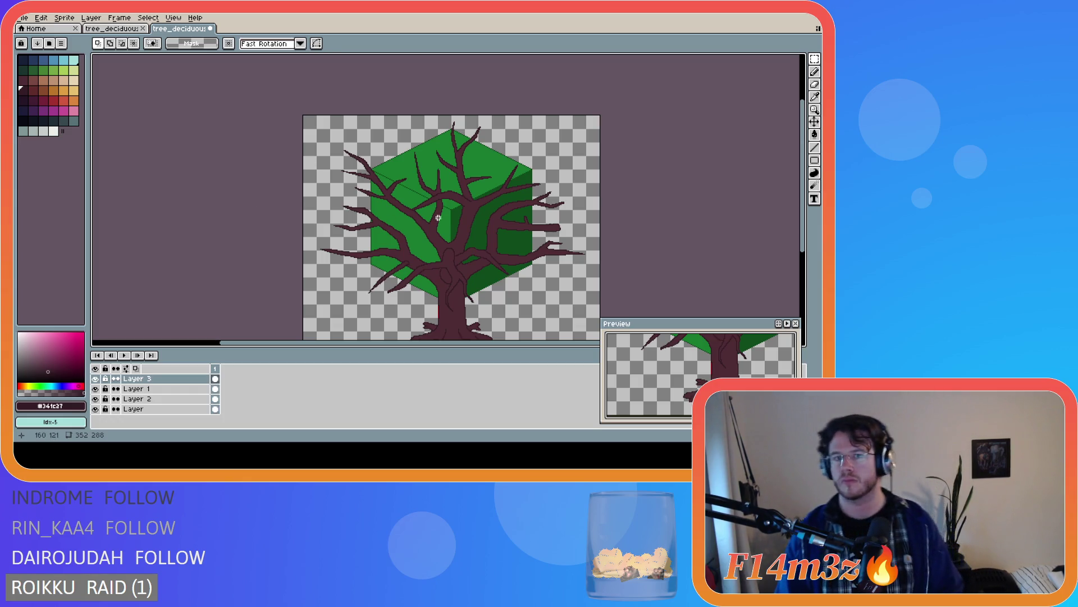
scroll(438, 218, "up", 3)
key("b")
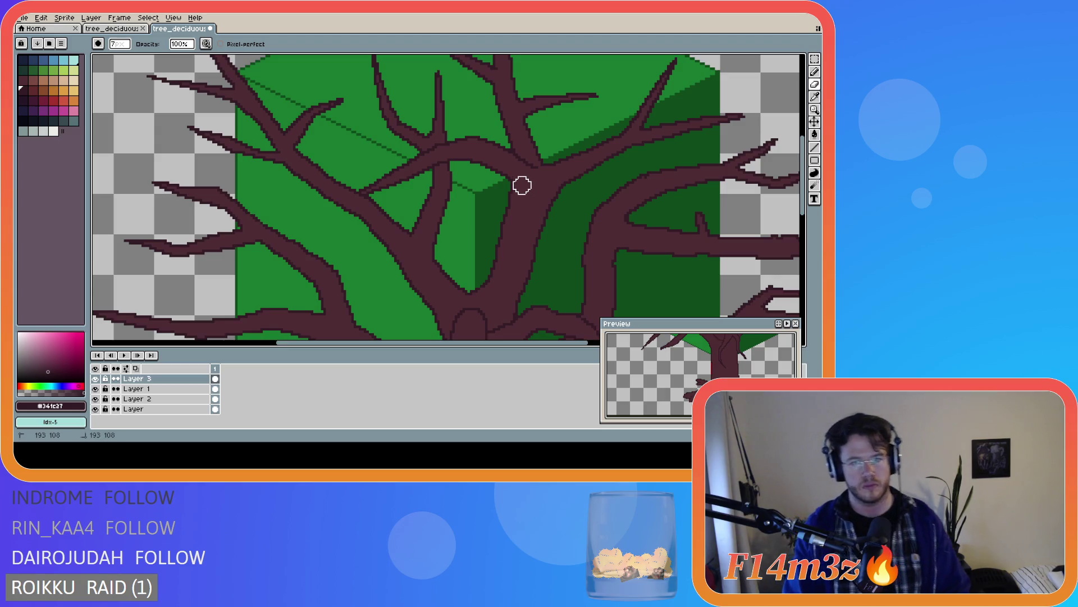
scroll(573, 230, "down", 2)
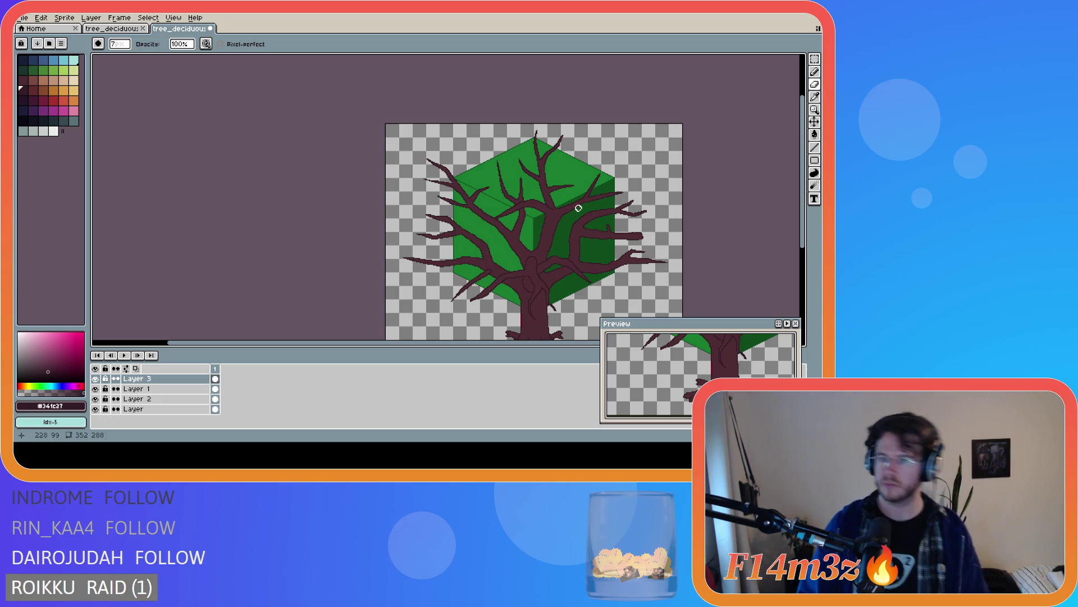
left_click_drag(487, 185, 568, 230)
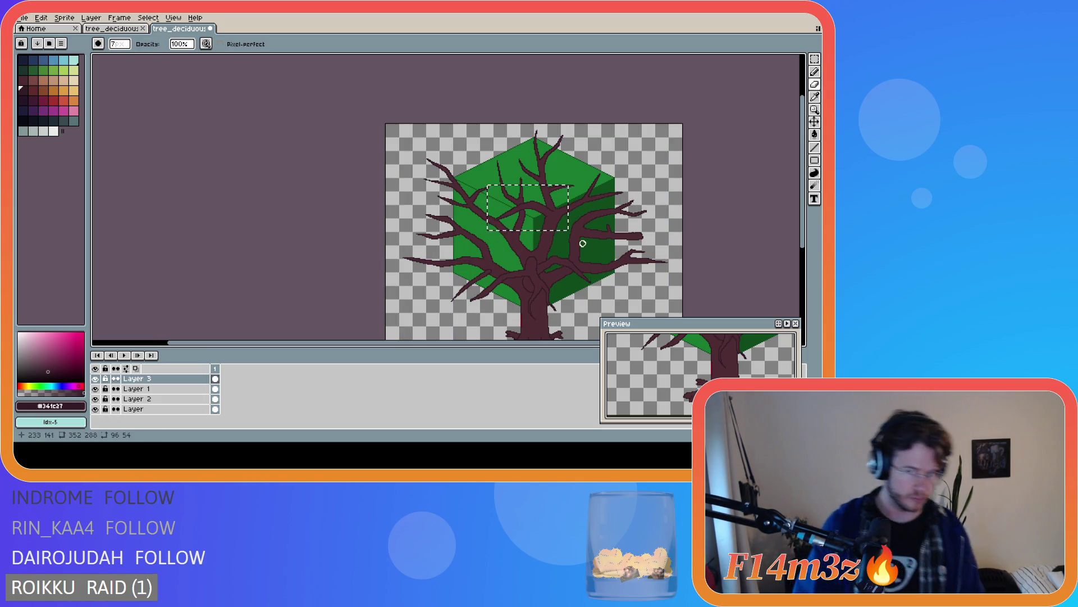
key("ctrl+d")
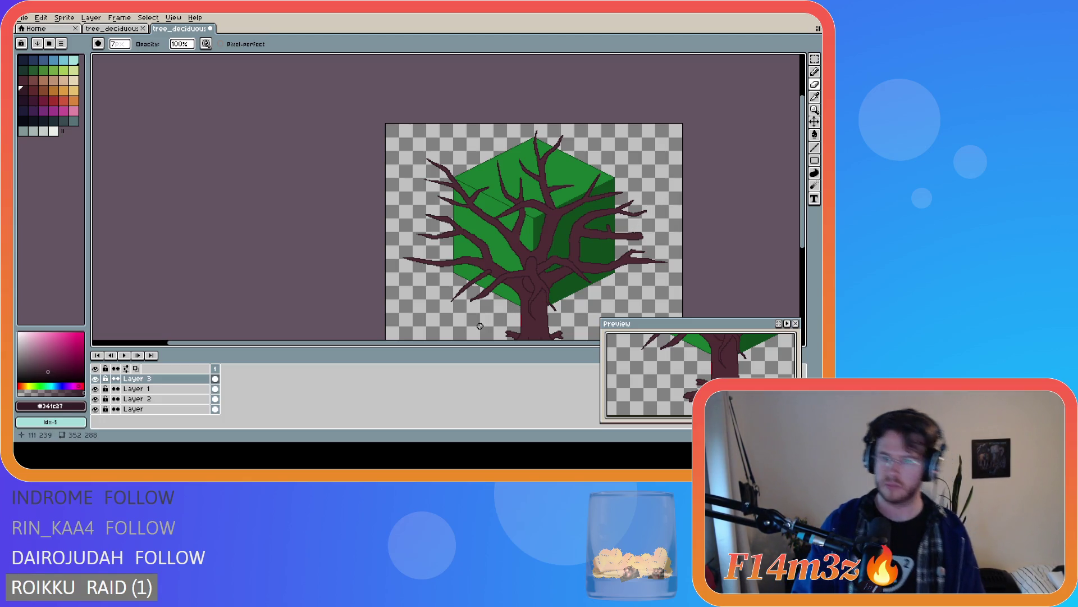
left_click_drag(477, 345, 536, 344)
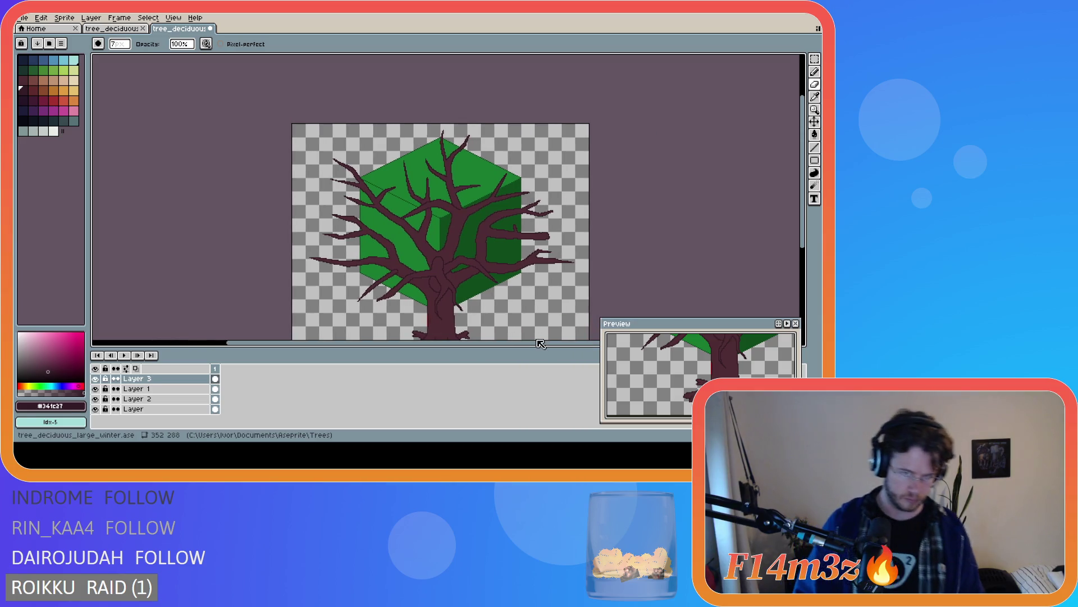
left_click_drag(802, 215, 803, 241)
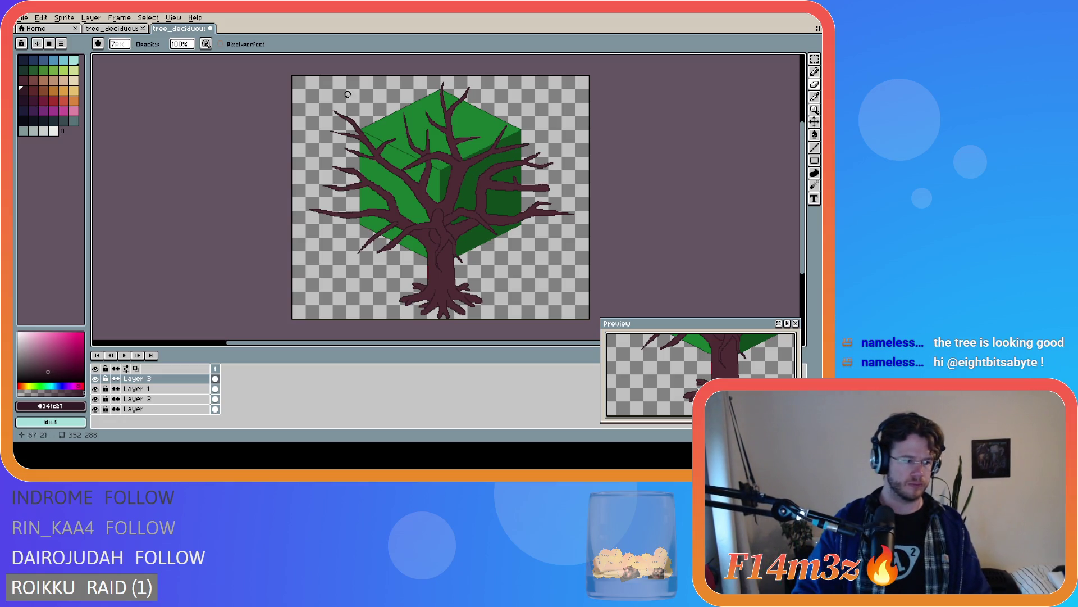
scroll(470, 221, "up", 1)
scroll(429, 205, "down", 1)
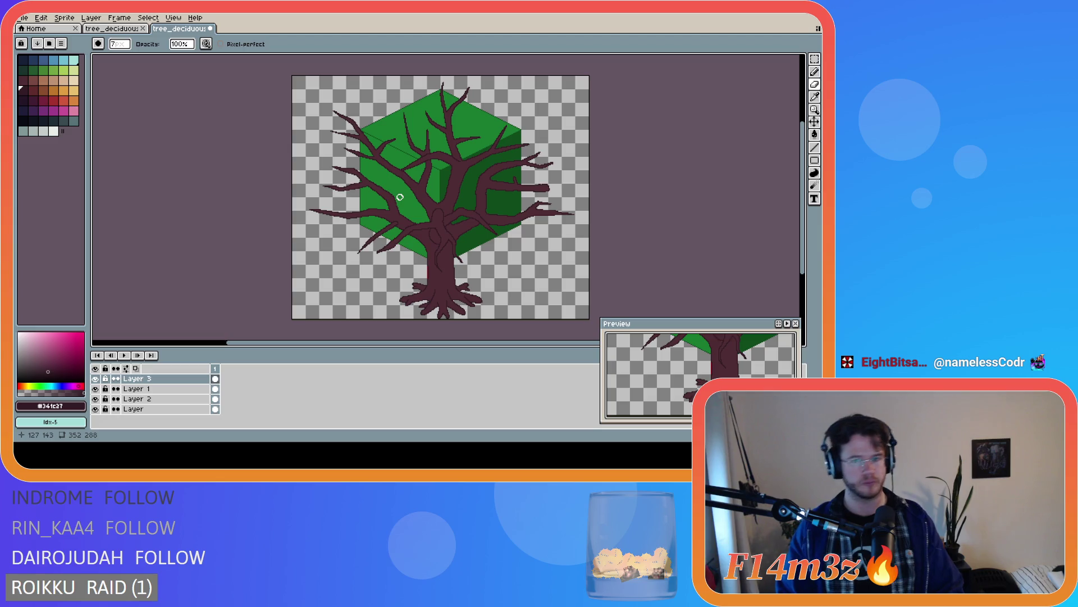
Glance at the medium winter tree reference, then toggle Layer 3 on the large tree to compare
left_click(91, 32)
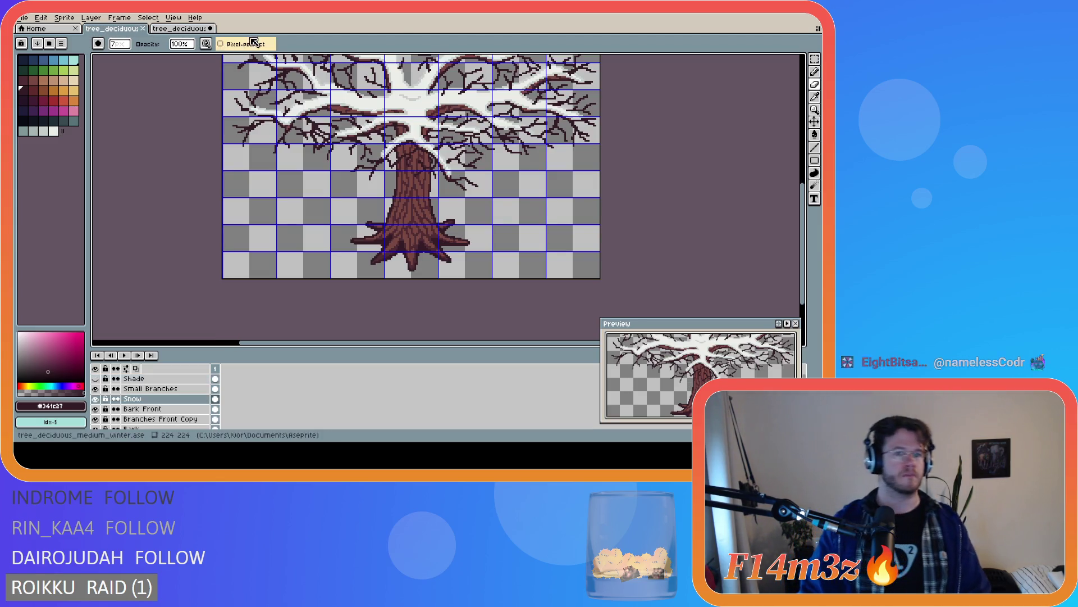
left_click(187, 31)
scroll(433, 240, "up", 4)
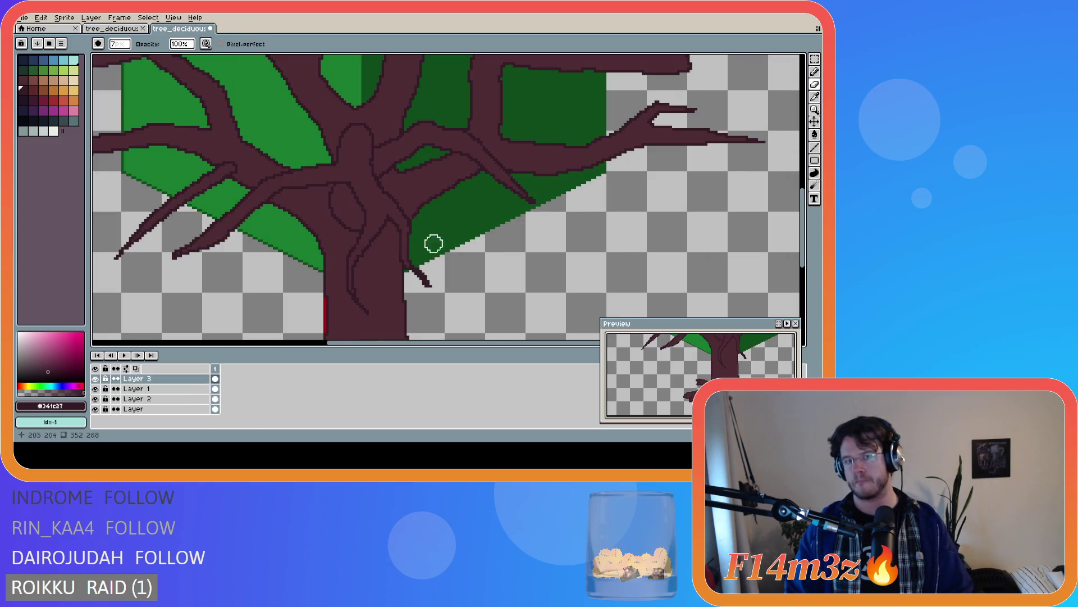
left_click(95, 379)
left_click(95, 379)
left_click(95, 378)
left_click(95, 379)
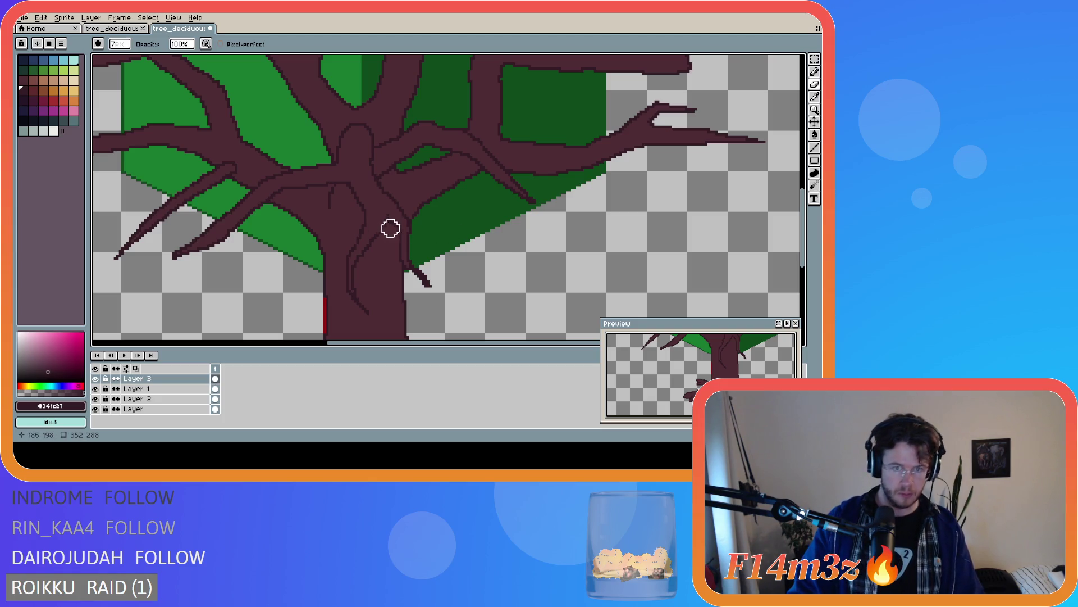
Shrink the pencil brush to 1 pixel
key("minus")
key("minus")
key("minus")
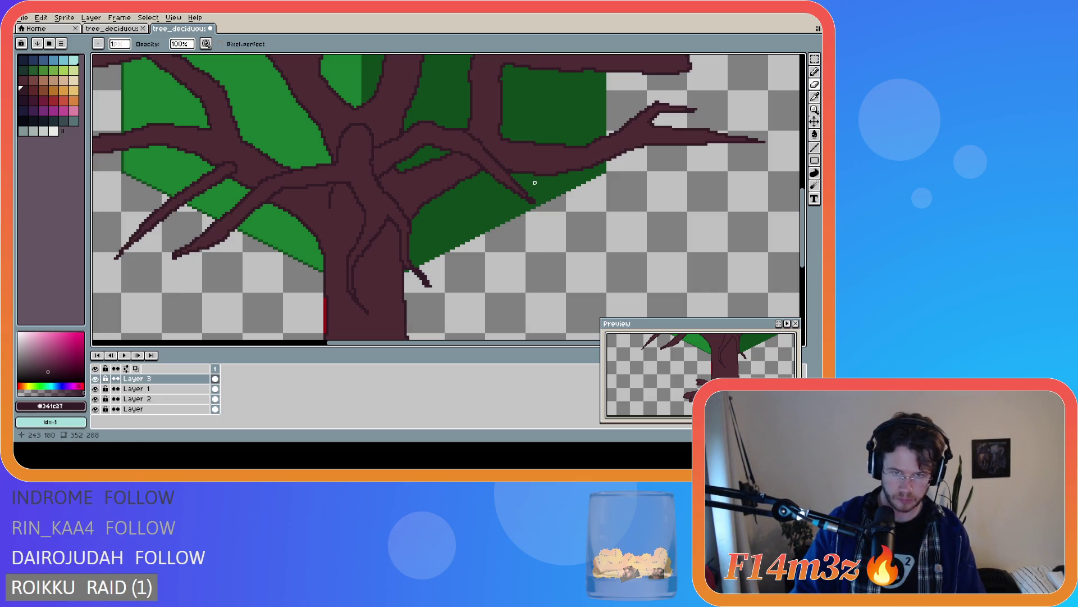
scroll(487, 231, "down", 2)
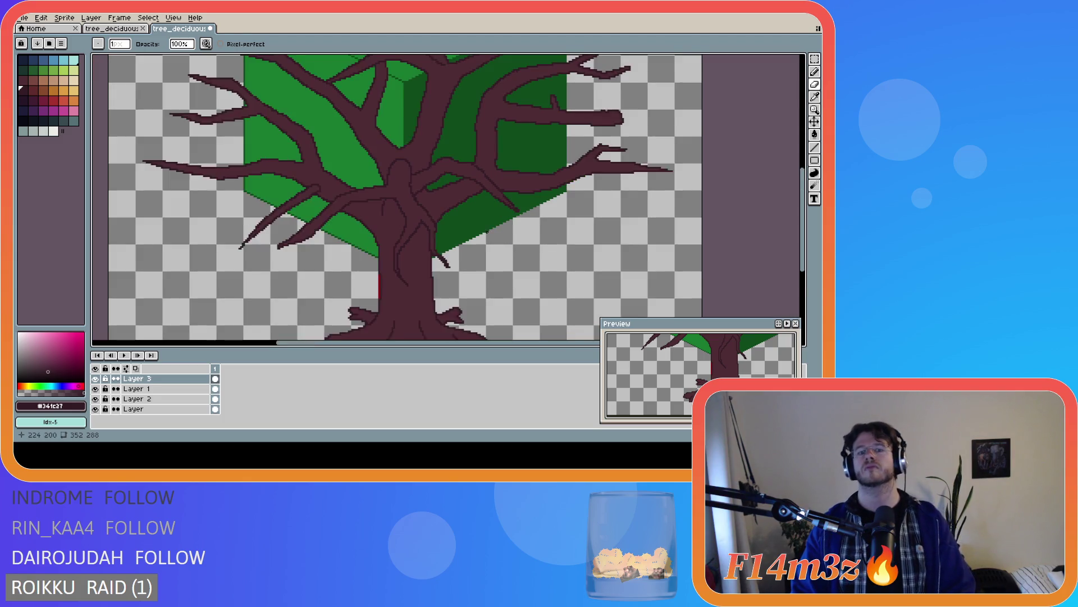
scroll(455, 236, "up", 1)
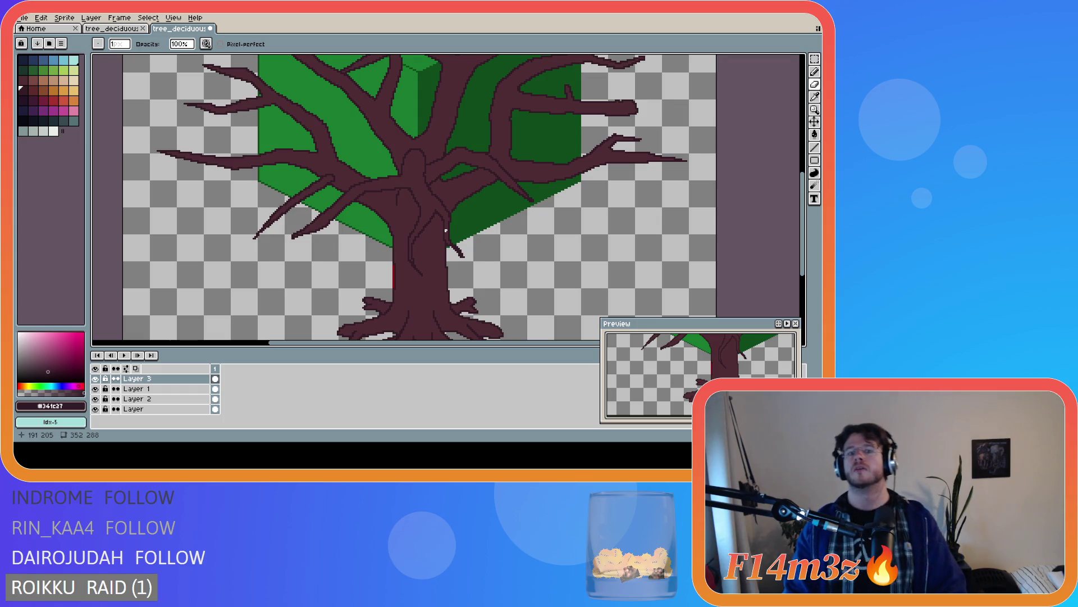
scroll(446, 230, "down", 1)
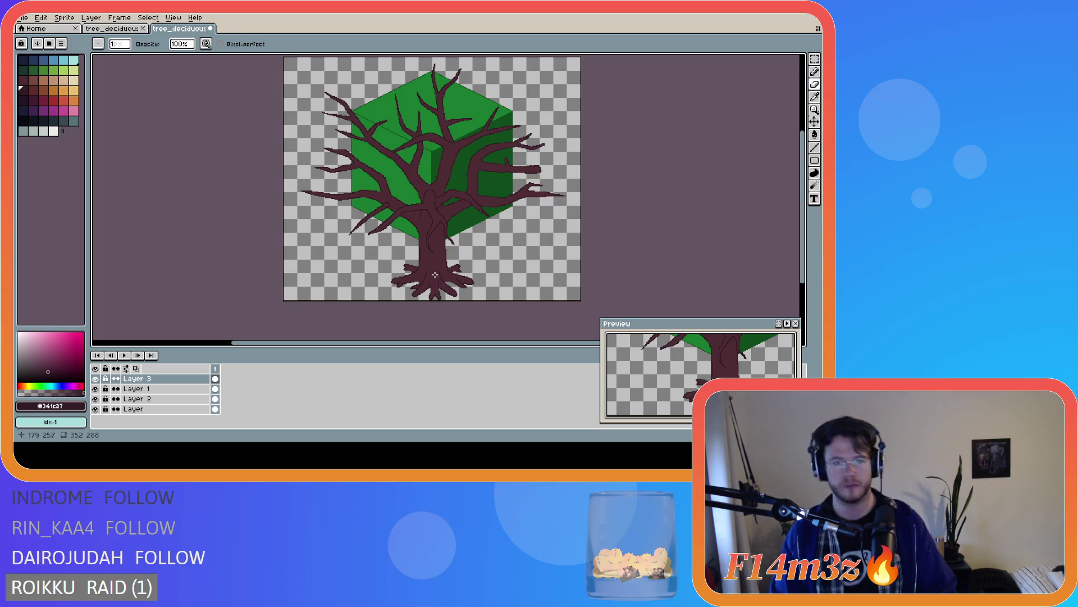
Save the tree file, hide Layer 3, and open Layer 1's properties for renaming
key("ctrl+s")
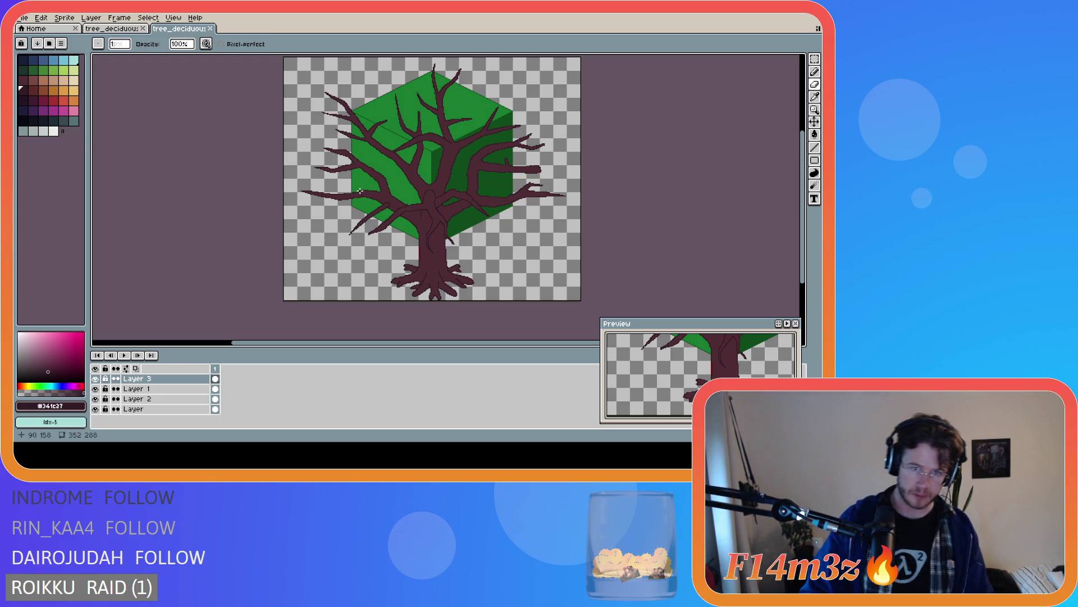
left_click(96, 379)
left_click(95, 380)
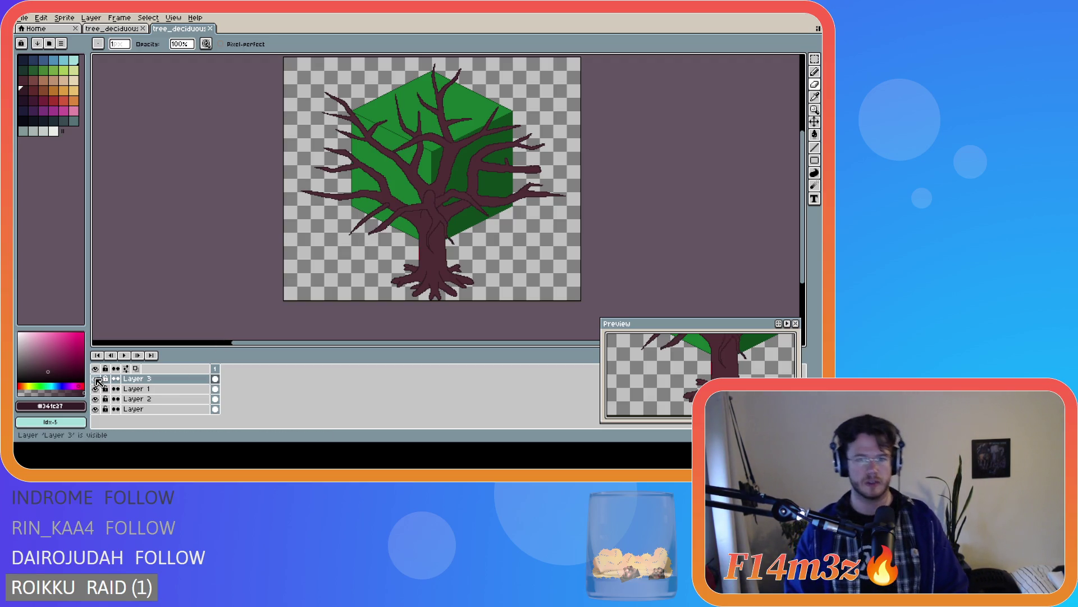
left_click(95, 378)
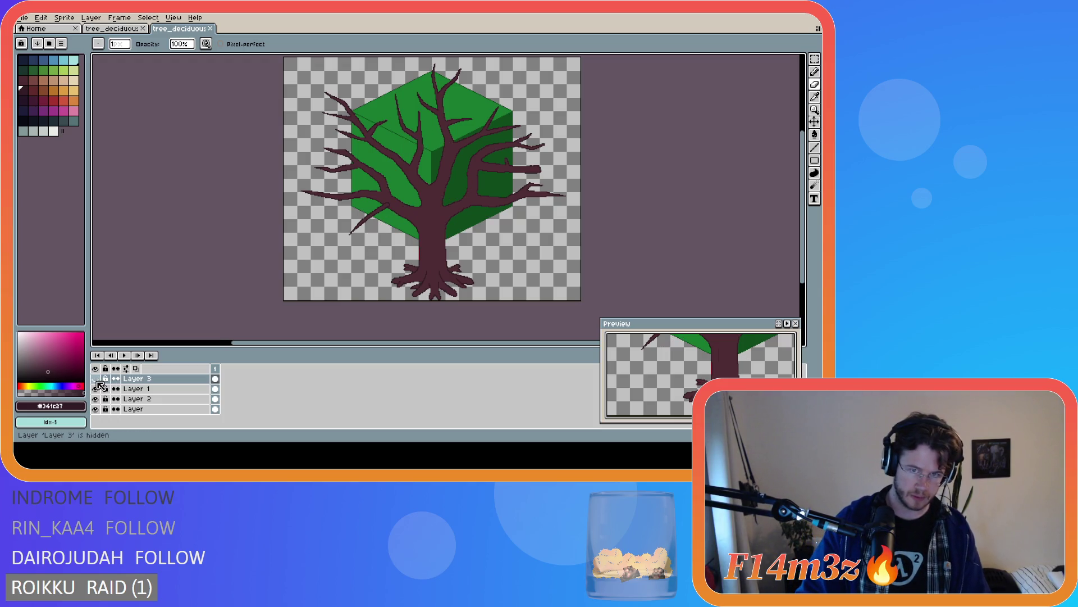
left_click(157, 391)
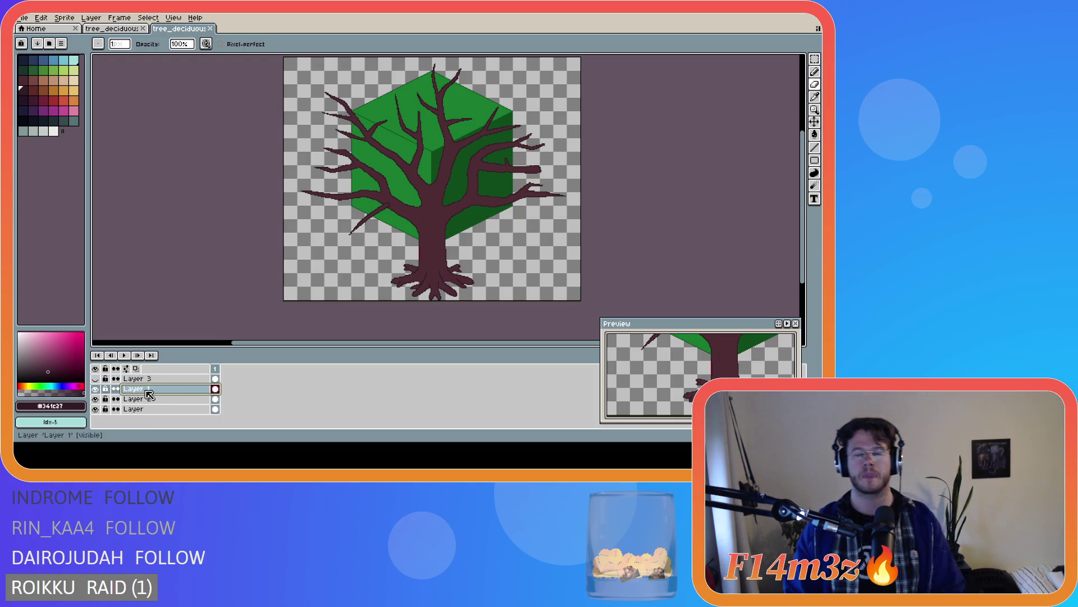
double_click(144, 392)
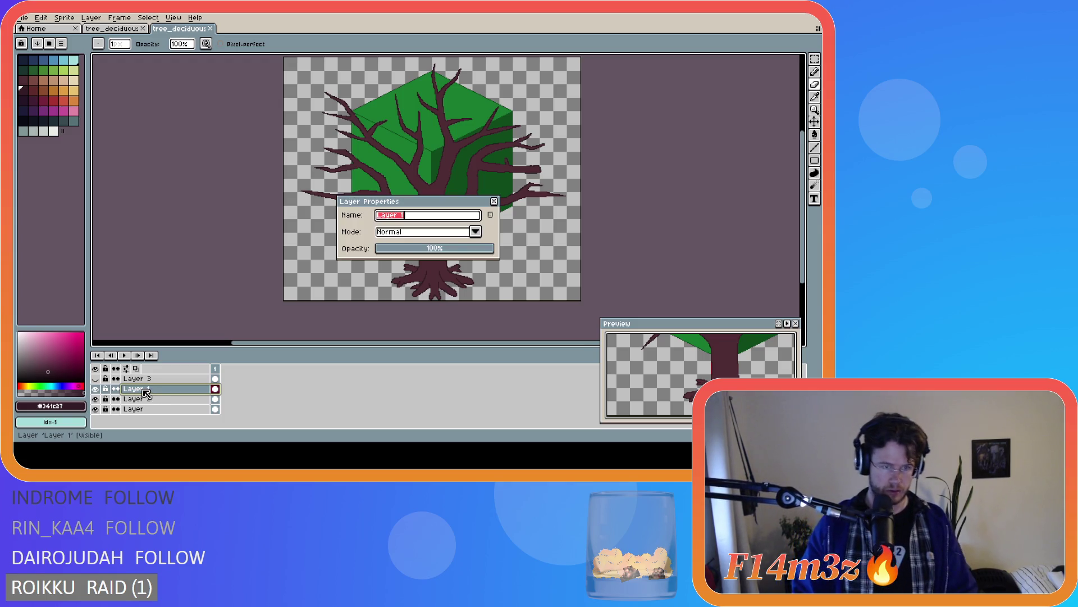
Rename Layer 1 to Tree and Layer 2 to Roots Rear
type("Tree")
key("Return")
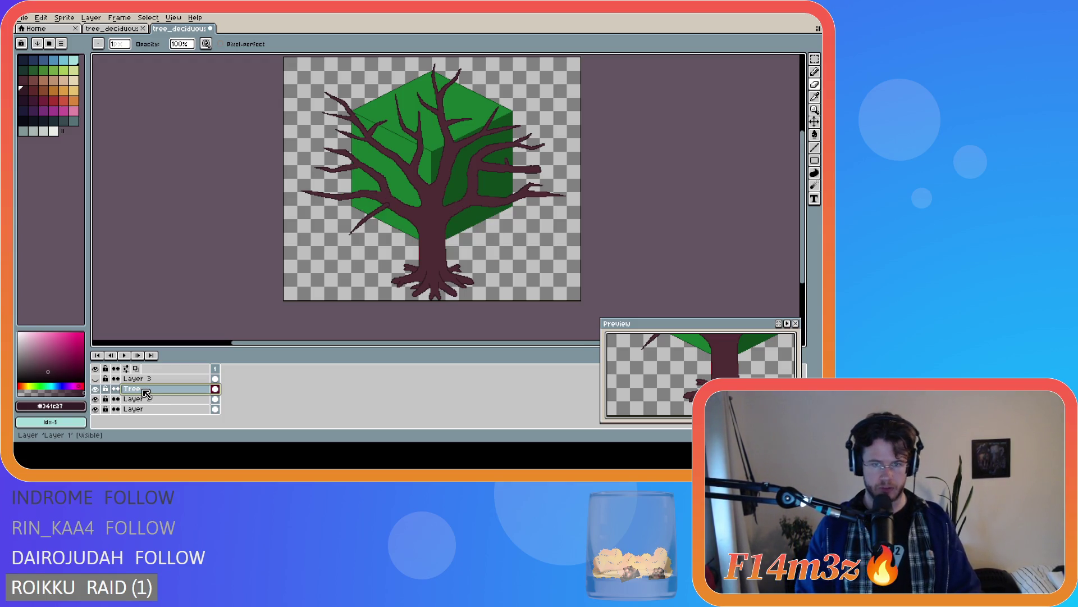
left_click(97, 399)
left_click(97, 399)
double_click(132, 399)
type("Roots Rear")
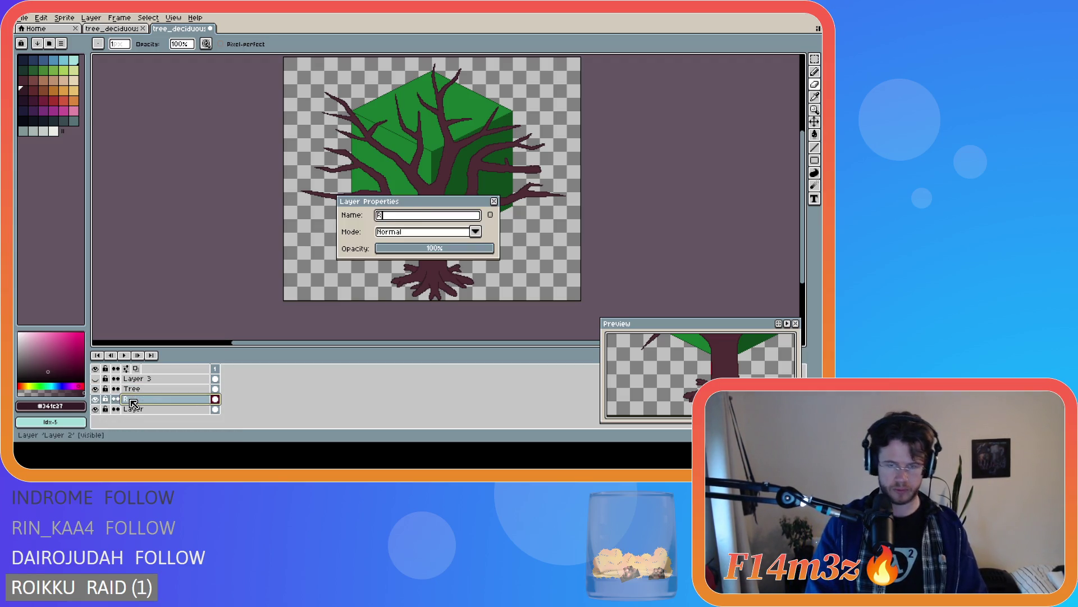
key("Return")
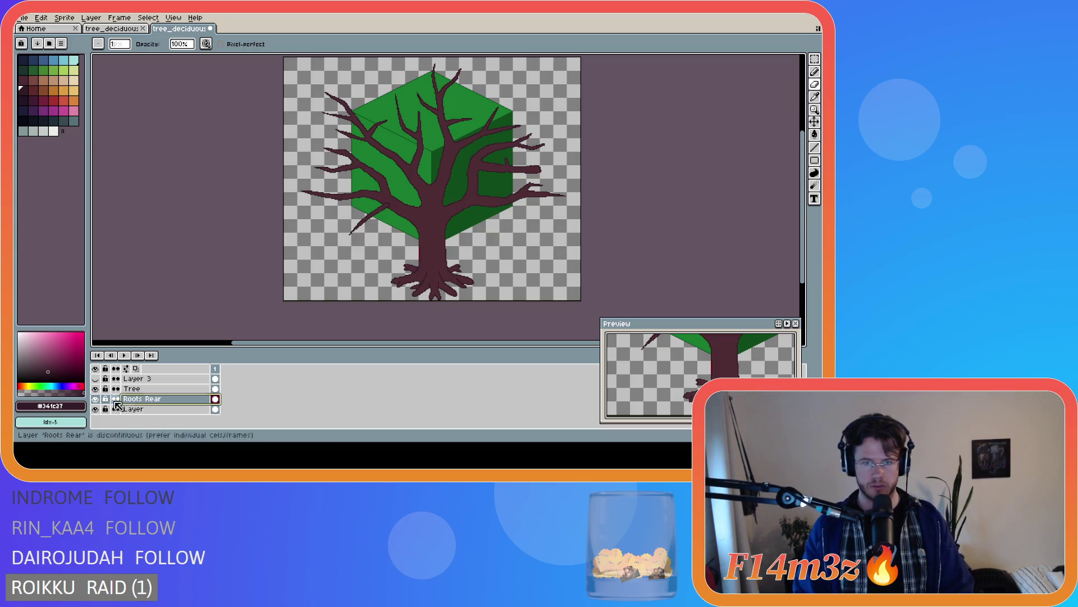
Toggle the green cube layer's visibility to inspect it, leaving it visible
left_click(95, 409)
left_click(95, 409)
left_click(95, 409)
left_click(98, 412)
left_click(98, 413)
left_click(98, 412)
left_click(97, 413)
left_click(97, 413)
left_click(98, 413)
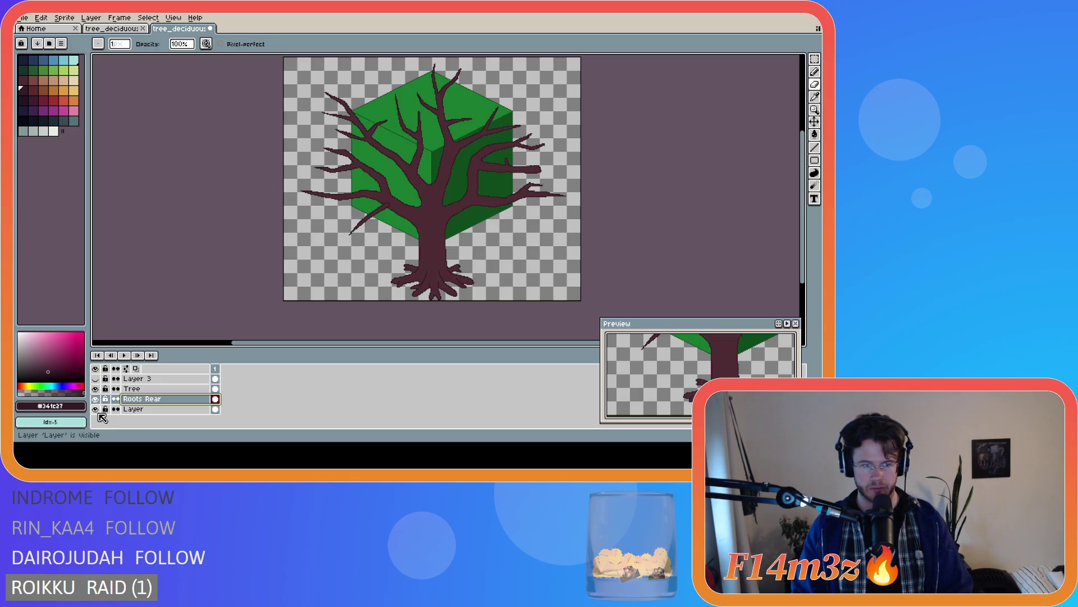
Show Layer 3 again and rename it Branches Front
left_click(95, 379)
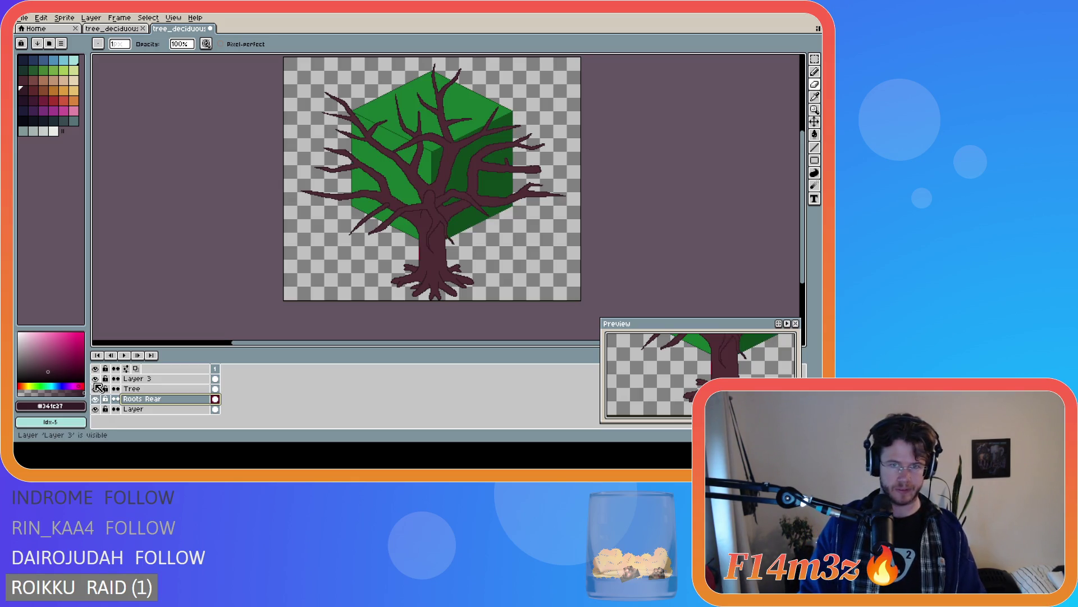
double_click(128, 379)
type("Branches Fr")
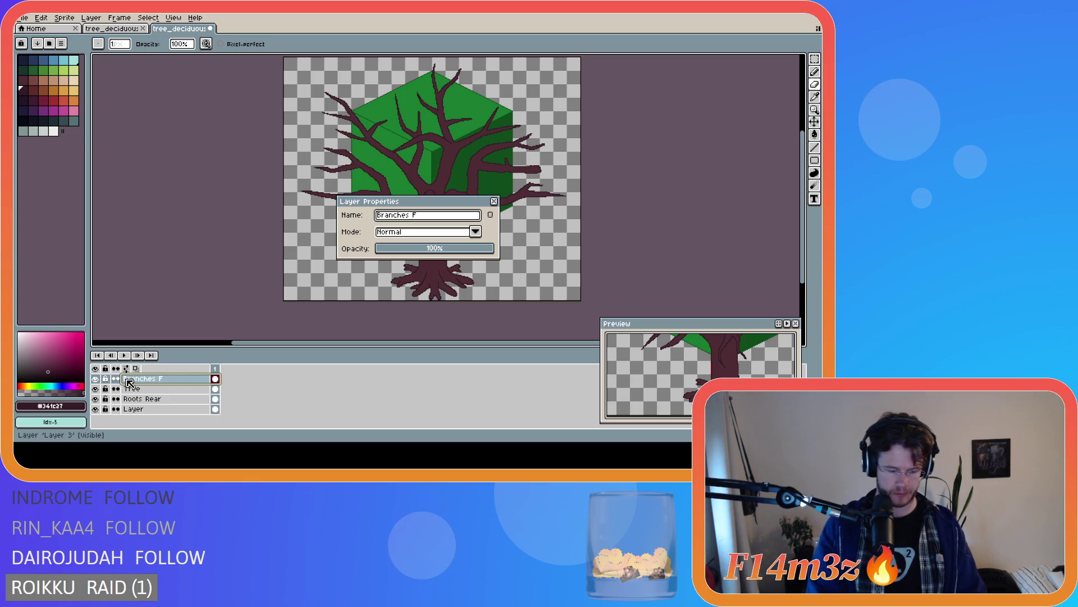
key("Return")
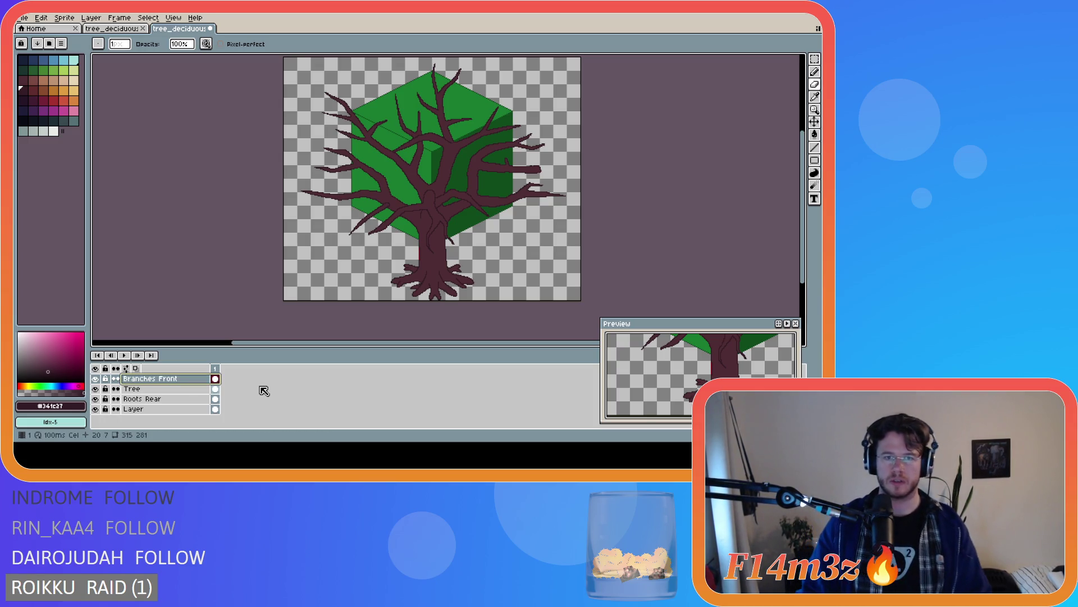
scroll(331, 257, "up", 3)
left_click_drag(810, 231, 809, 197)
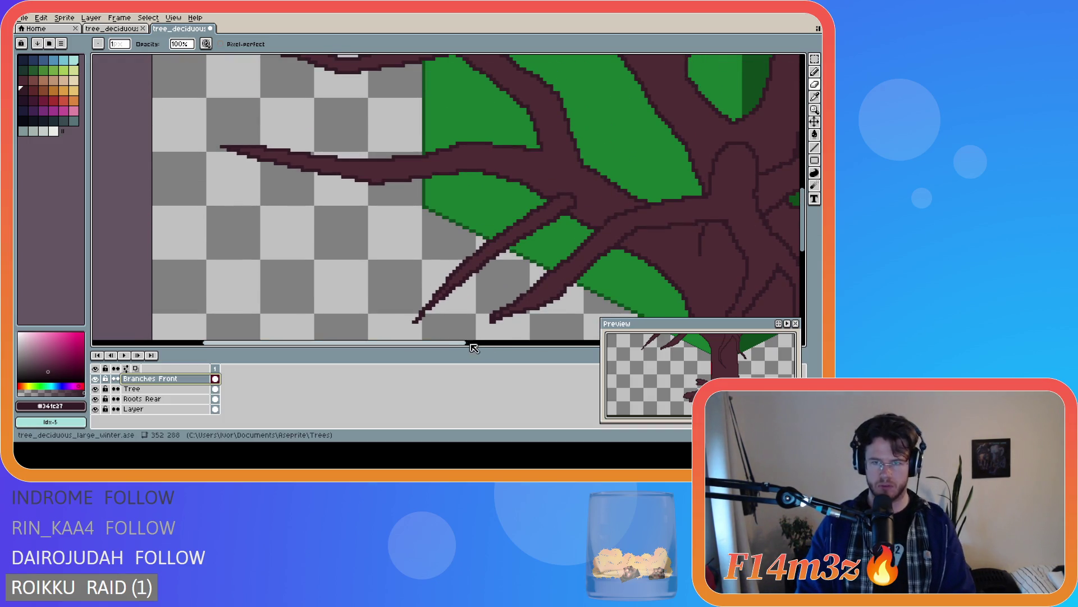
scroll(528, 337, "down", 2)
scroll(502, 278, "down", 3)
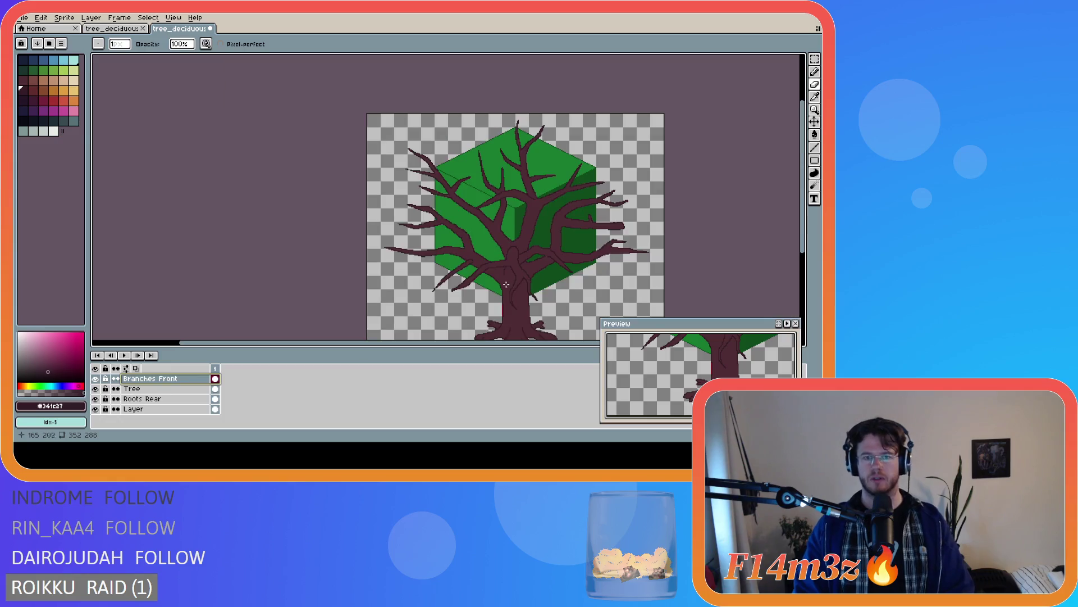
left_click_drag(506, 344, 561, 278)
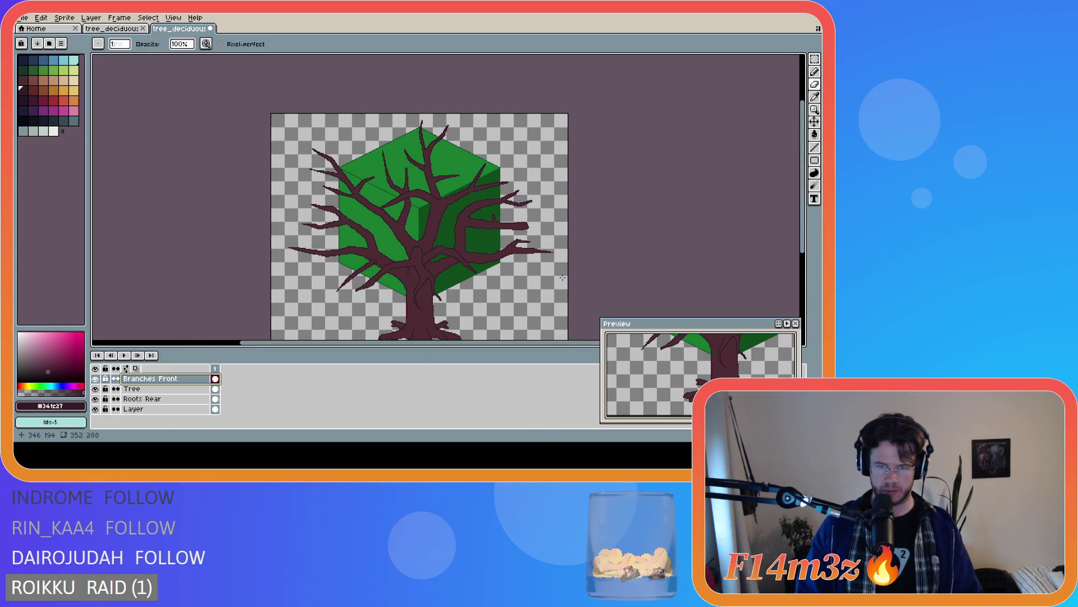
scroll(562, 277, "down", 1)
scroll(521, 272, "up", 1)
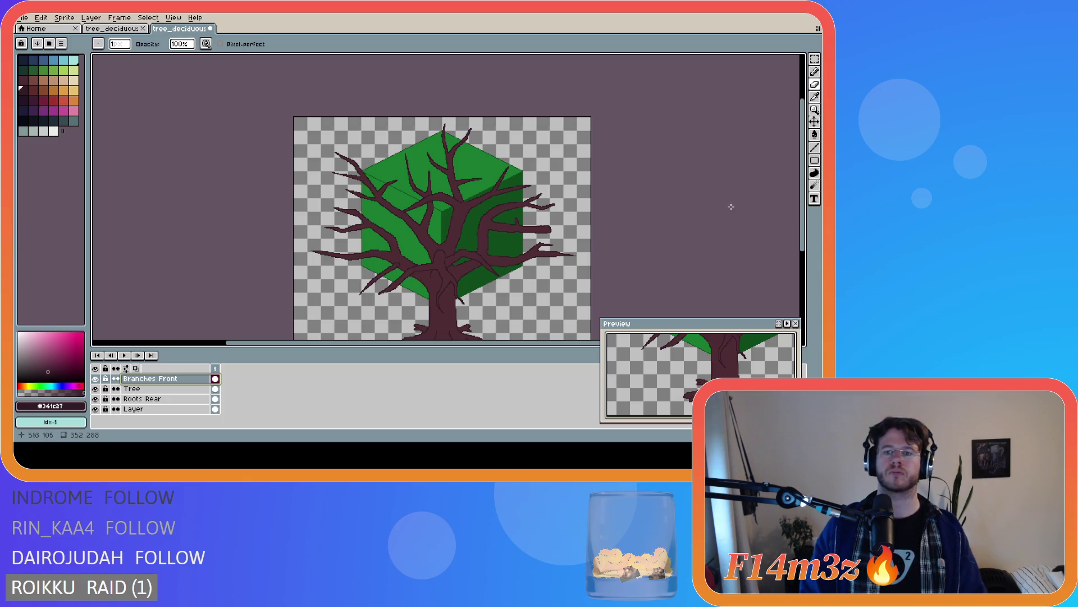
left_click_drag(803, 239, 803, 259)
left_click_drag(486, 342, 548, 342)
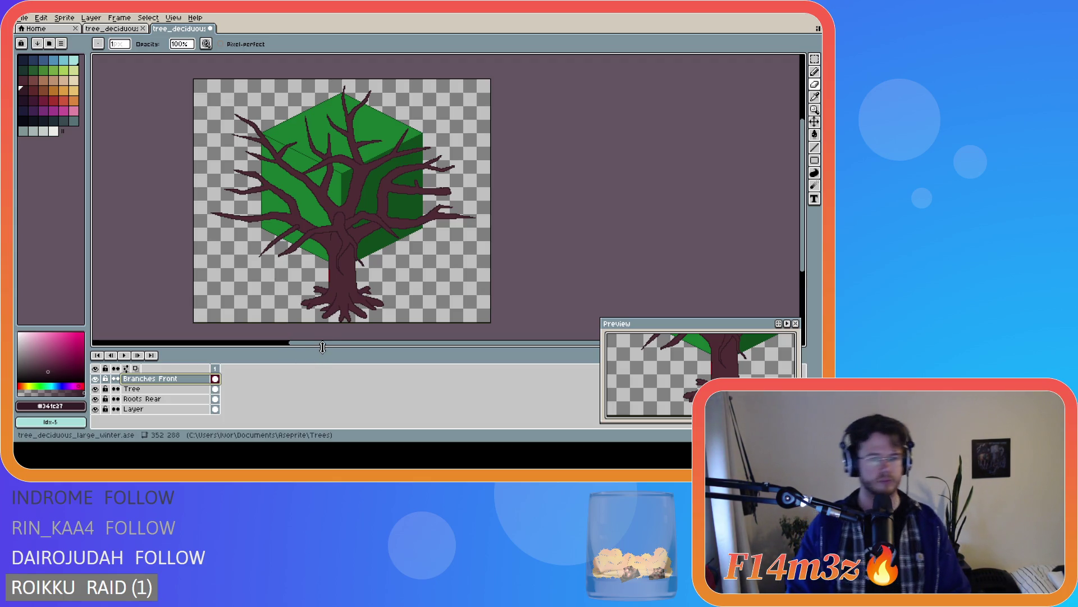
left_click_drag(323, 343, 319, 344)
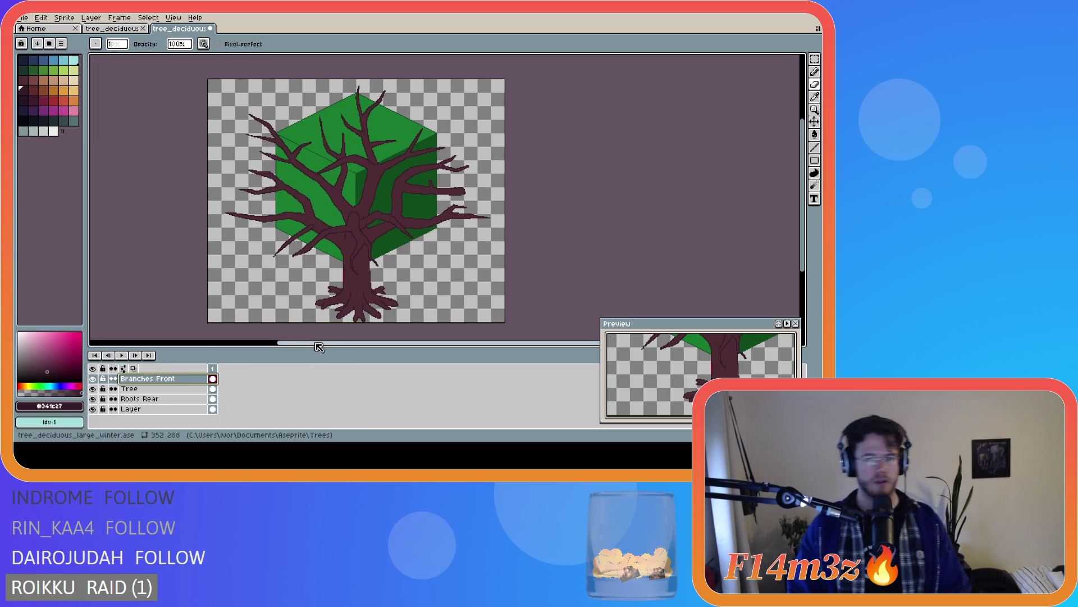
scroll(353, 213, "up", 1)
scroll(354, 213, "down", 1)
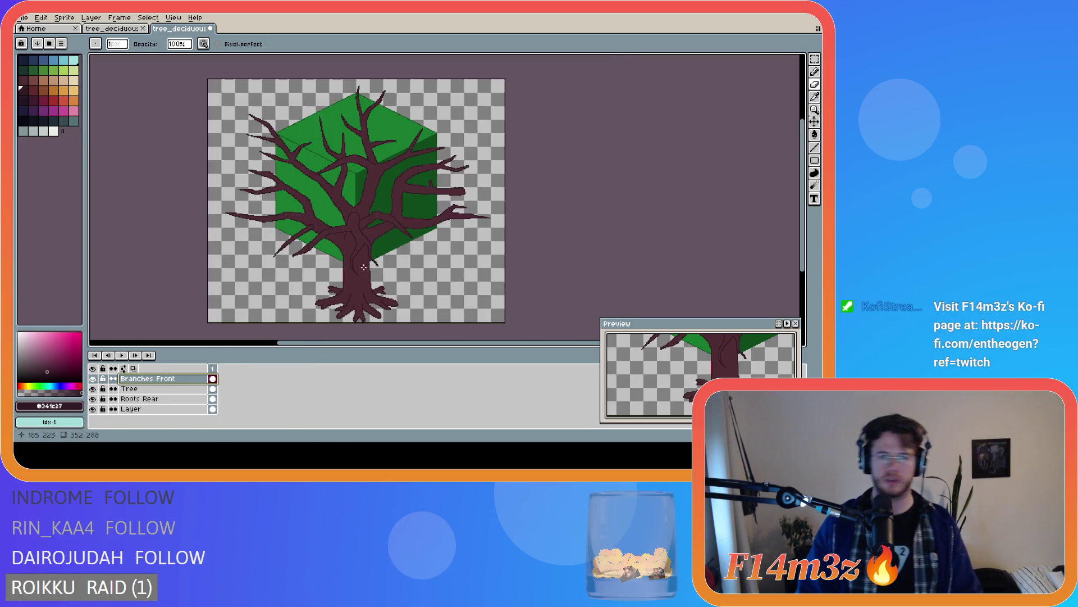
Hide Branches Front and add a new layer named Small Branches above Tree
left_click(93, 379)
left_click(137, 389)
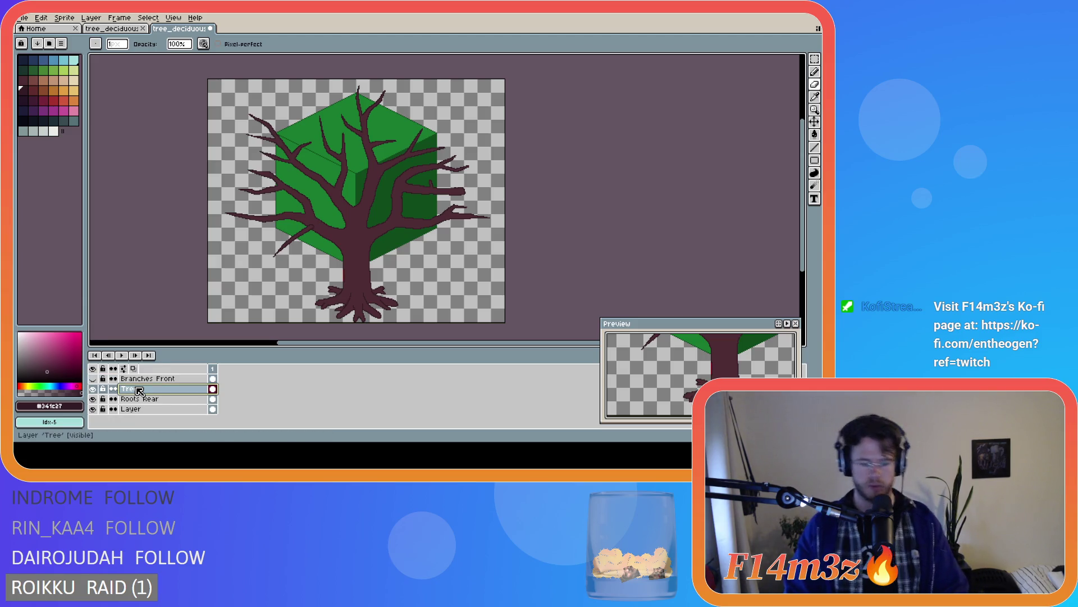
key("shift+n")
double_click(145, 389)
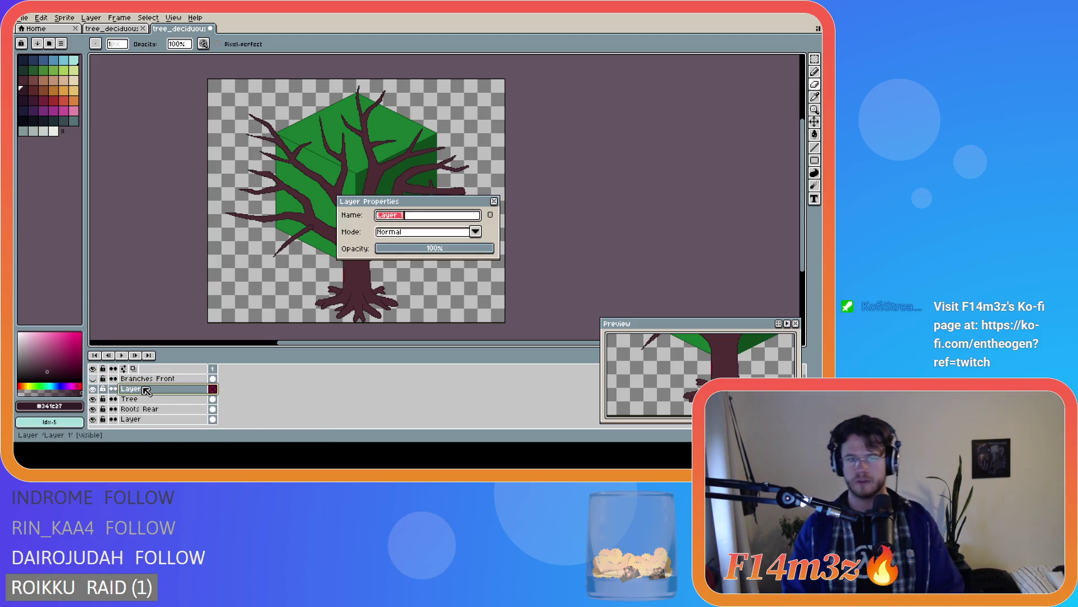
type("Sa")
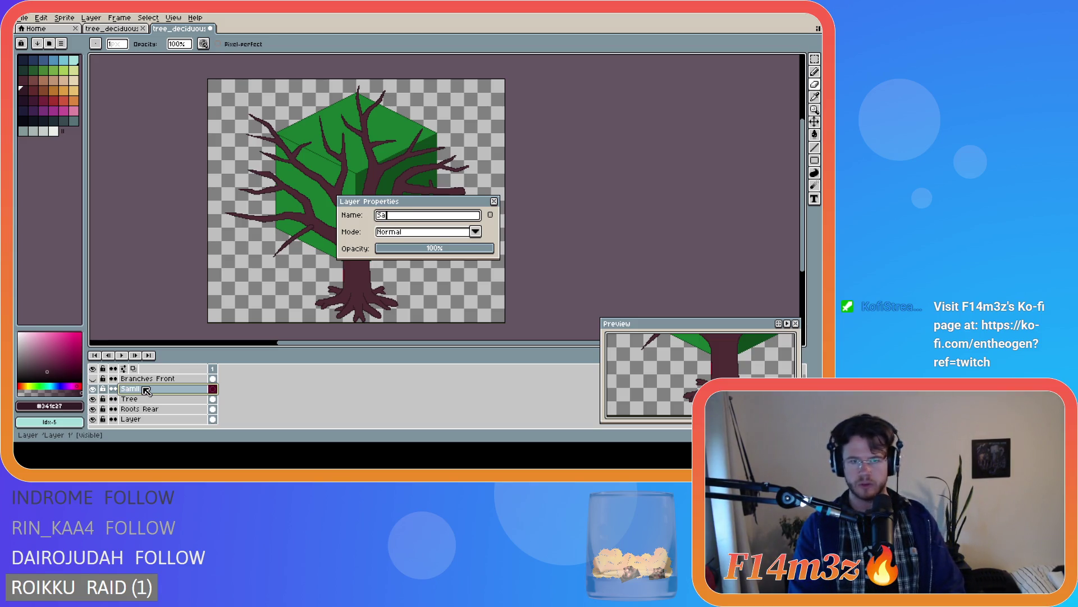
type("mmall B")
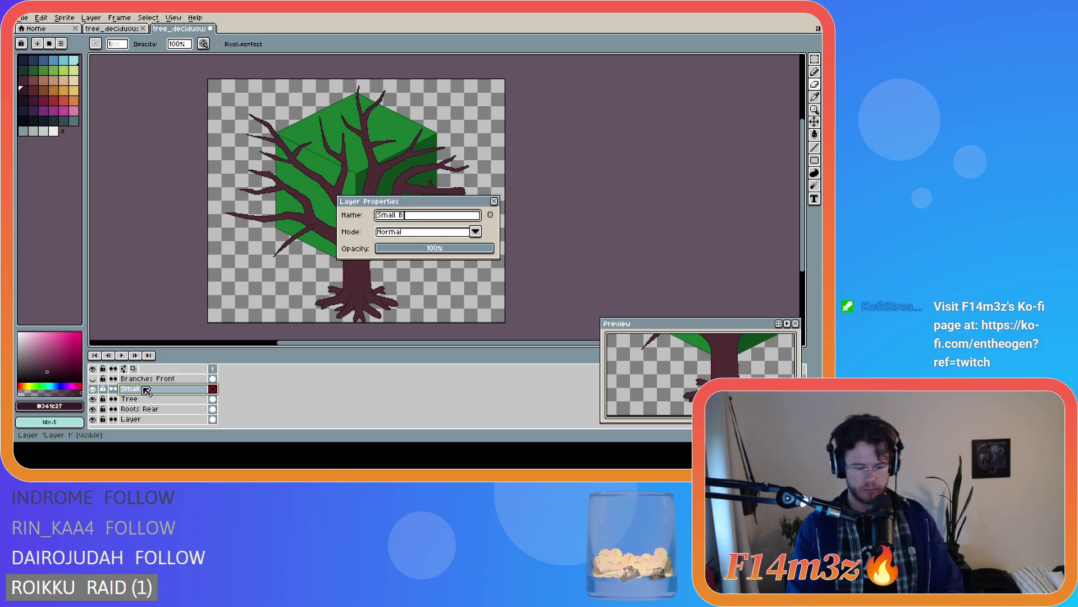
type("ches")
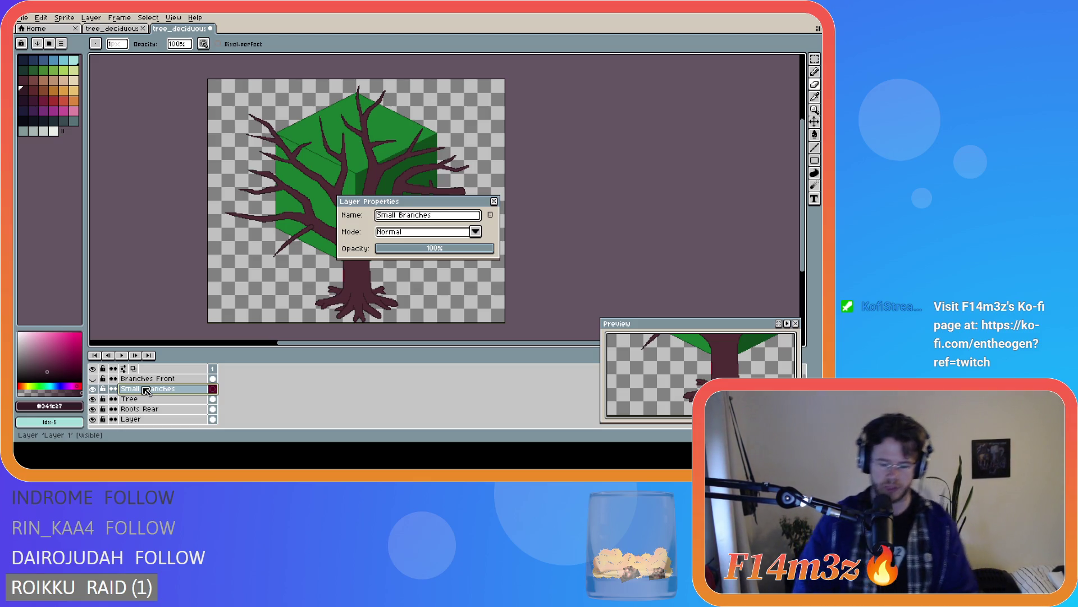
key("Return")
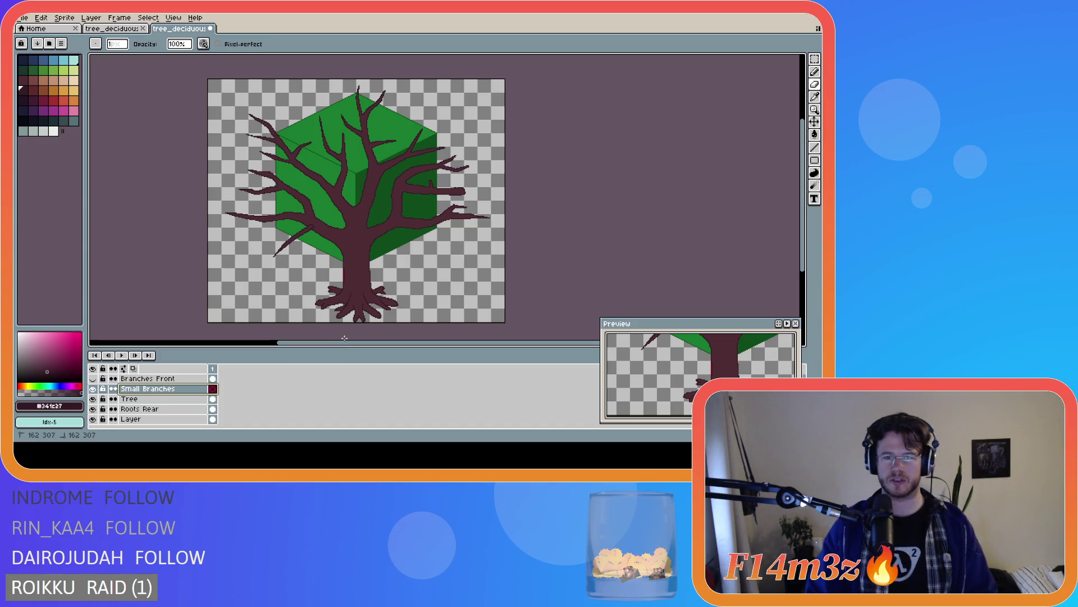
Pan around the tree and save tree_deciduous_large_winter.ase
left_click_drag(361, 343, 344, 343)
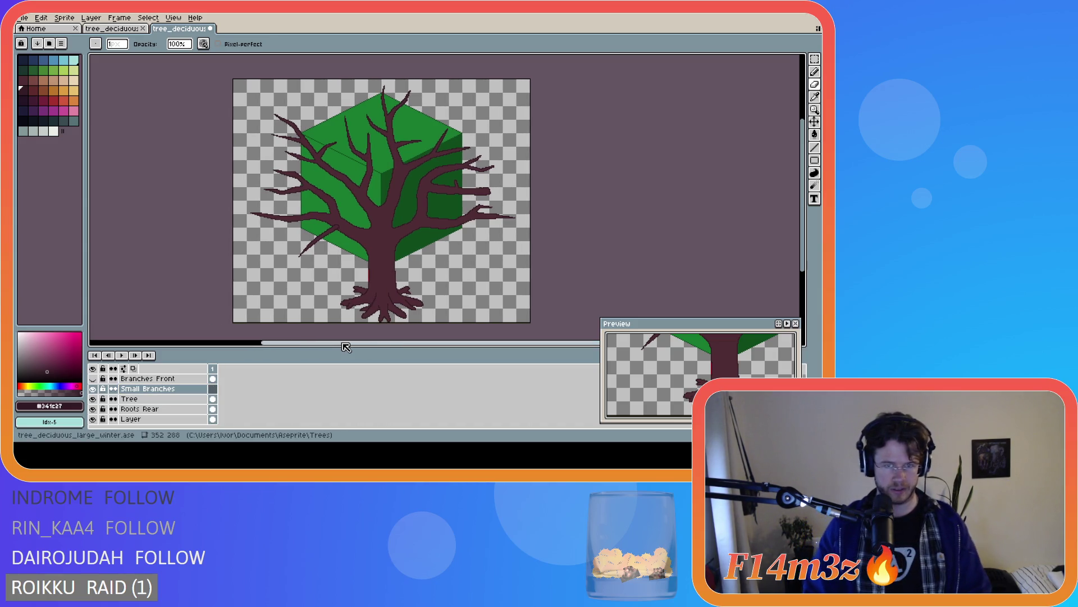
left_click_drag(804, 212, 803, 216)
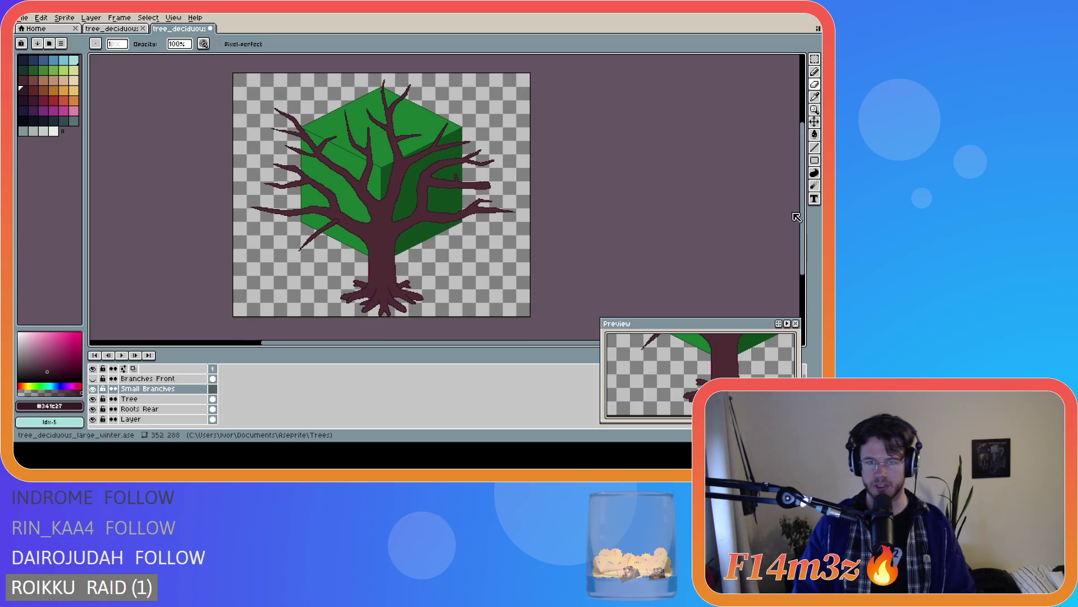
left_click_drag(437, 347, 423, 345)
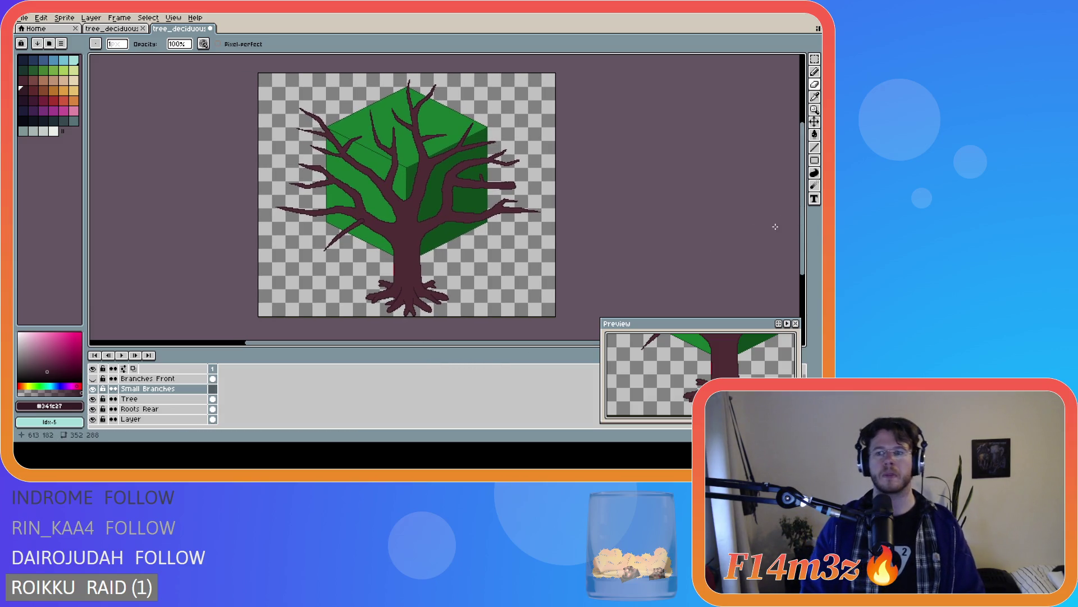
left_click_drag(807, 212, 806, 207)
key("ctrl+s")
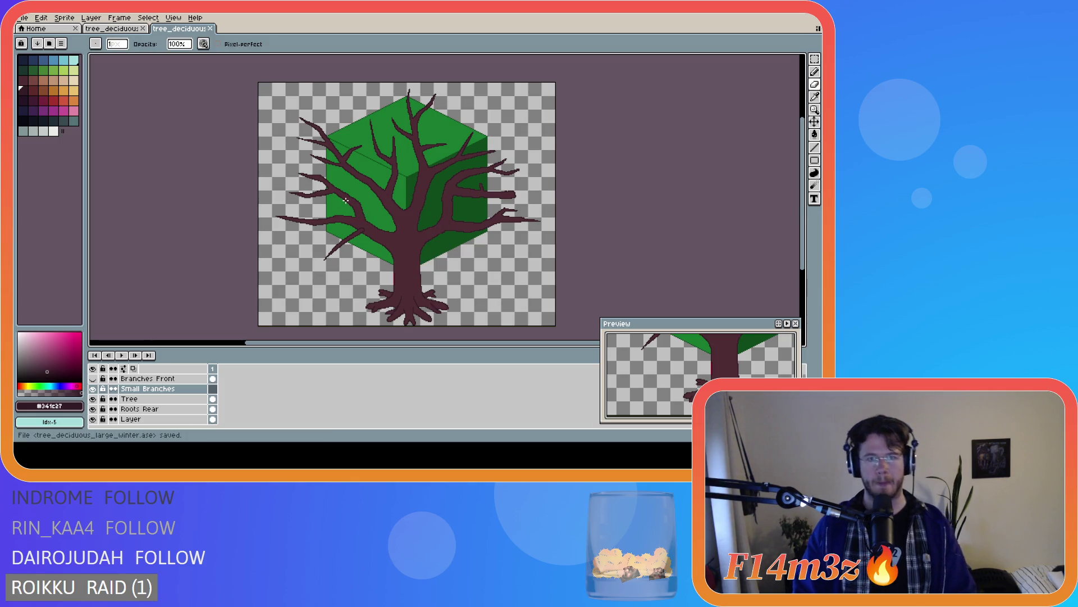
On Small Branches, pick dark brown #341c27 and draw a small forked twig off a left branch
left_click(154, 390)
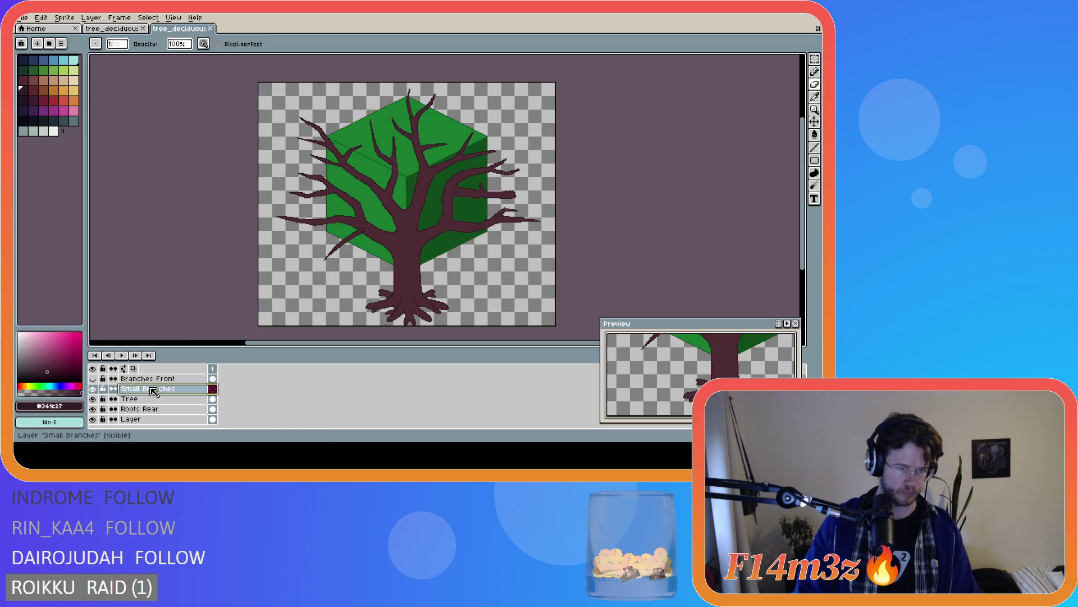
left_click(387, 232, "alt")
scroll(387, 231, "up", 4)
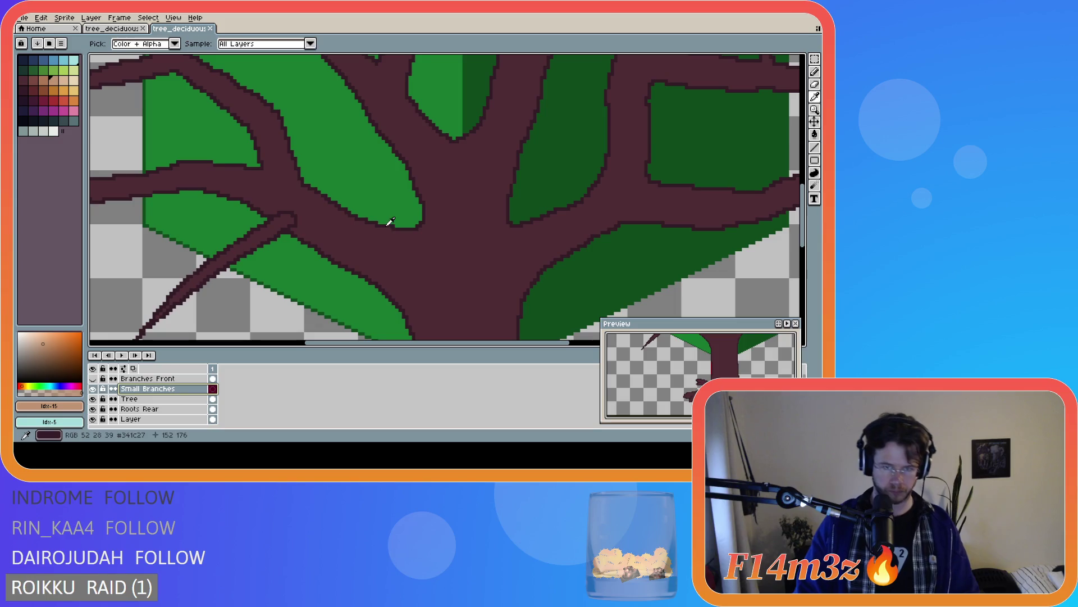
left_click(390, 222, "alt")
scroll(386, 223, "down", 4)
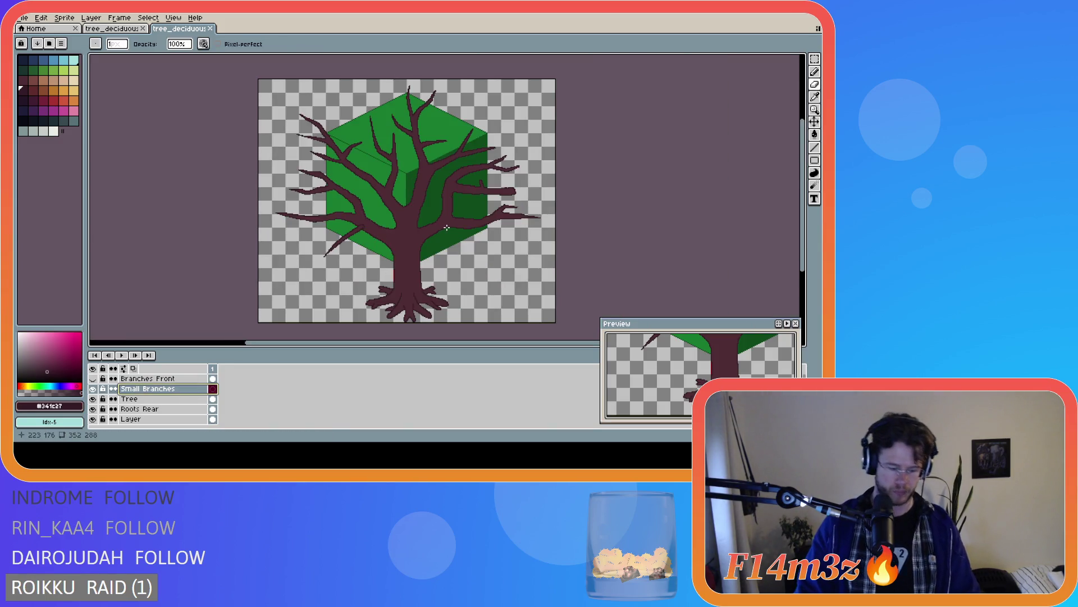
scroll(450, 184, "up", 2)
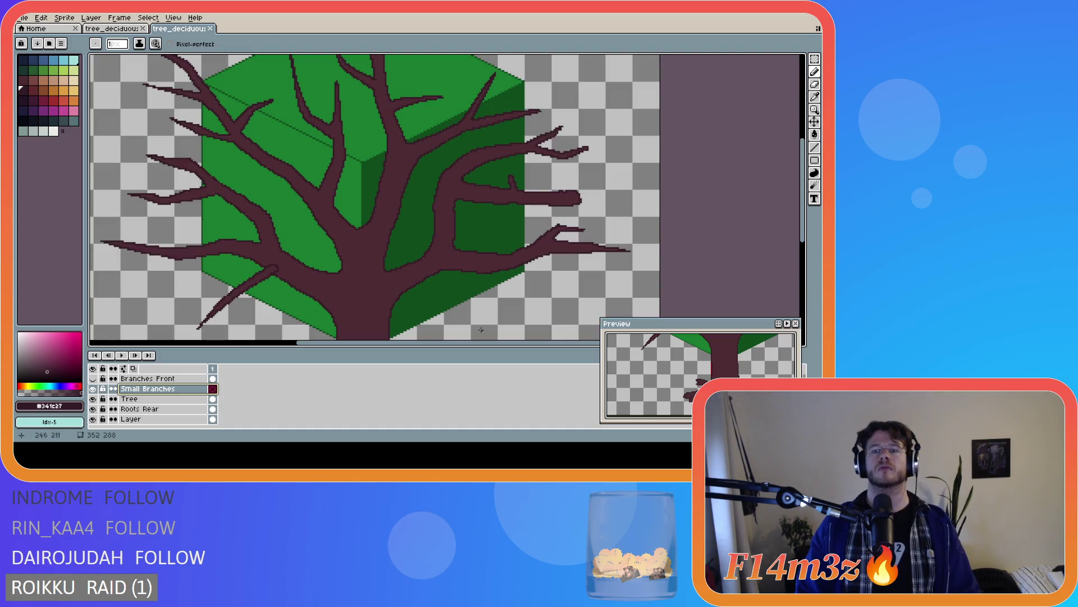
key("ctrl+z")
key("ctrl+z")
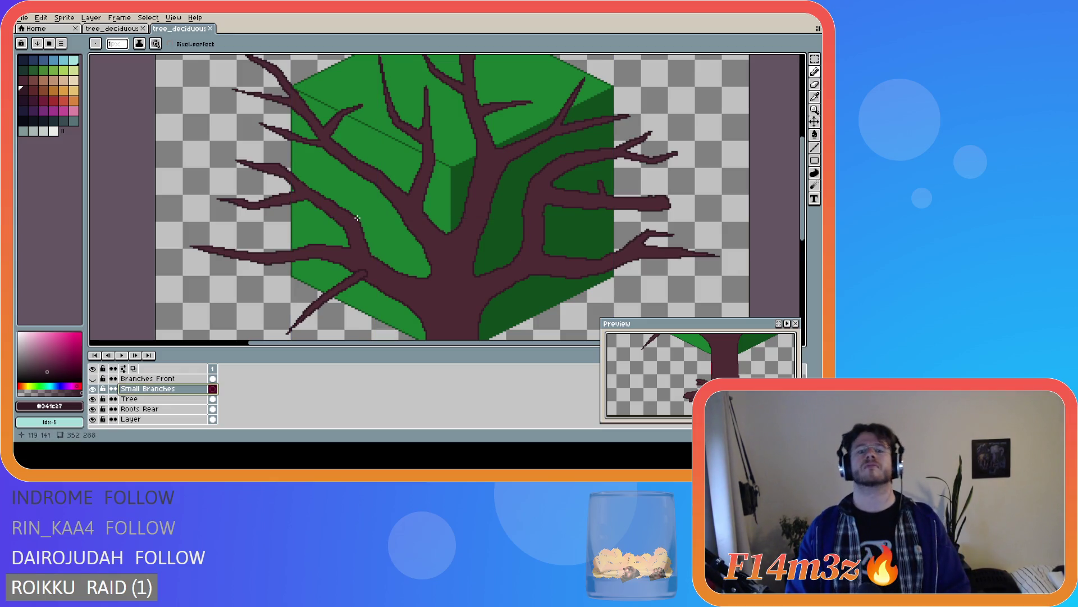
mouse_move(357, 218)
left_mouse_down()
mouse_move(375, 212)
mouse_move(386, 230)
mouse_move(370, 226)
left_mouse_up()
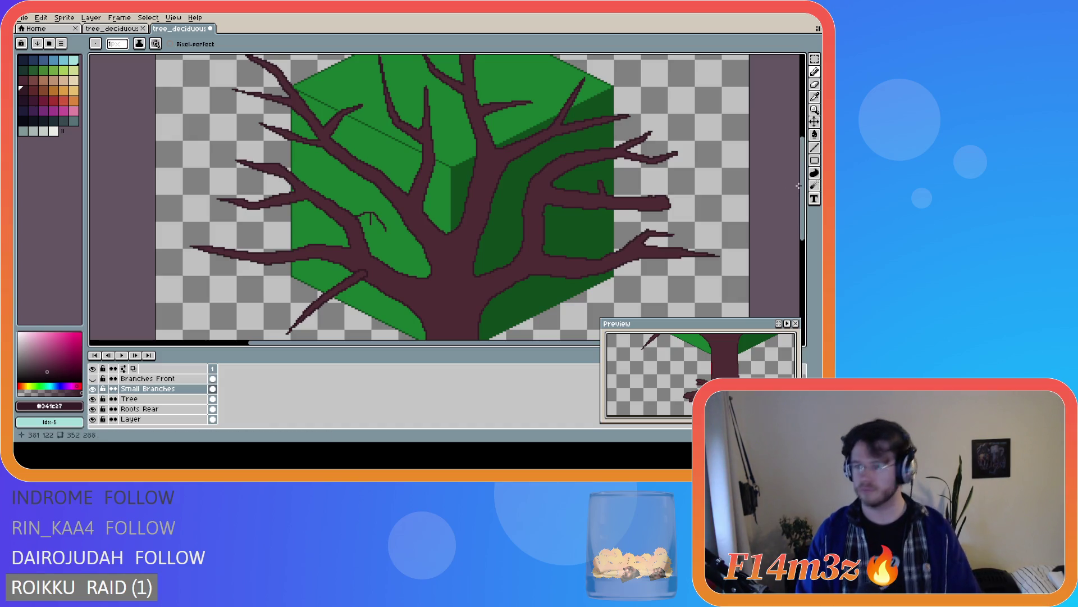
Pencil a dense cluster of fine twigs on the far-left branch, plus short twigs hanging below it
key("ctrl+z")
key("ctrl+z")
key("ctrl+y")
key("ctrl+y")
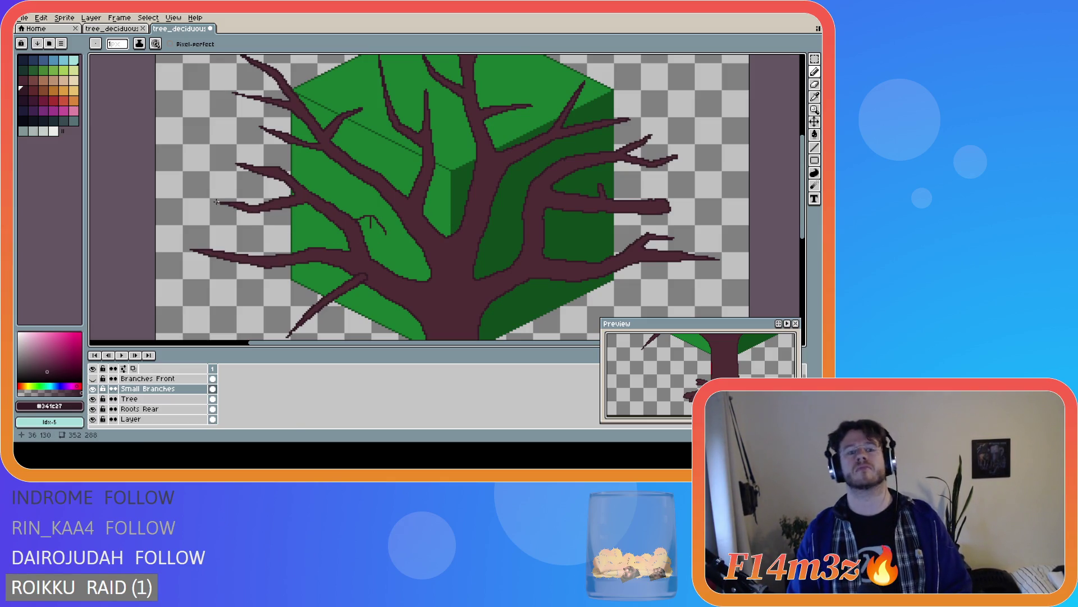
left_click_drag(217, 202, 191, 211)
left_click_drag(261, 202, 213, 179)
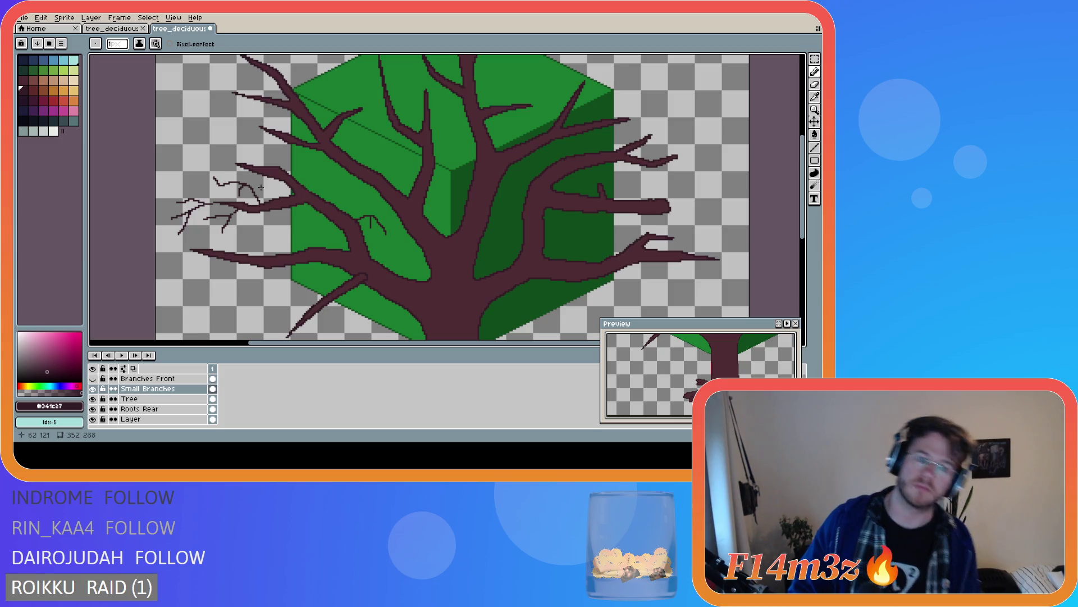
left_click_drag(256, 193, 260, 198)
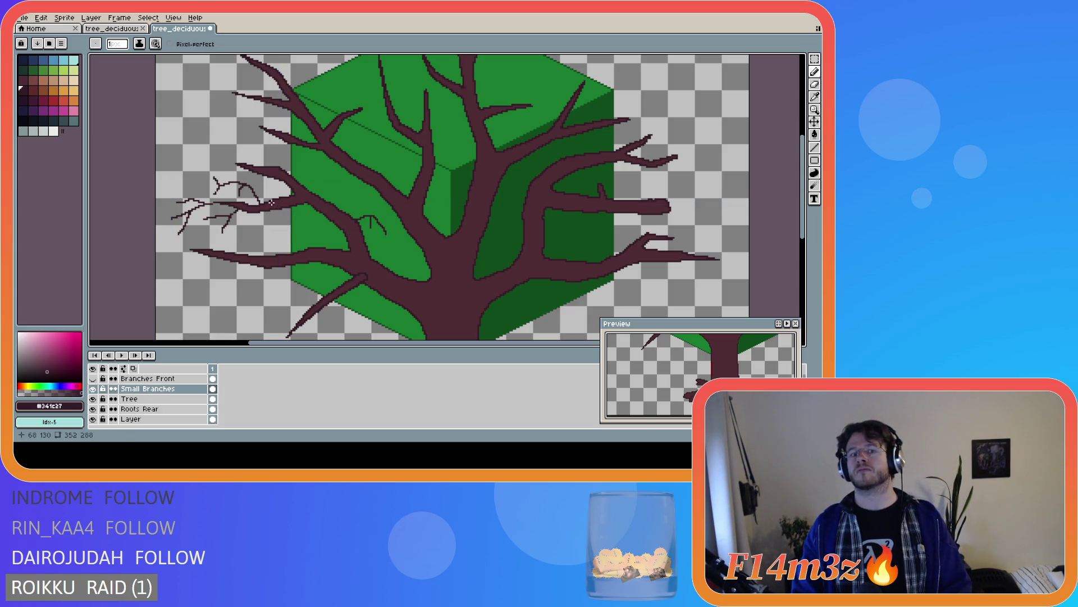
mouse_move(278, 206)
left_mouse_down()
mouse_move(306, 239)
mouse_move(303, 225)
mouse_move(312, 229)
left_mouse_up()
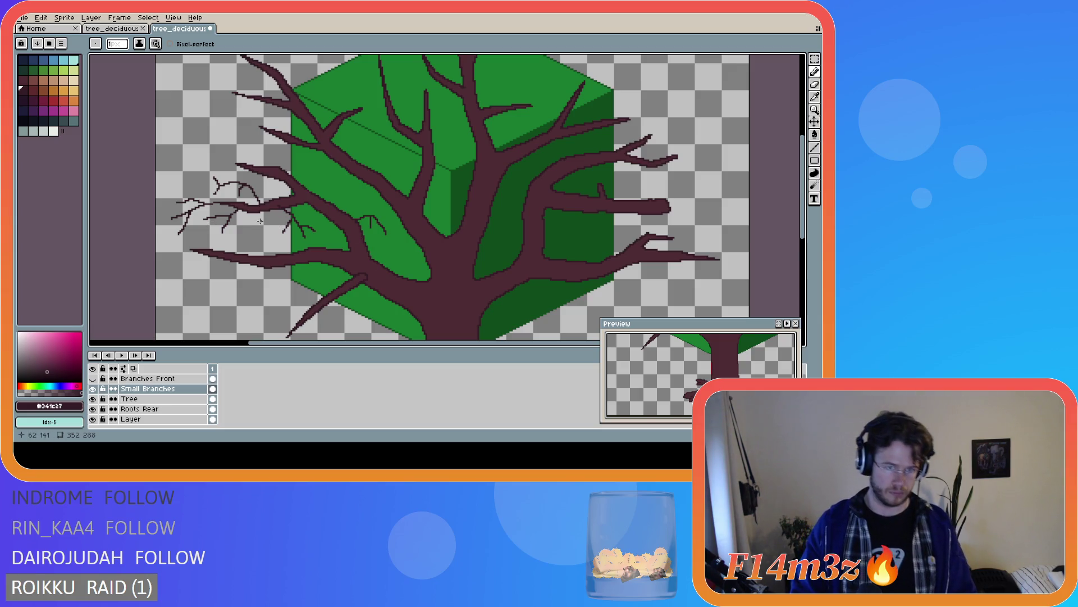
left_click_drag(255, 211, 262, 236)
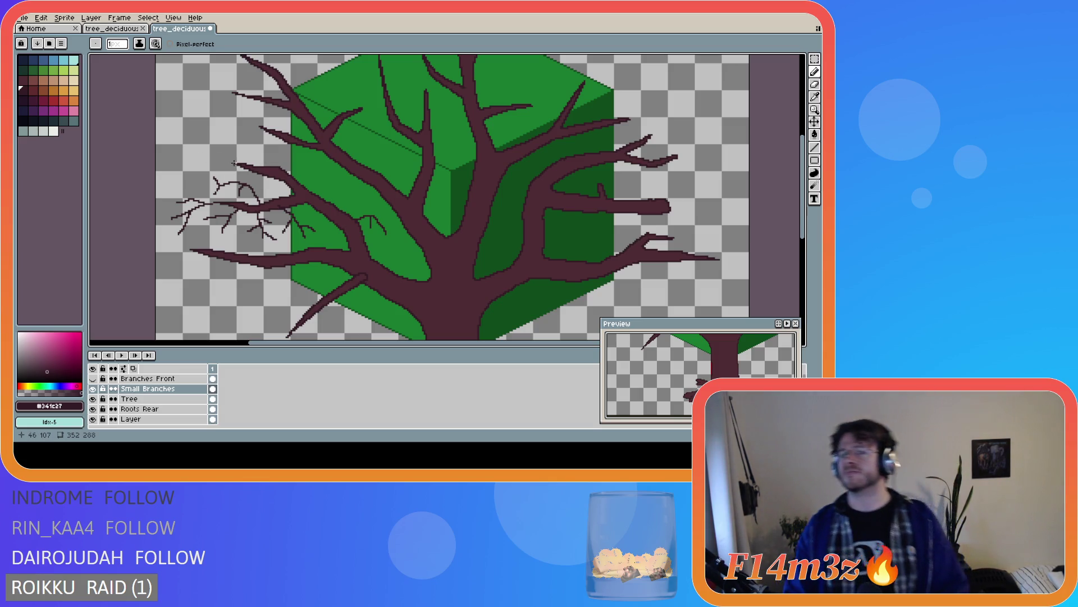
Draw two fine twigs into the upper-left branch cluster on the Small Branches layer
key("v")
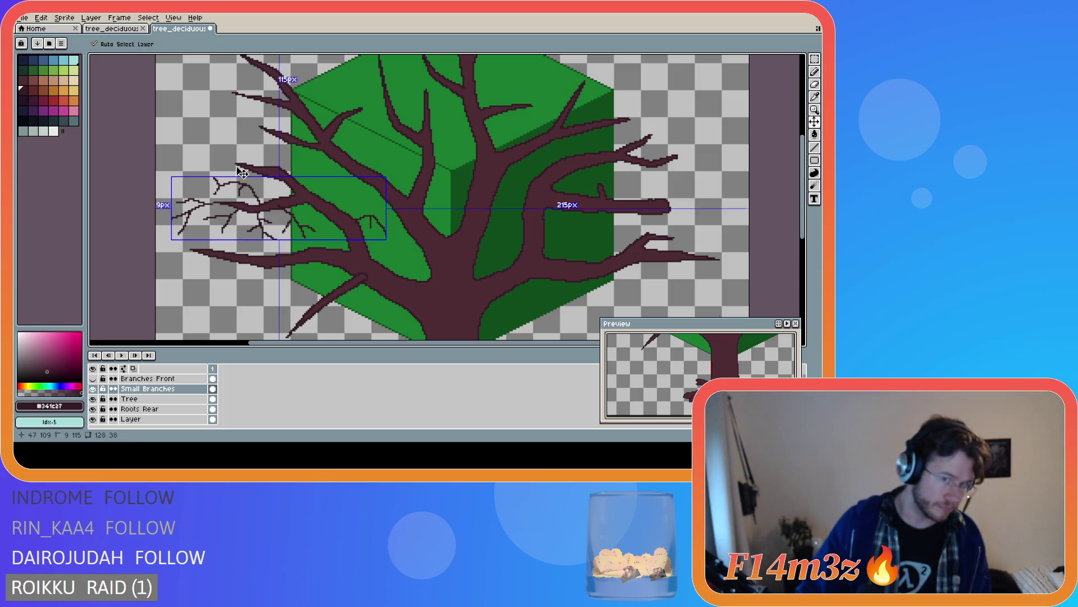
key("b")
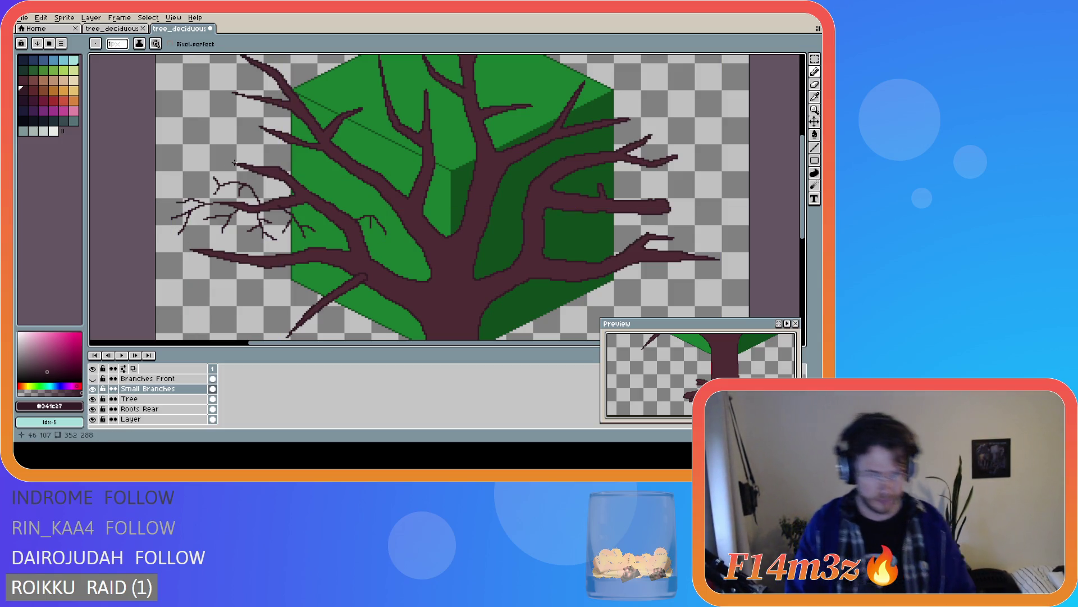
left_click_drag(234, 163, 201, 181)
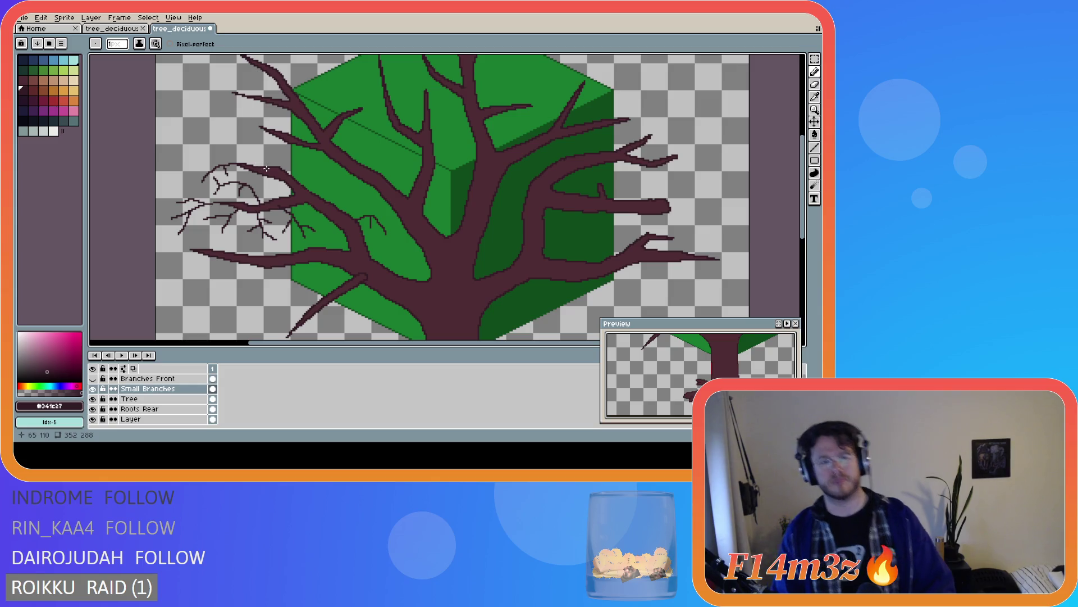
left_click_drag(264, 175, 261, 196)
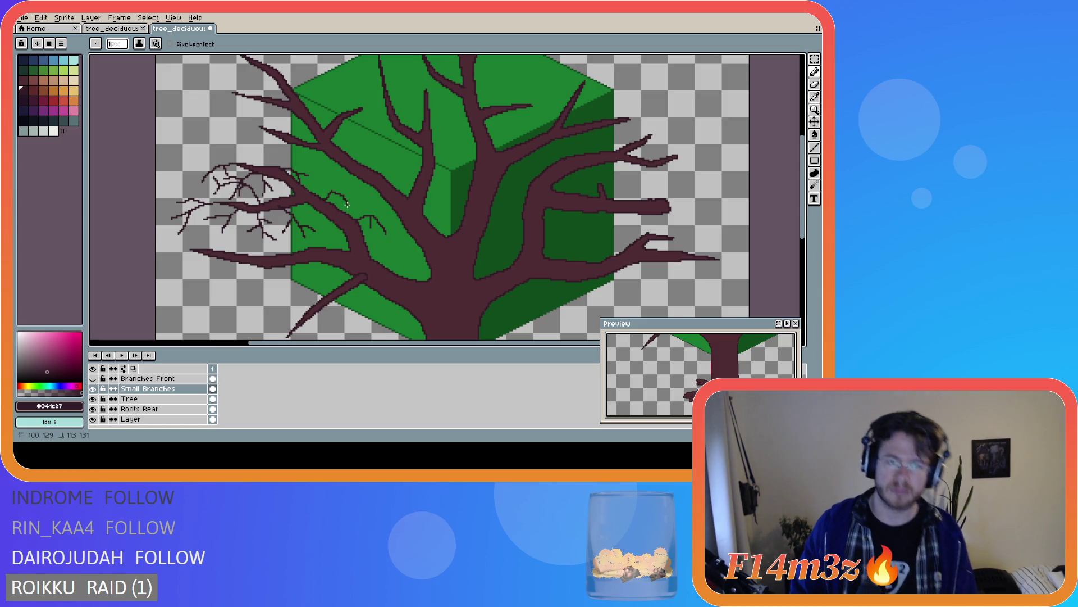
Sketch a small twig off the left branch, then undo the last twig strokes
mouse_move(333, 192)
left_mouse_down()
mouse_move(336, 203)
mouse_move(348, 189)
mouse_move(322, 198)
left_mouse_up()
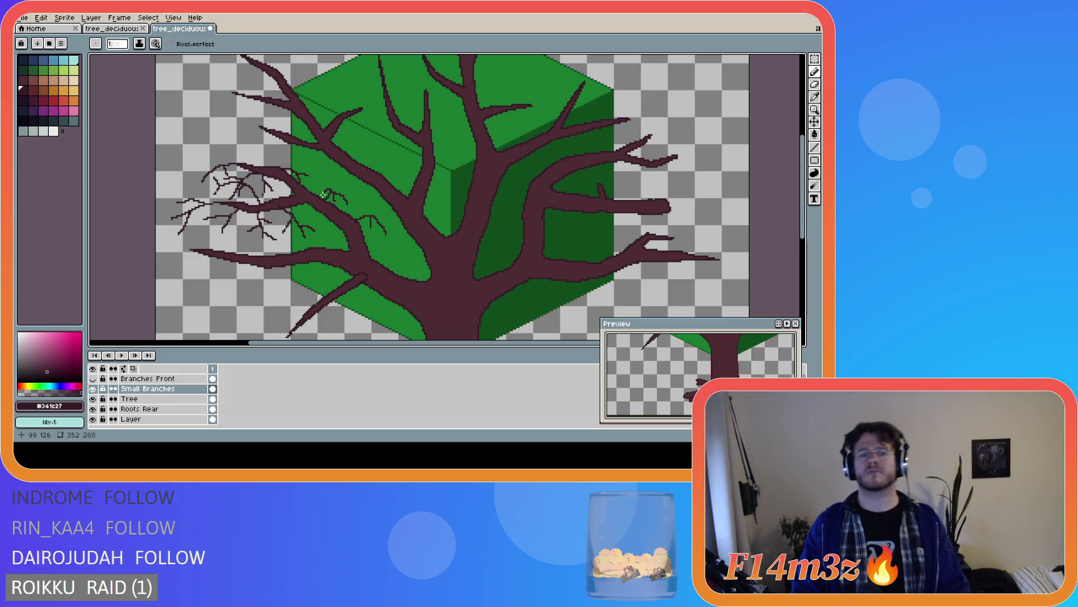
key("ctrl+z")
key("v")
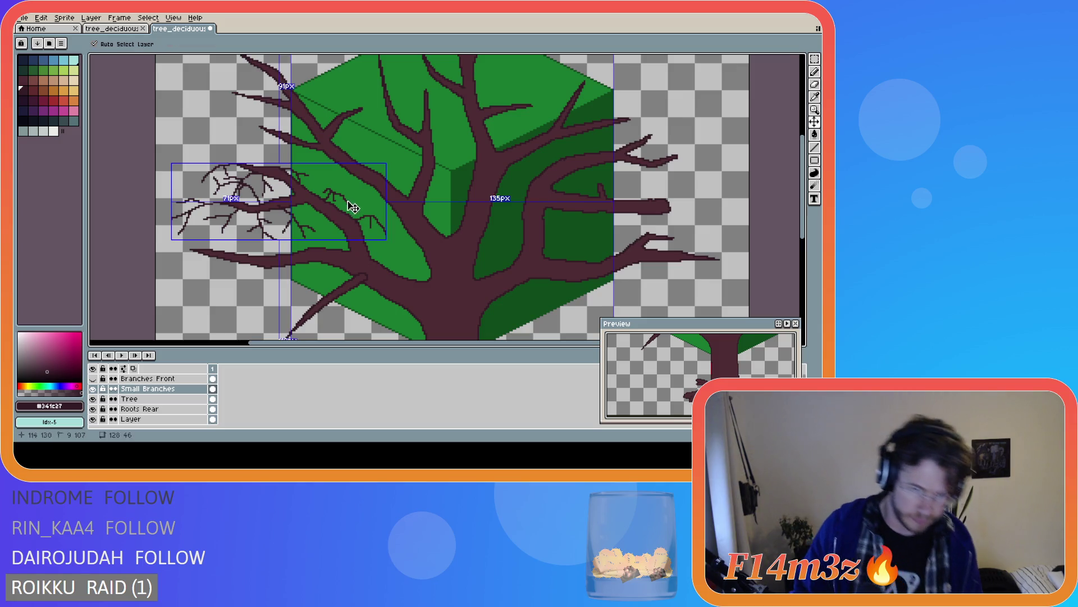
key("b")
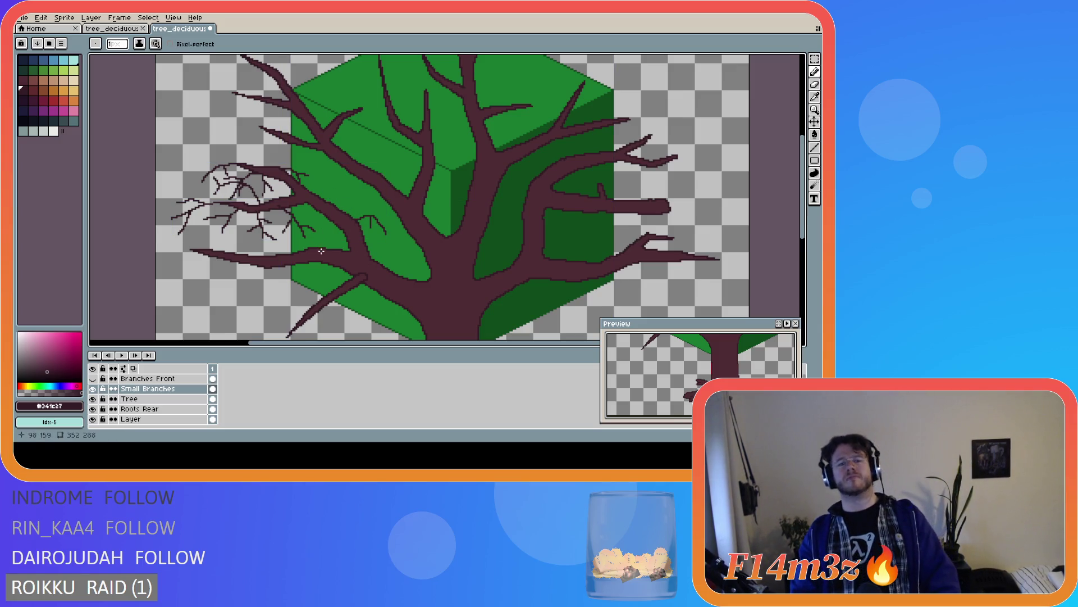
scroll(323, 253, "down", 2)
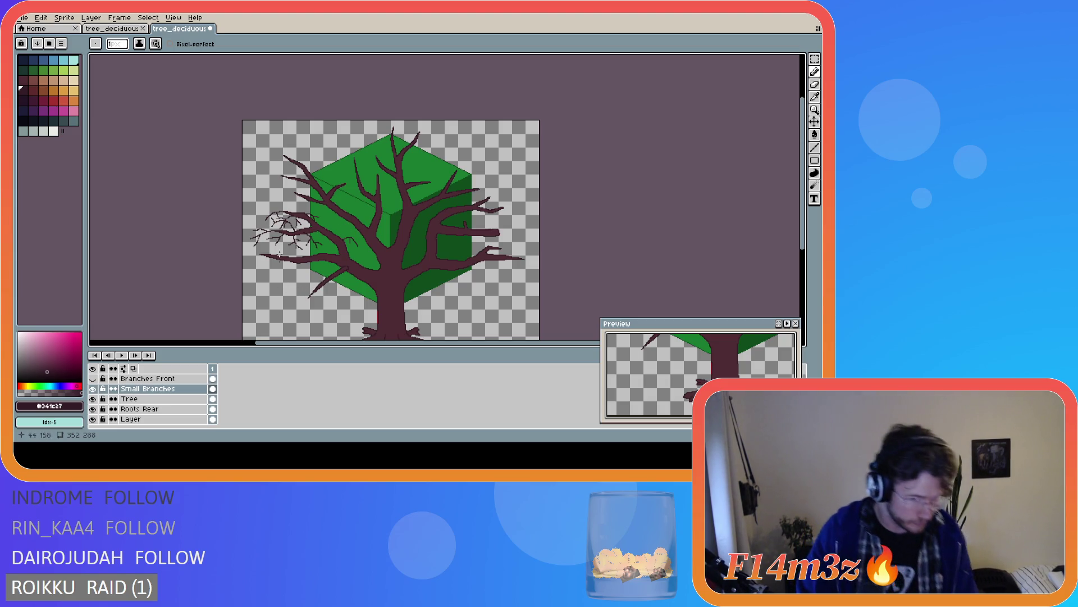
scroll(278, 263, "up", 2)
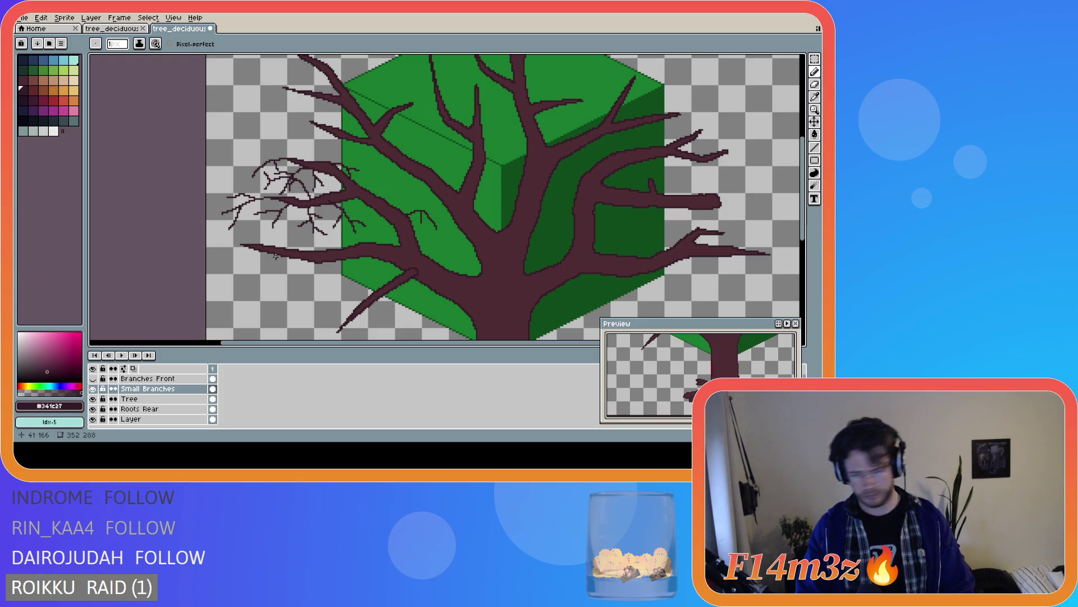
scroll(275, 256, "down", 2)
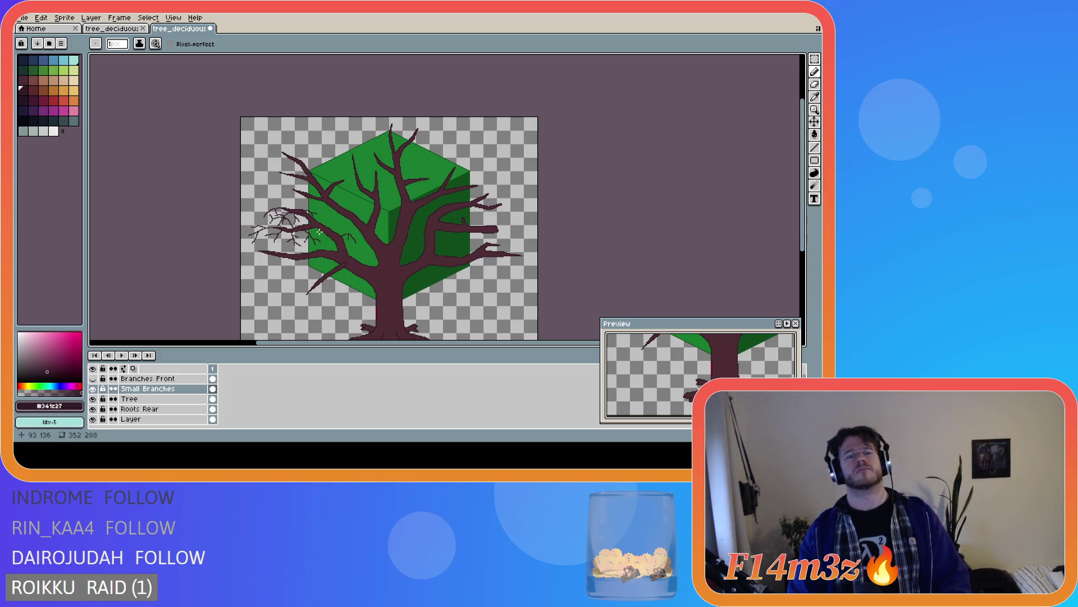
scroll(308, 223, "up", 2)
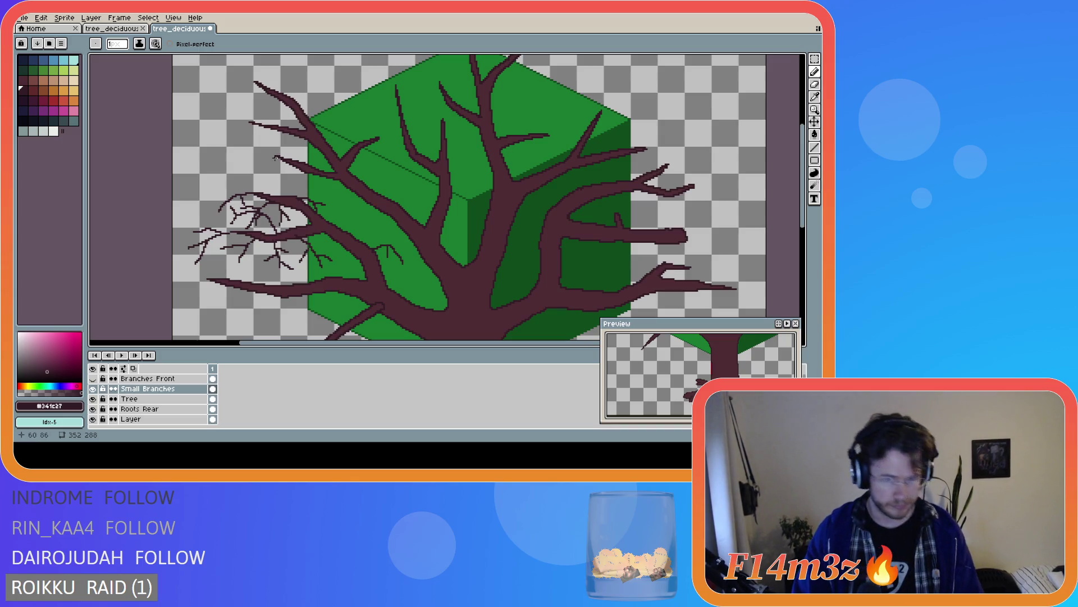
scroll(276, 158, "down", 2)
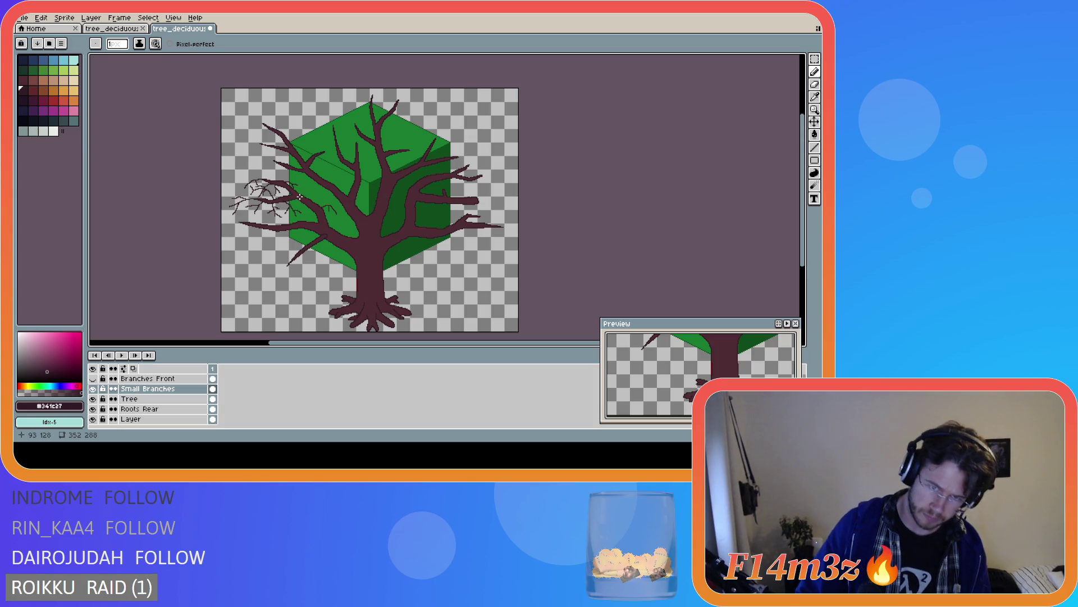
scroll(301, 197, "up", 1)
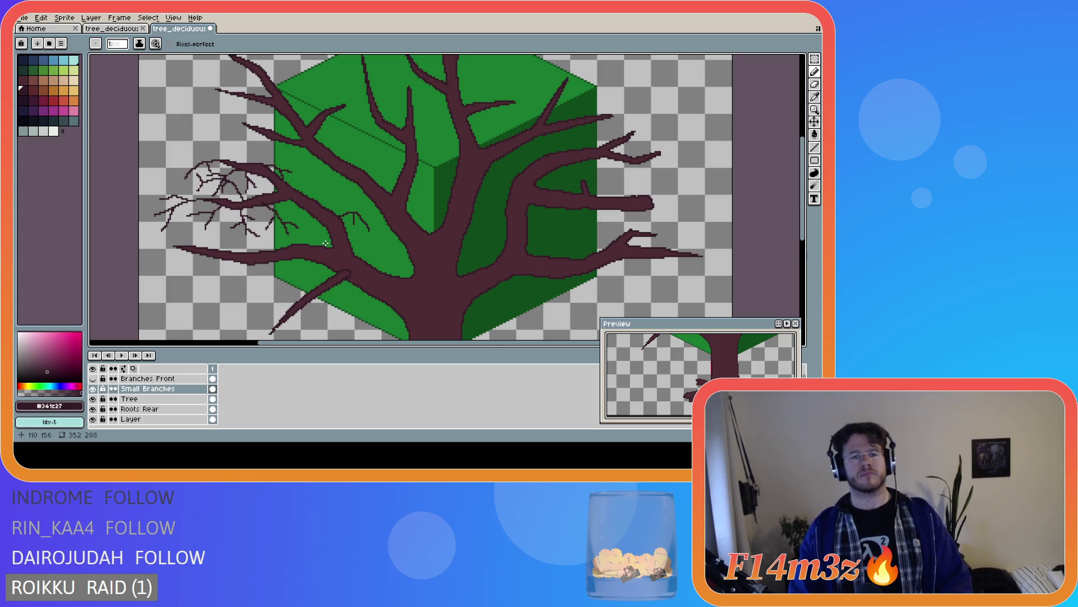
scroll(326, 243, "down", 1)
scroll(325, 240, "up", 1)
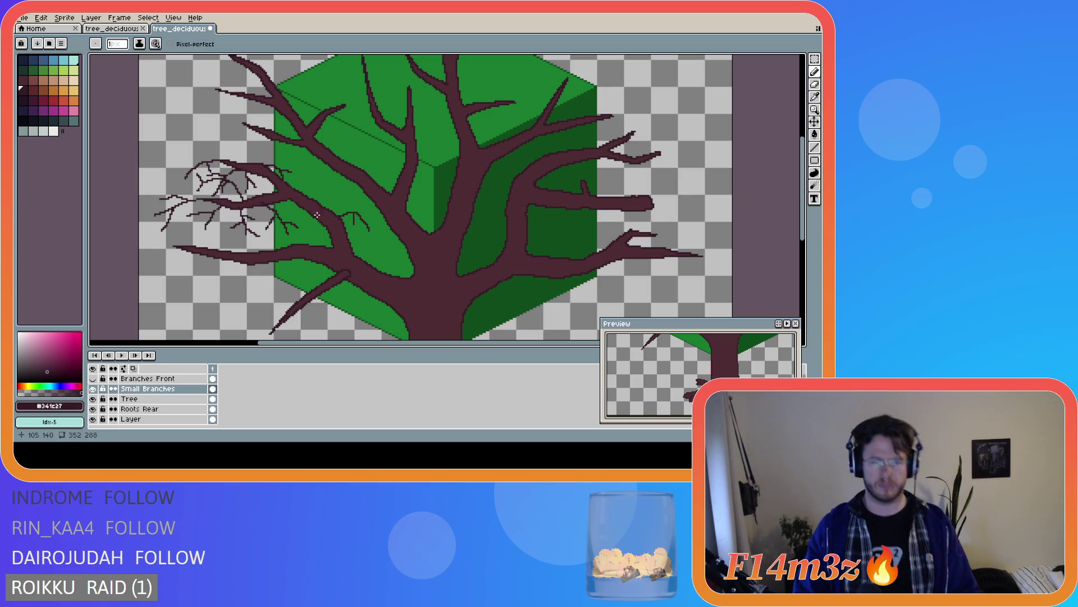
mouse_move(312, 208)
left_mouse_down()
mouse_move(297, 195)
mouse_move(275, 200)
mouse_move(318, 207)
mouse_move(296, 180)
left_mouse_up()
Add thin twigs along and below the left branch, plus two more in the upper-left cluster
left_click(291, 187)
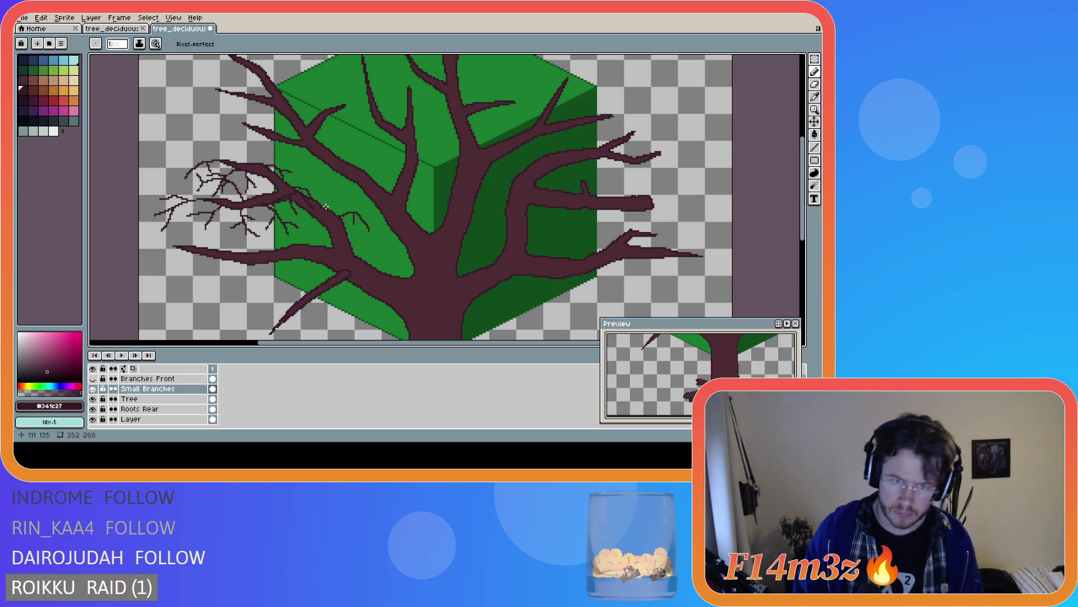
left_click_drag(326, 207, 319, 200)
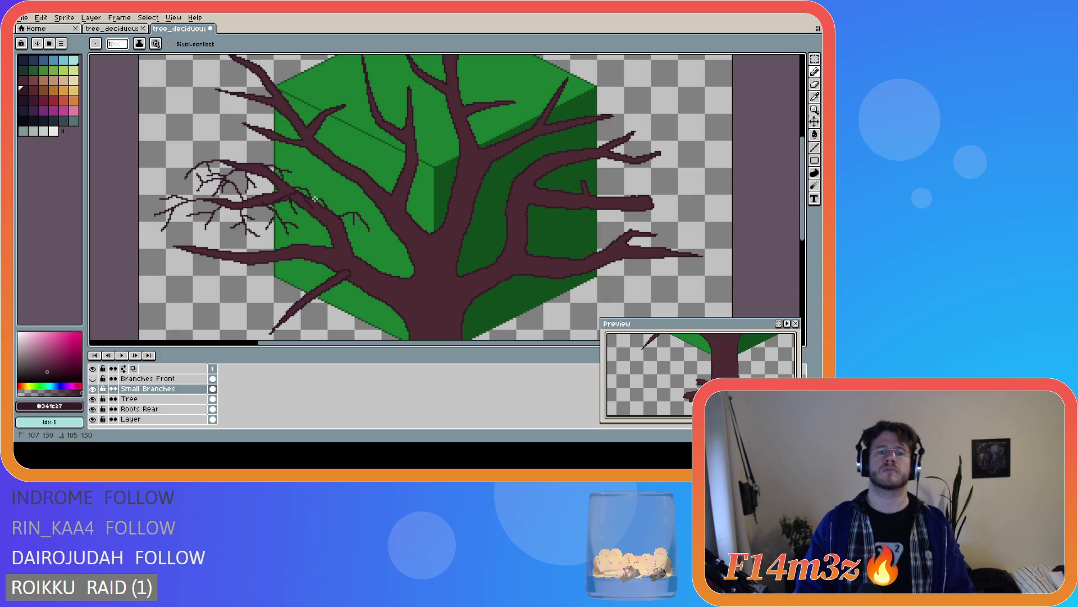
mouse_move(305, 212)
left_mouse_down()
mouse_move(296, 223)
mouse_move(308, 241)
mouse_move(302, 219)
mouse_move(313, 220)
mouse_move(316, 240)
left_mouse_up()
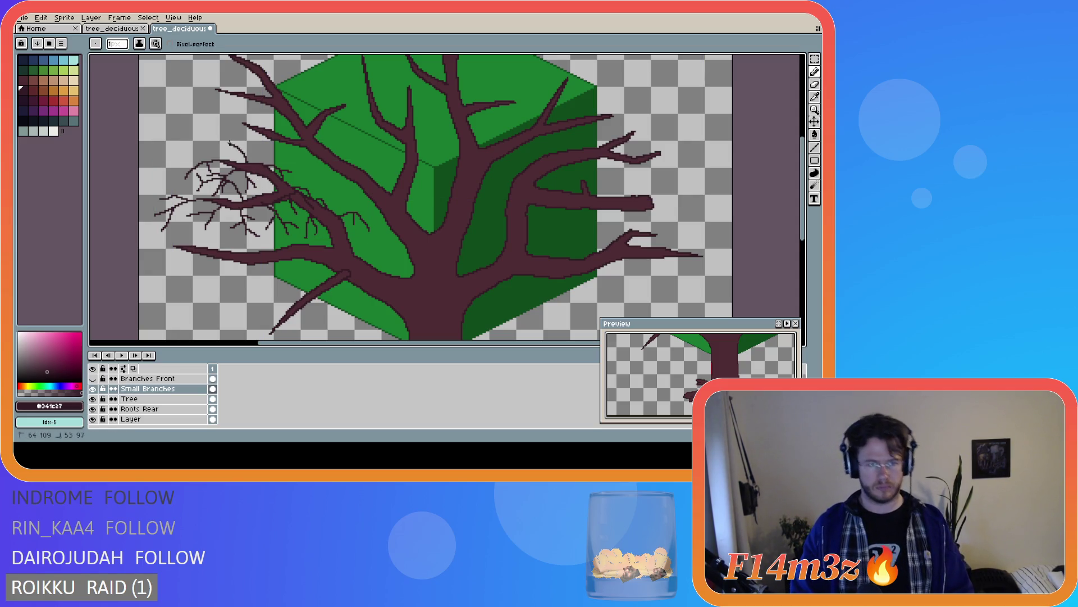
mouse_move(251, 164)
left_mouse_down()
mouse_move(254, 150)
mouse_move(272, 164)
mouse_move(255, 140)
left_mouse_up()
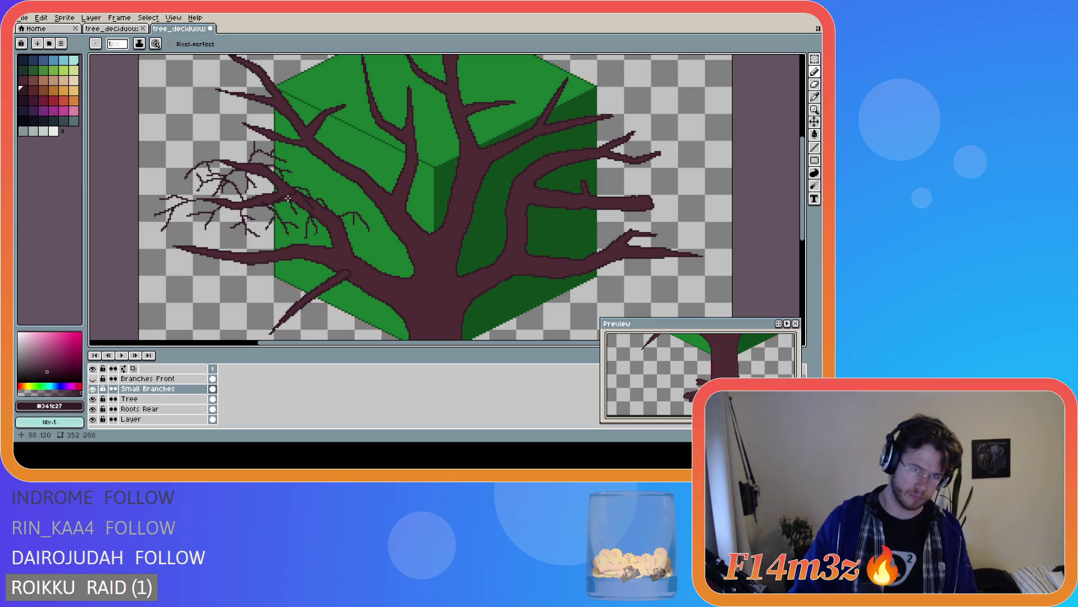
mouse_move(233, 160)
left_mouse_down()
mouse_move(203, 147)
mouse_move(229, 145)
left_mouse_up()
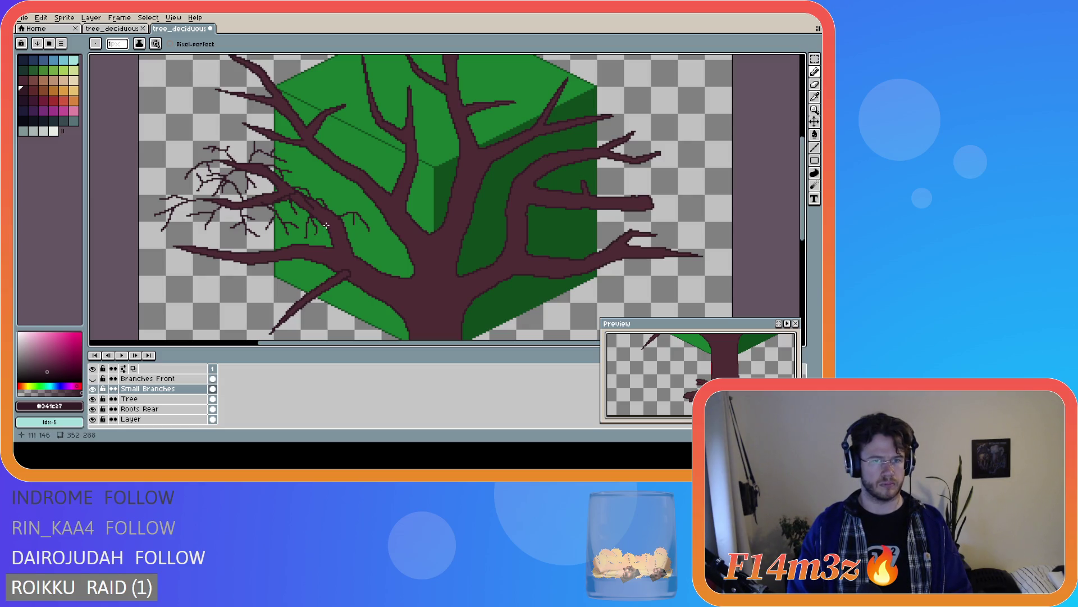
key("ctrl+shift+d")
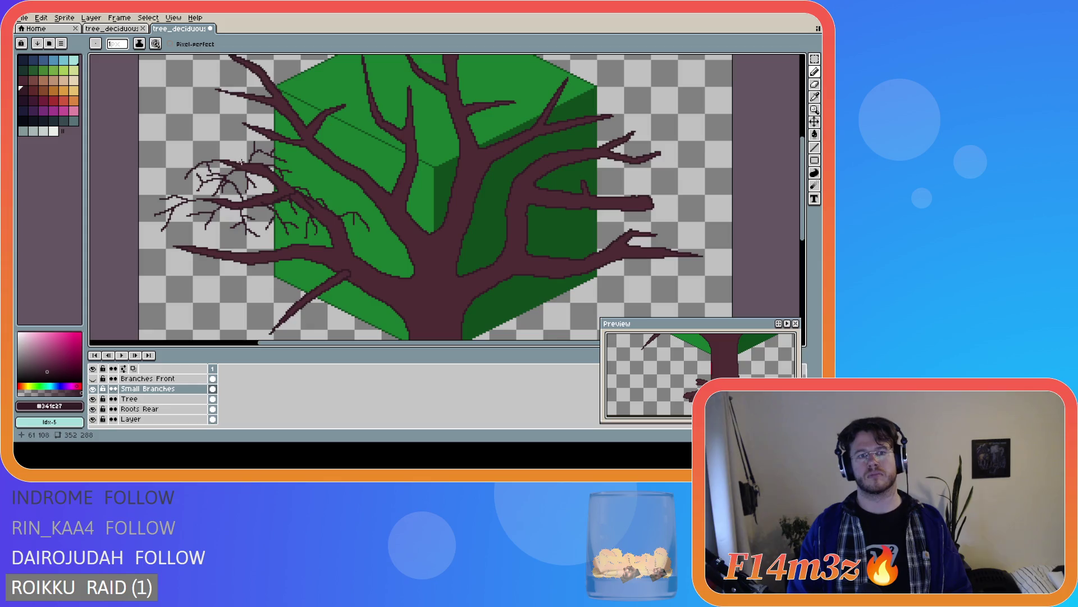
Draw a twig reaching up and to the left, undoing and redrawing until it looks right
left_click_drag(241, 164, 219, 148)
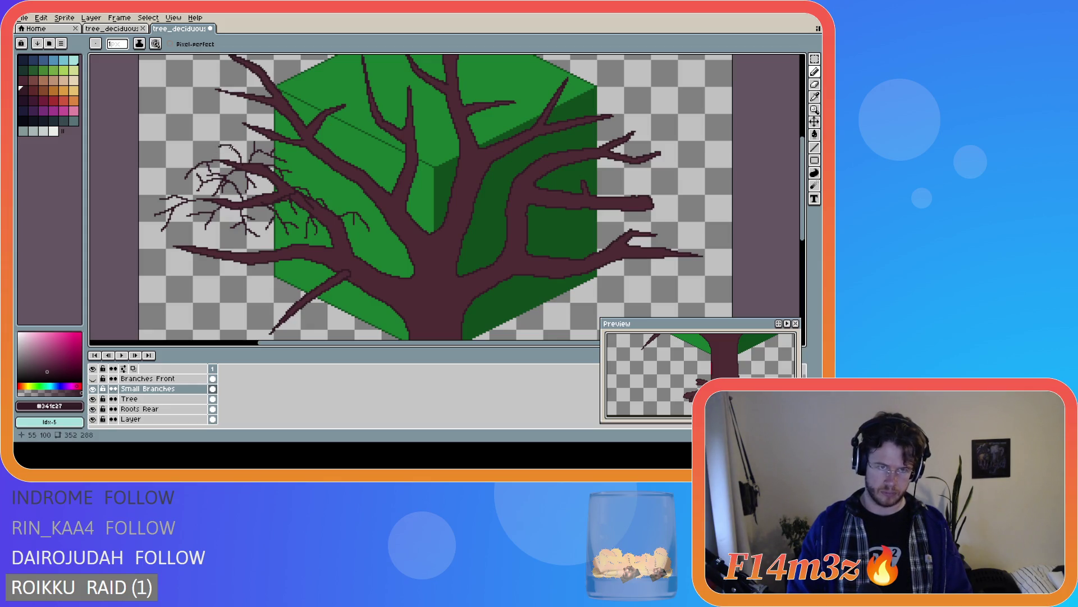
key("ctrl")
key("ctrl+z")
left_click_drag(238, 163, 229, 150)
key("ctrl+z")
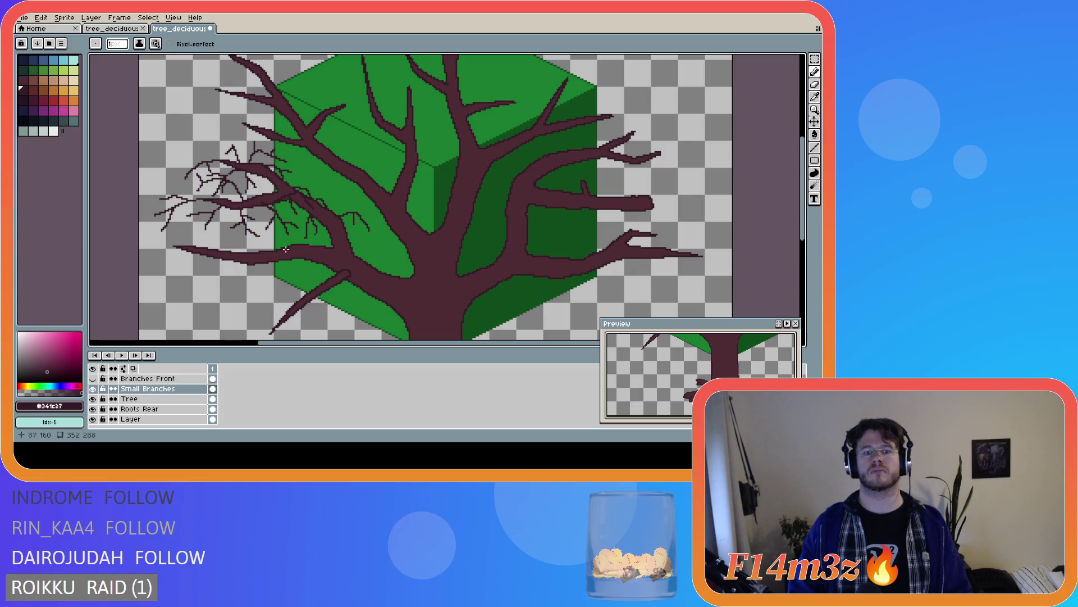
Add a lower twig extending leftward and touch up a few of its pixels
left_click_drag(292, 245, 243, 232)
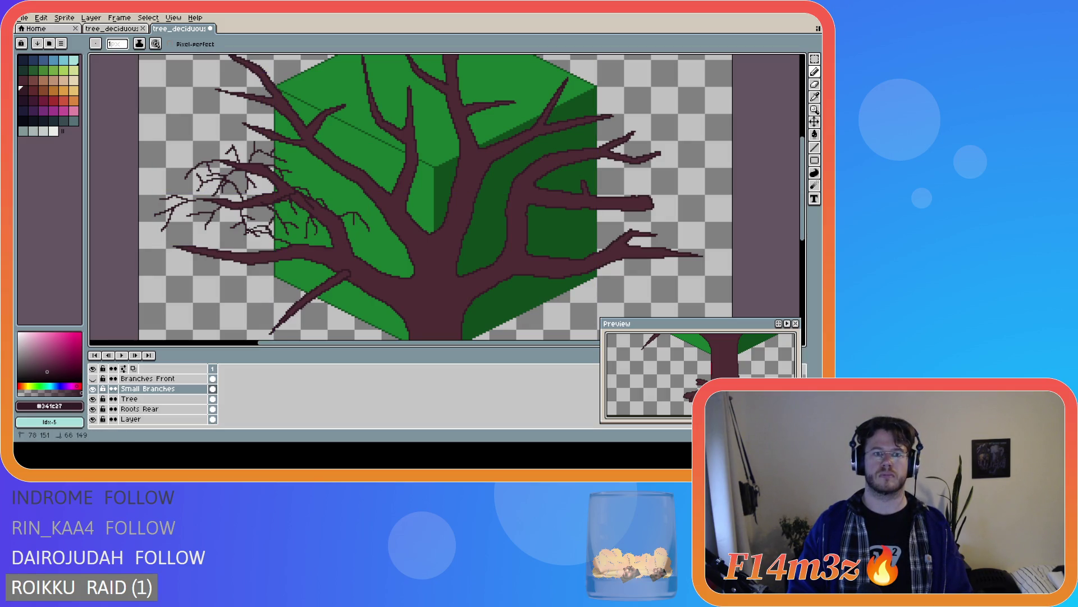
key("ctrl")
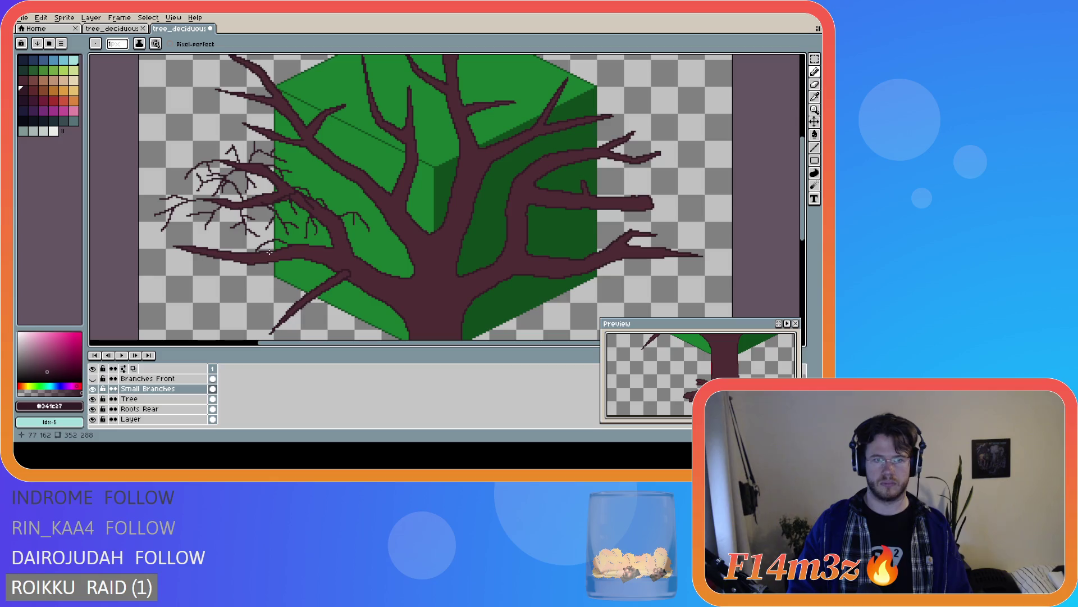
left_click_drag(270, 241, 274, 245)
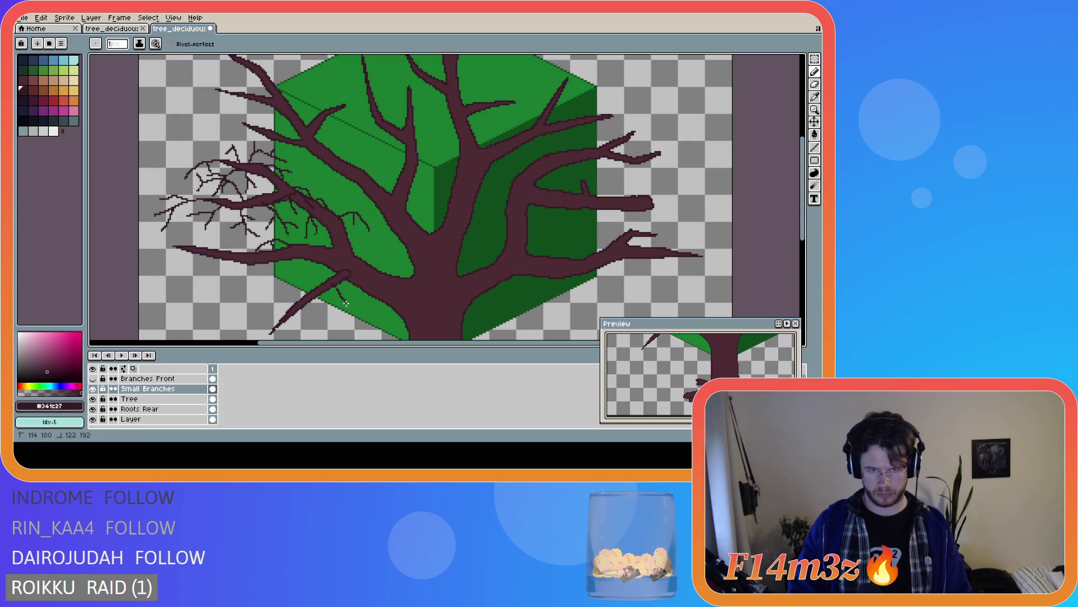
Draw three short twigs off the lower diagonal branch, running down-right and down-left
left_click_drag(332, 283, 358, 303)
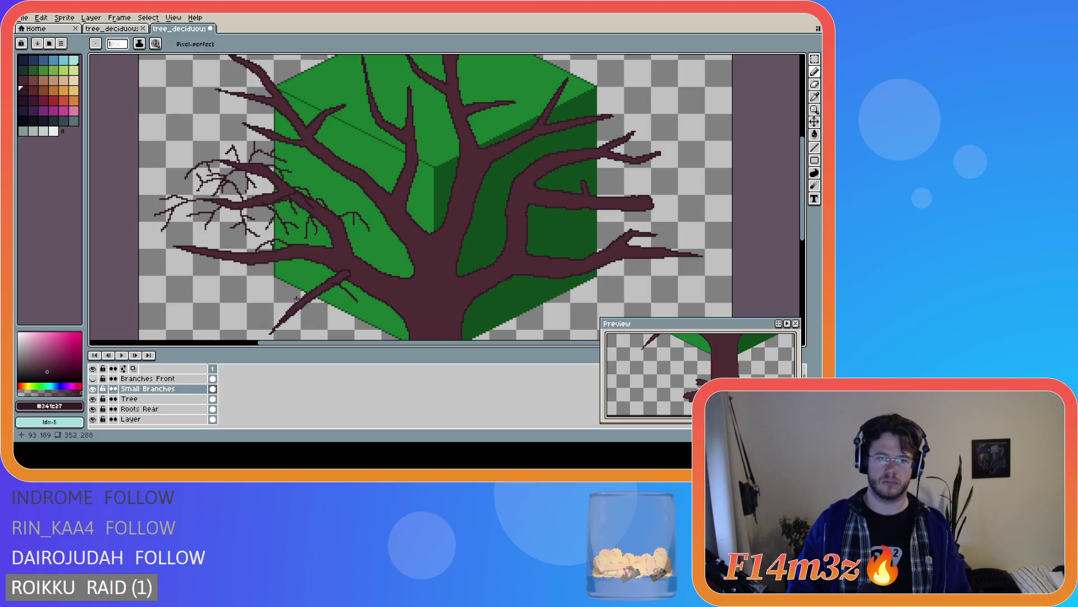
left_click_drag(299, 299, 263, 310)
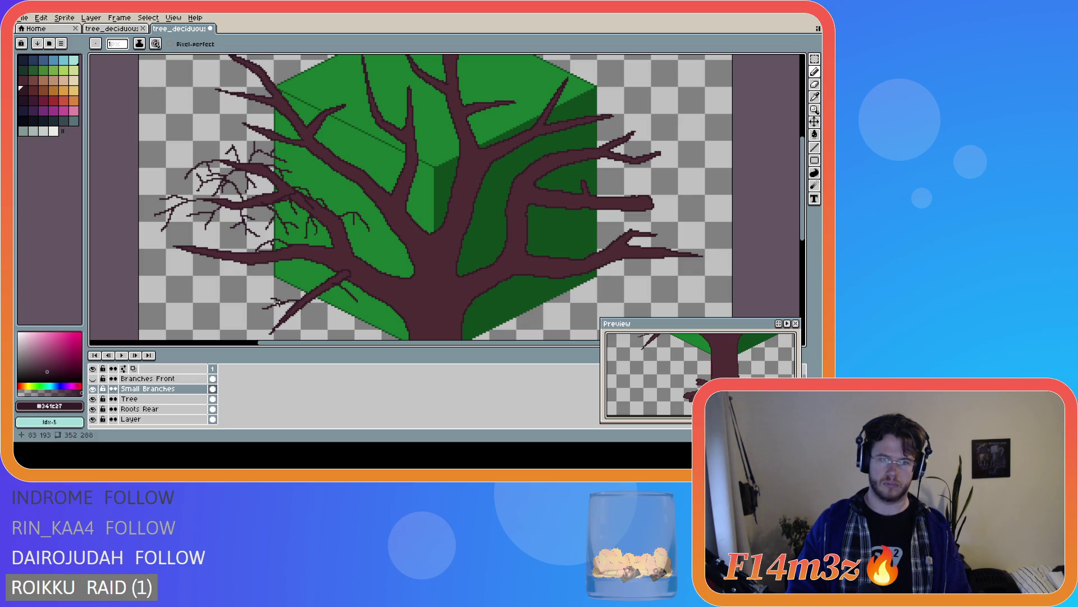
left_click_drag(345, 290, 352, 302)
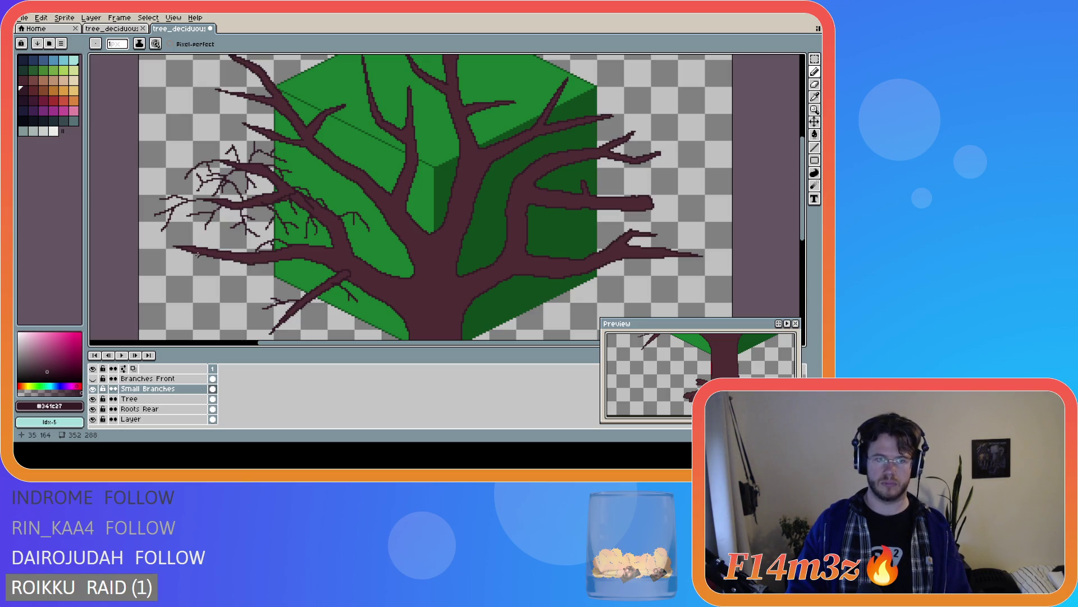
Add three twigs off the long lower-left branch and its tip, reaching left and up-left
left_click_drag(216, 258, 172, 275)
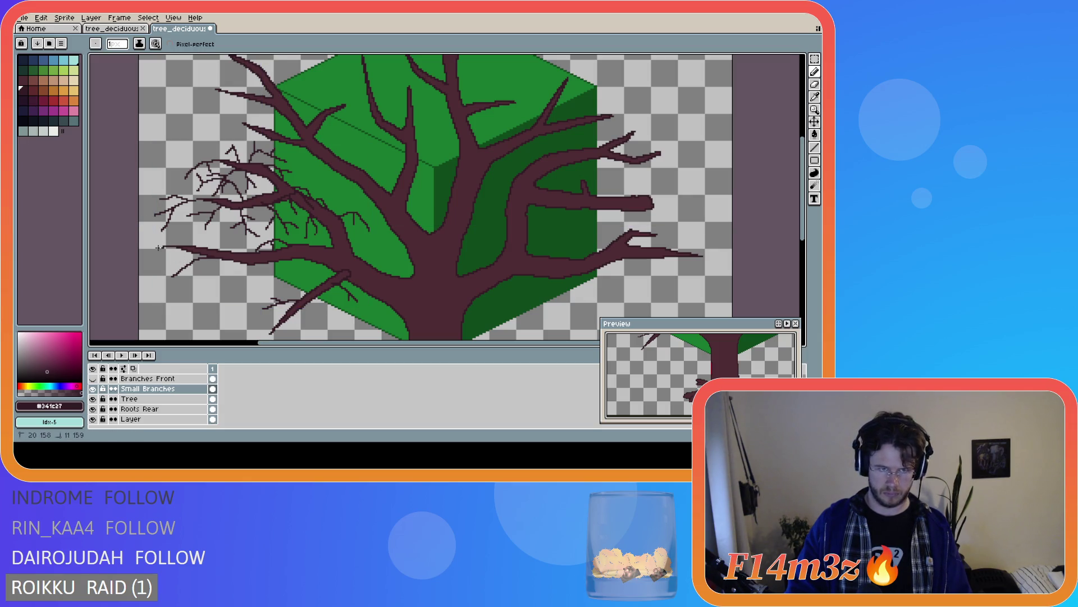
left_click_drag(174, 246, 142, 251)
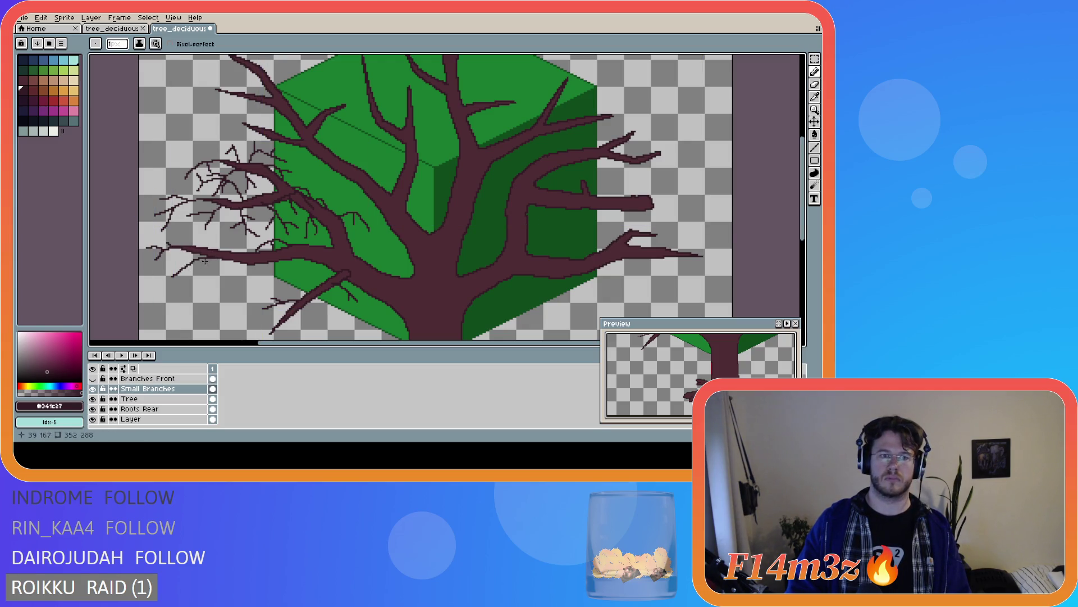
left_click_drag(207, 248, 168, 240)
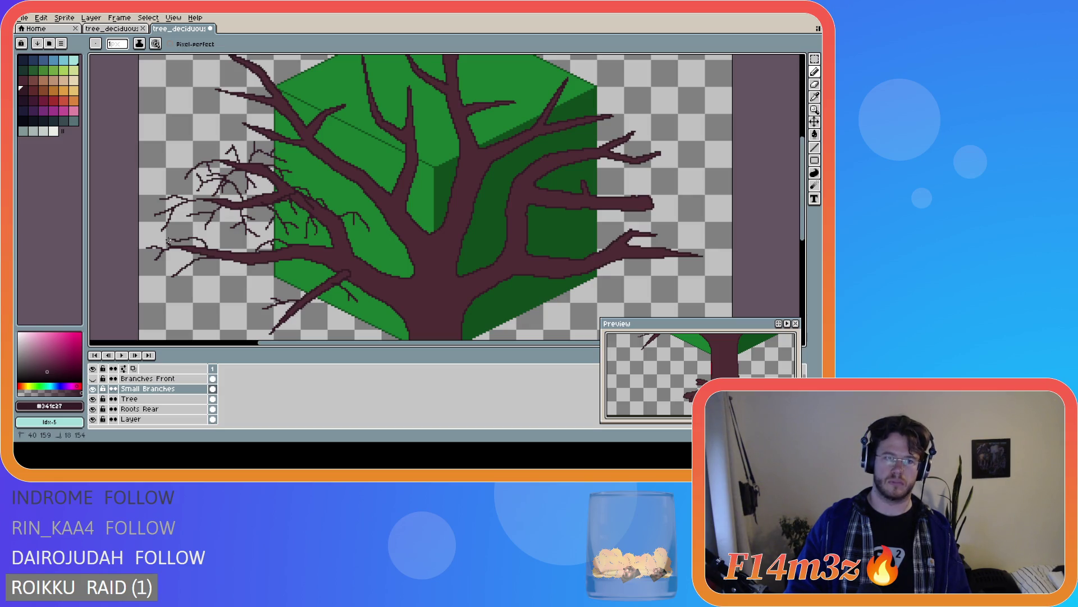
key("ctrl")
key("ctrl")
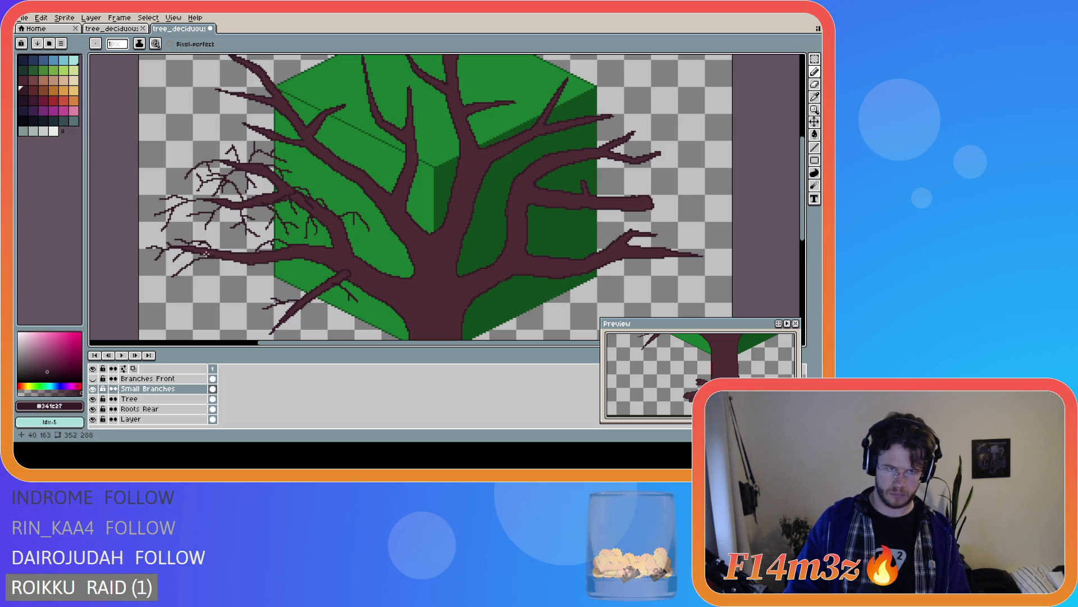
Draw thin twigs angling down from the lower-left branch, undoing stray strokes
left_click(204, 244, "ctrl")
left_click(202, 242, "ctrl")
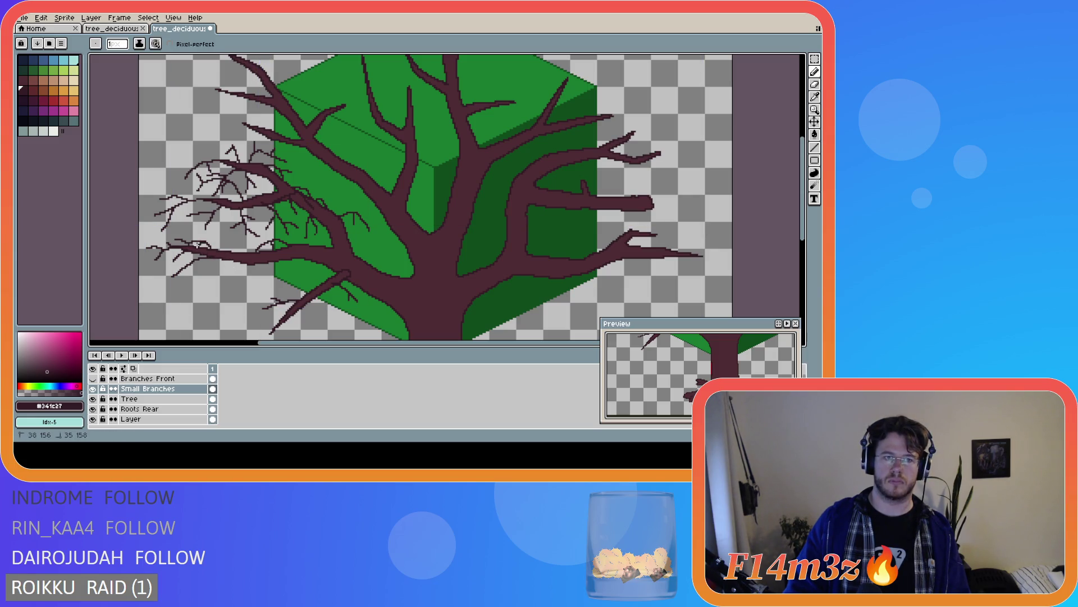
key("ctrl")
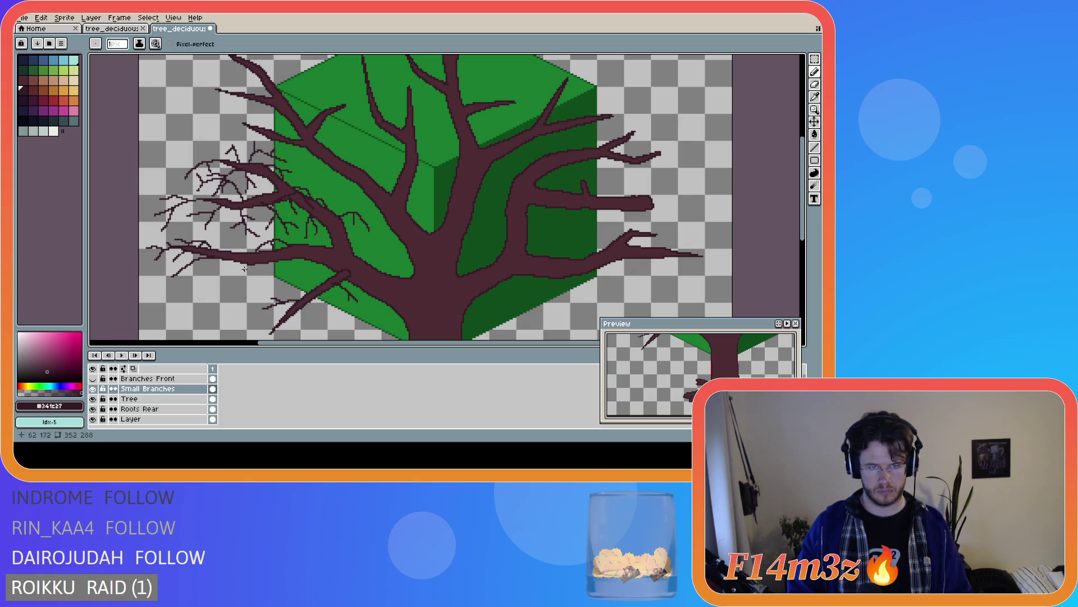
key("ctrl+z")
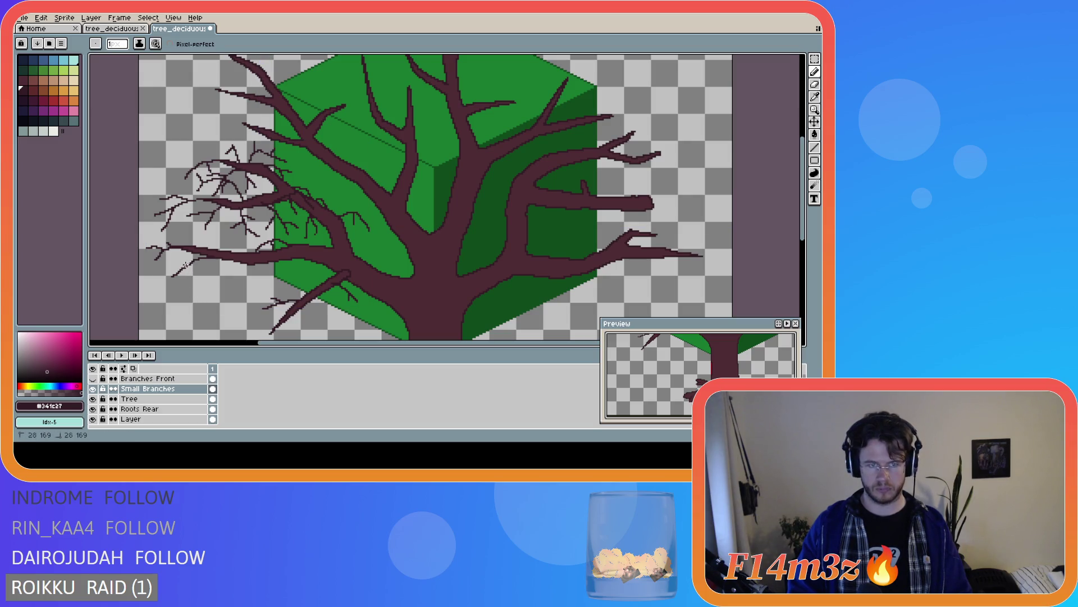
mouse_move(198, 257)
left_mouse_down()
mouse_move(172, 268)
mouse_move(177, 301)
left_mouse_up()
mouse_move(232, 263)
left_mouse_down()
mouse_move(204, 293)
mouse_move(234, 293)
left_mouse_up()
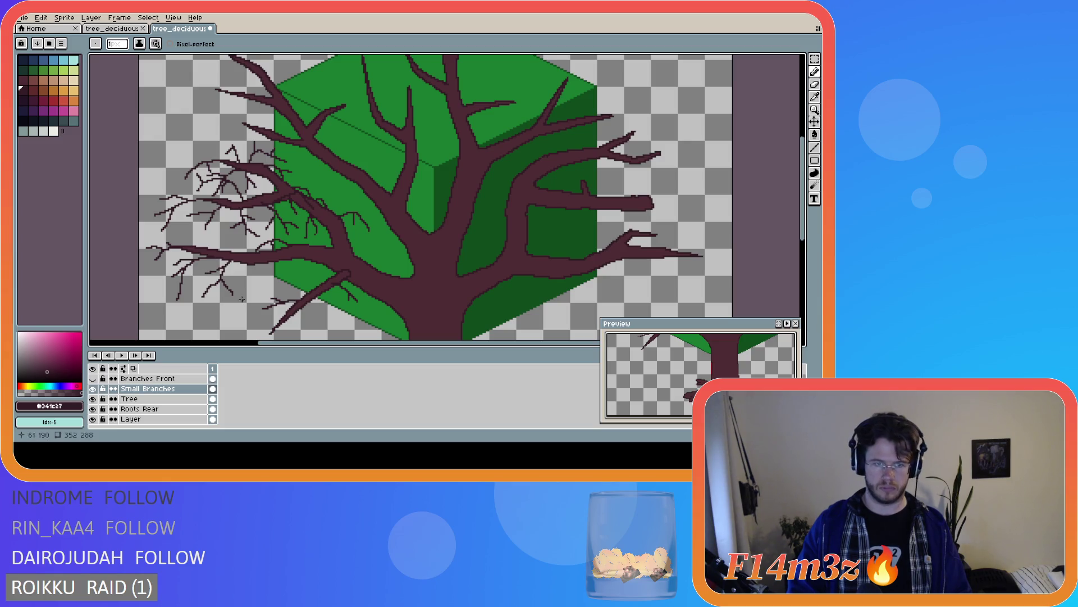
left_click_drag(231, 261, 242, 277)
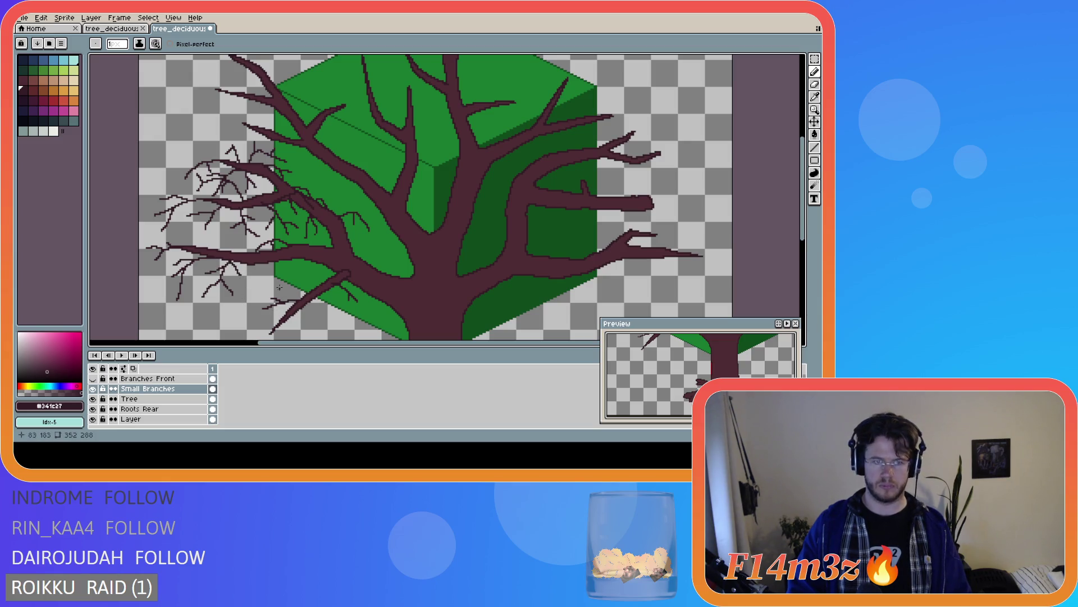
key("ctrl+z")
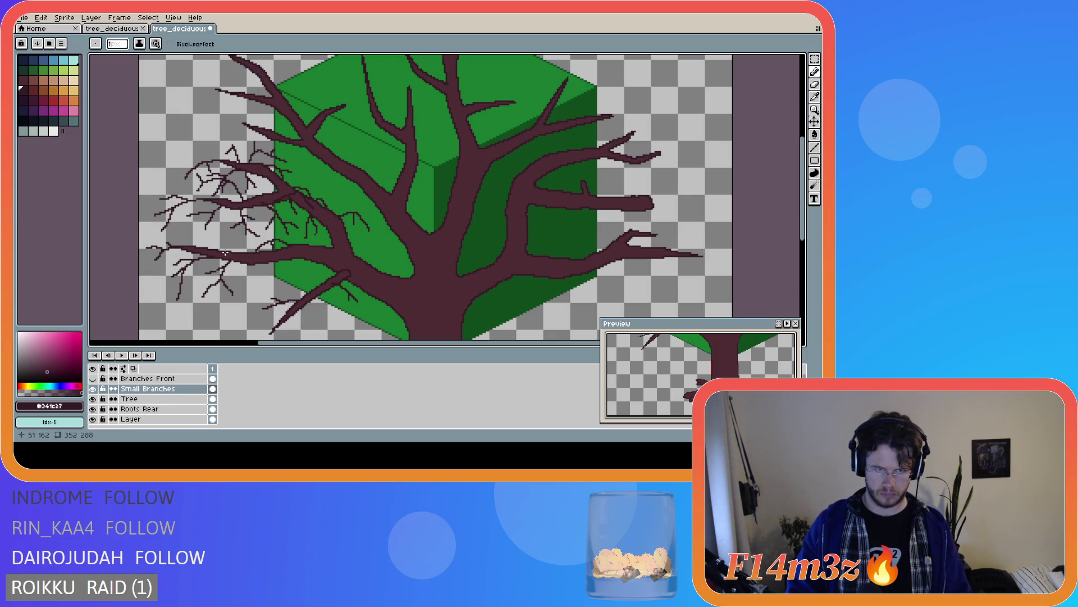
Add twigs reaching left and up-left from the lower-left branch
left_click_drag(231, 251, 202, 239)
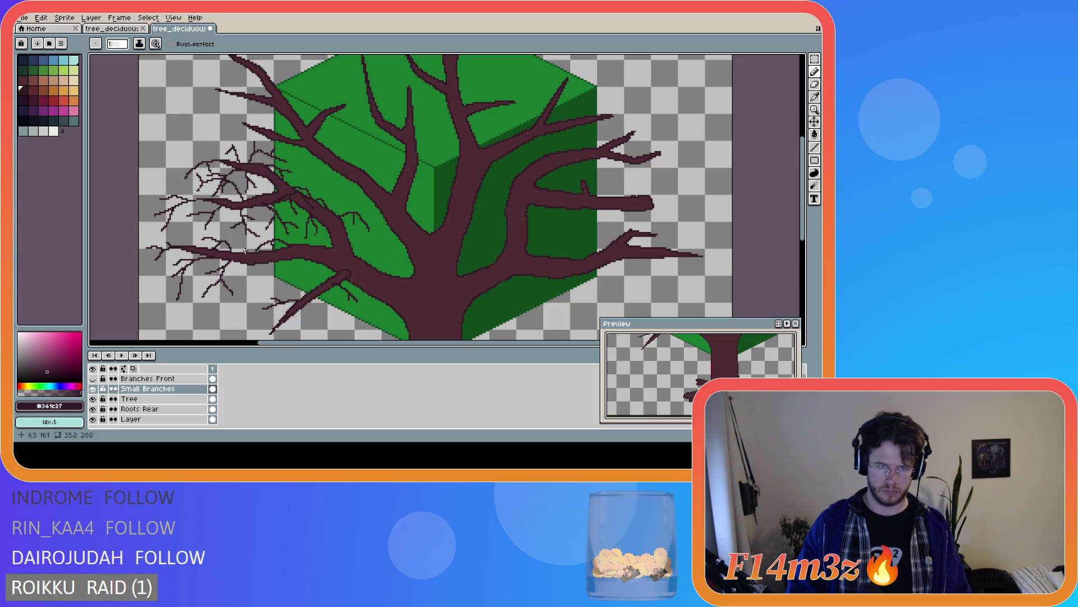
mouse_move(245, 250)
left_mouse_down()
mouse_move(224, 225)
mouse_move(256, 220)
left_mouse_up()
left_click(240, 242)
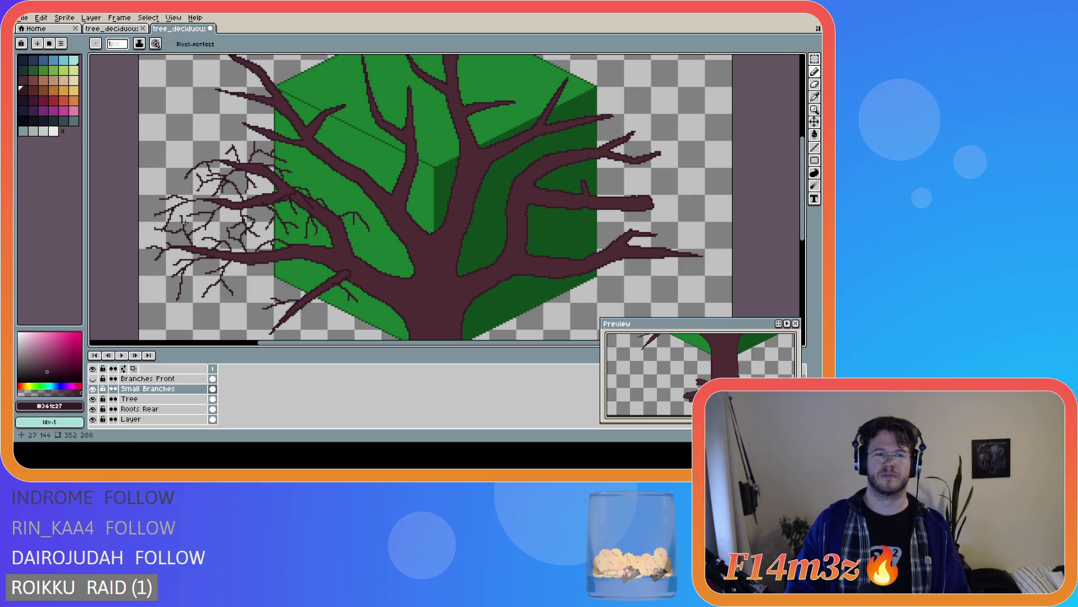
Add a short twig and a single pixel on the far-left tips, plus a thin twig beside the cube
key("ctrl")
key("ctrl")
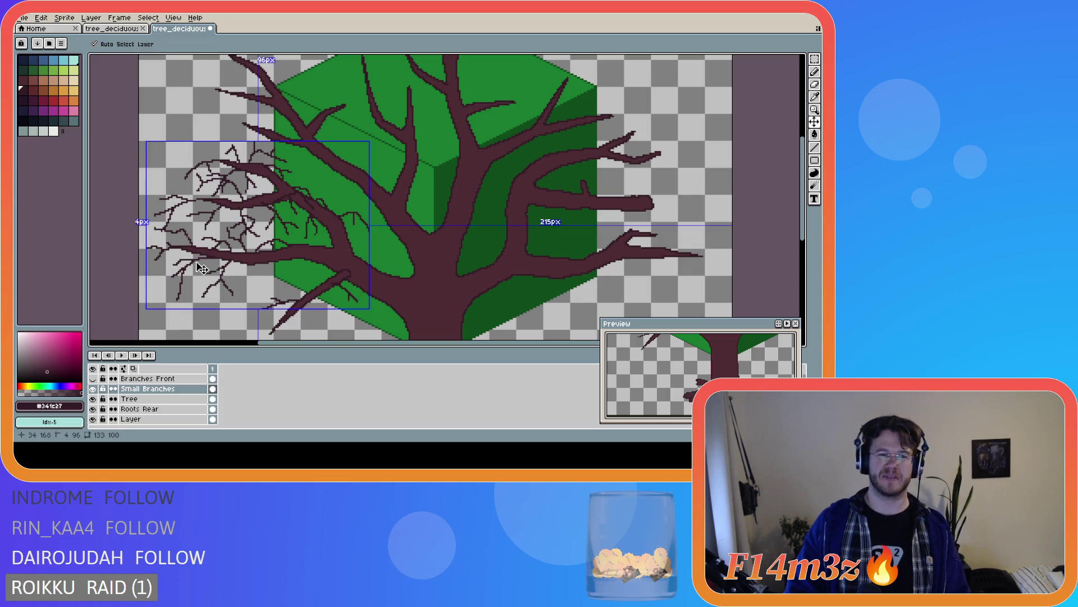
key("ctrl")
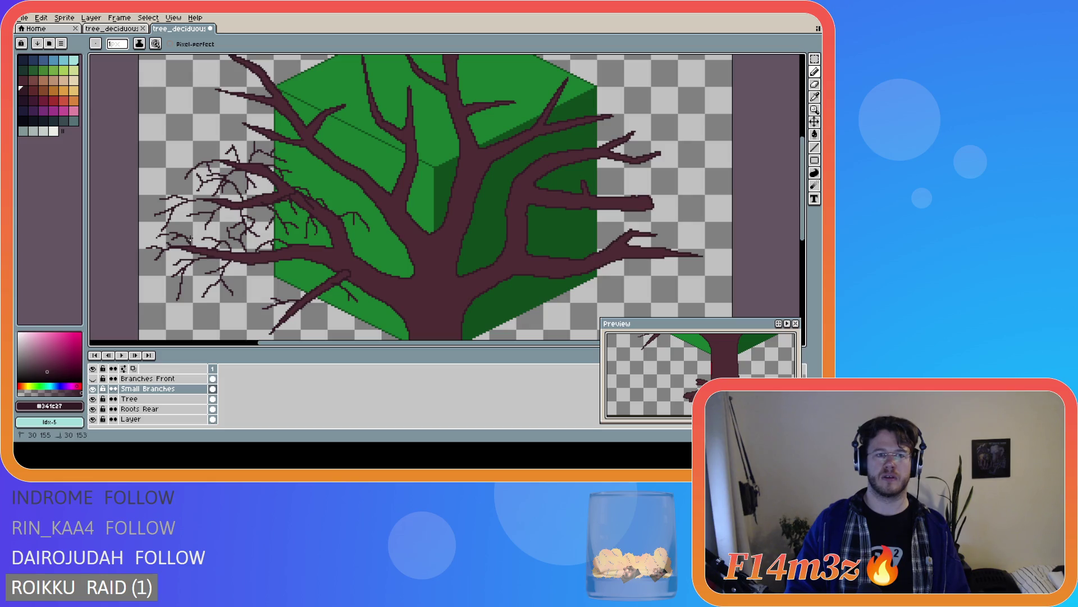
left_click_drag(183, 236, 198, 241)
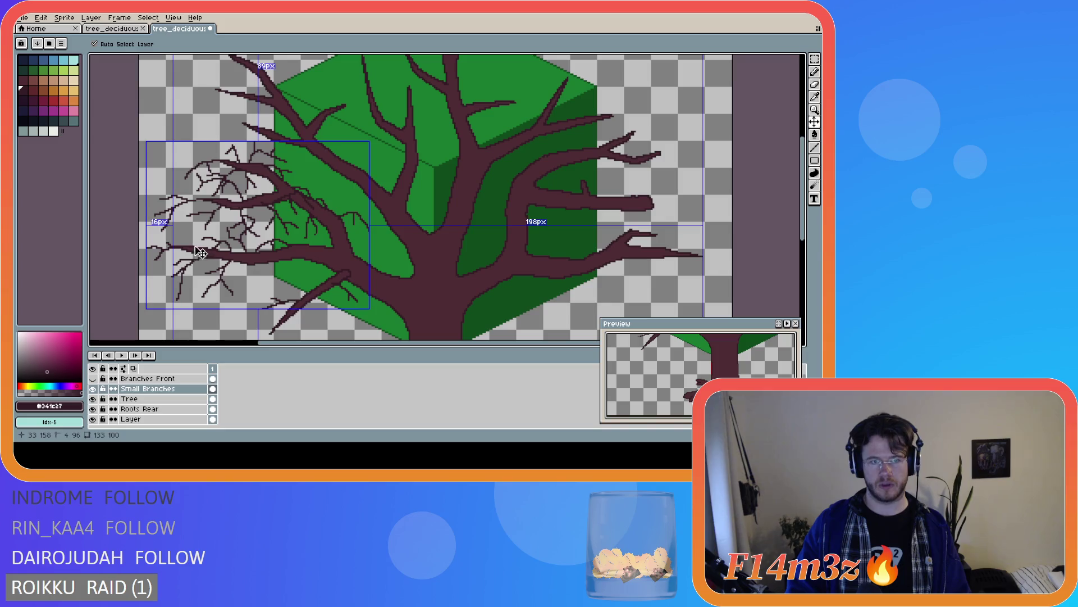
key("ctrl+d")
key("b")
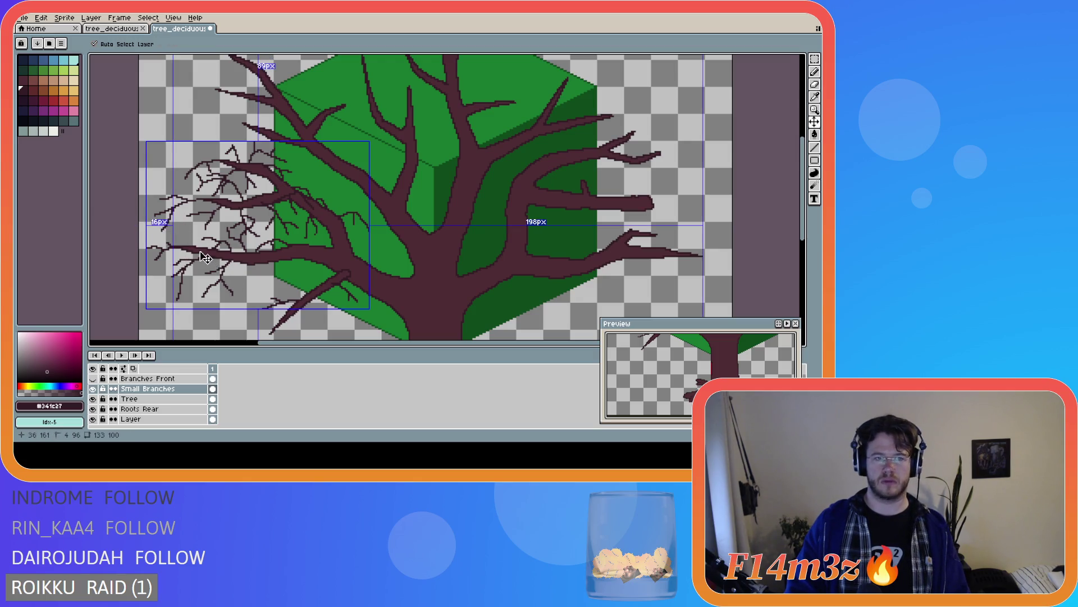
left_click(185, 234)
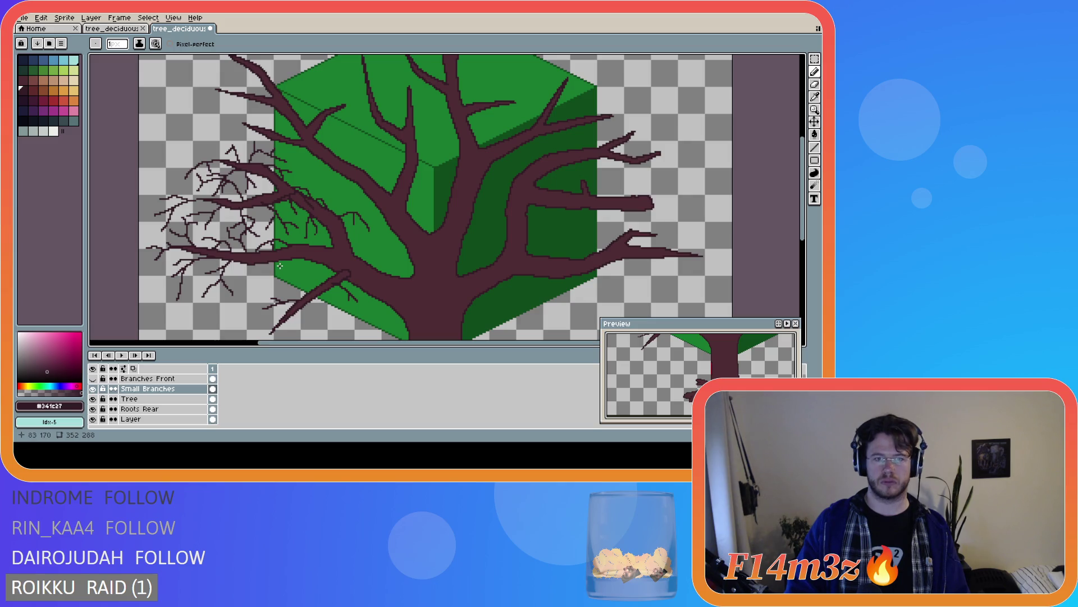
mouse_move(280, 265)
left_mouse_down()
mouse_move(261, 263)
mouse_move(241, 297)
mouse_move(245, 272)
mouse_move(231, 285)
mouse_move(271, 286)
mouse_move(275, 302)
left_mouse_up()
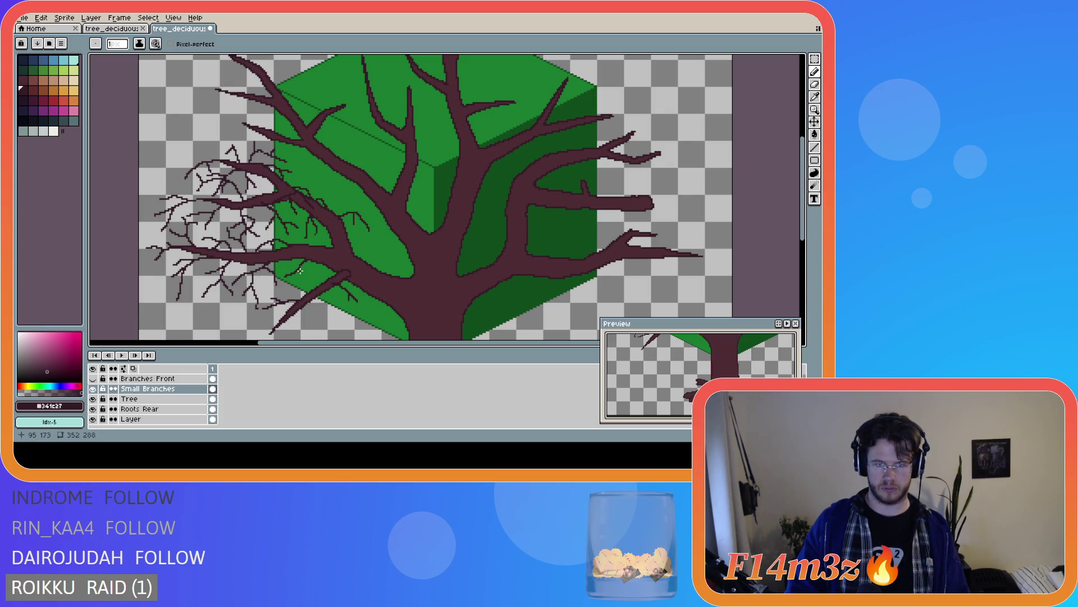
Check the Small Branches layer's bounds with Ctrl and the Move tool, then return to the Pencil
key("ctrl")
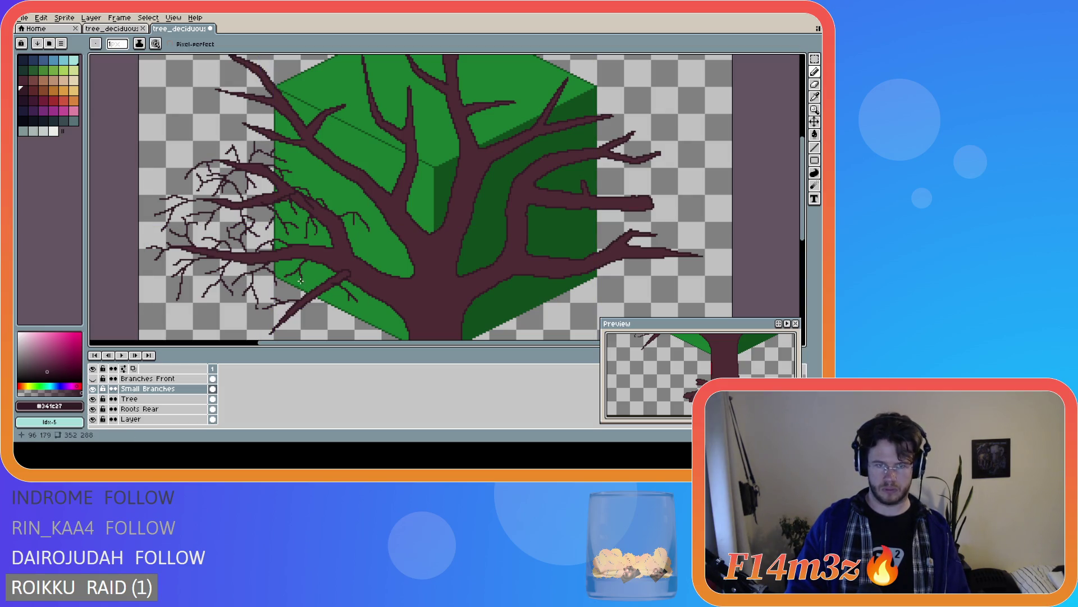
key("ctrl")
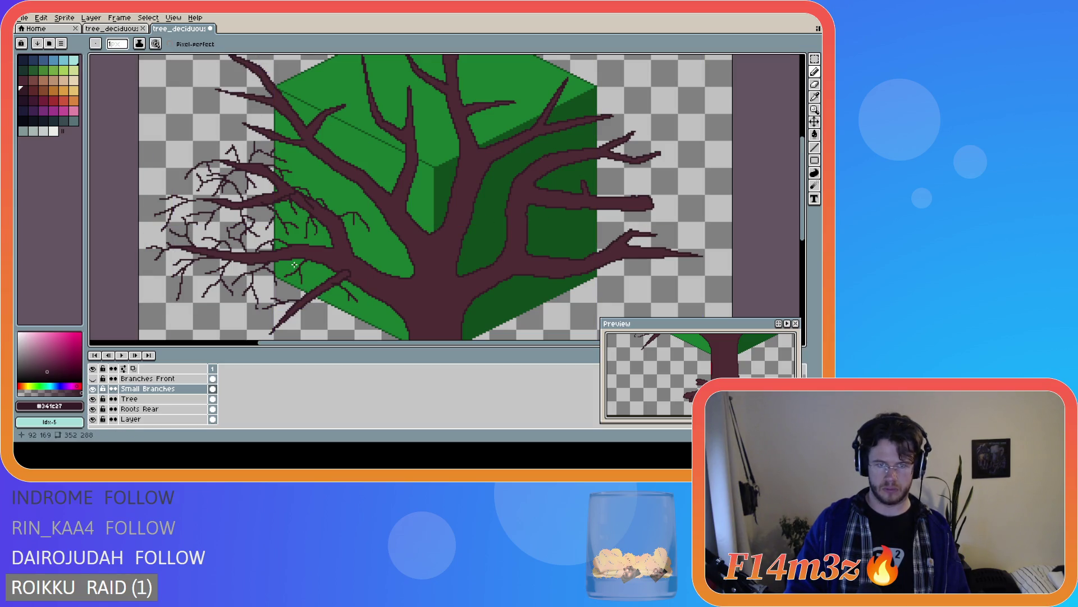
key("ctrl")
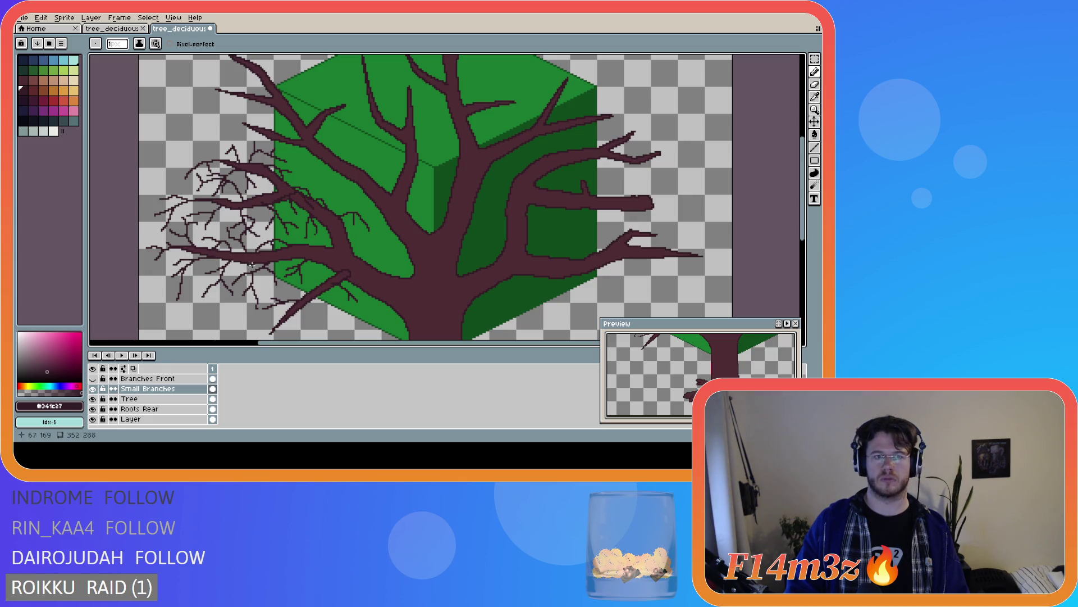
key("v")
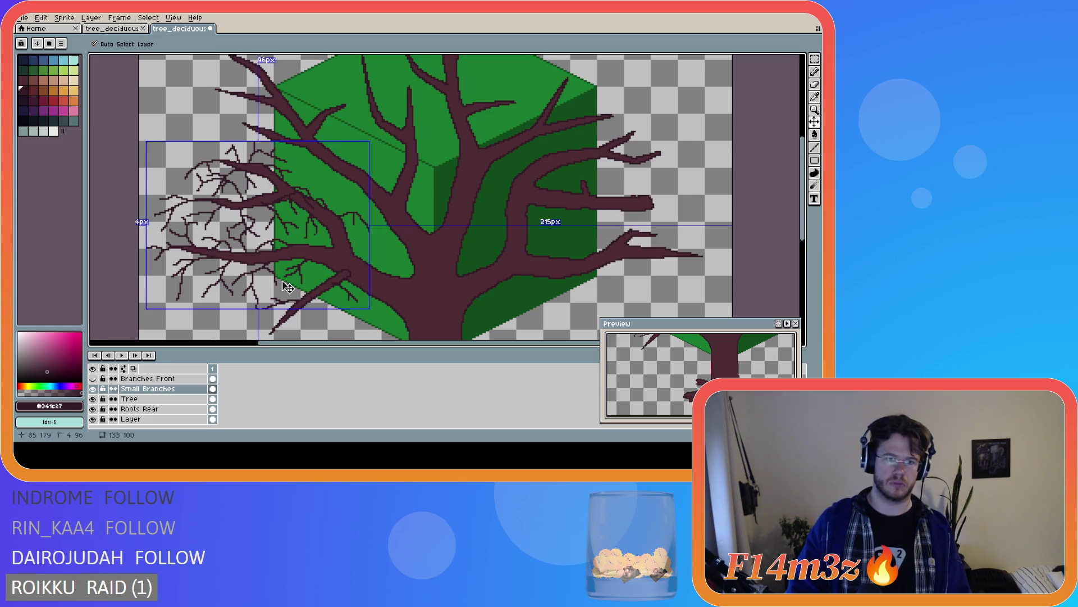
key("b")
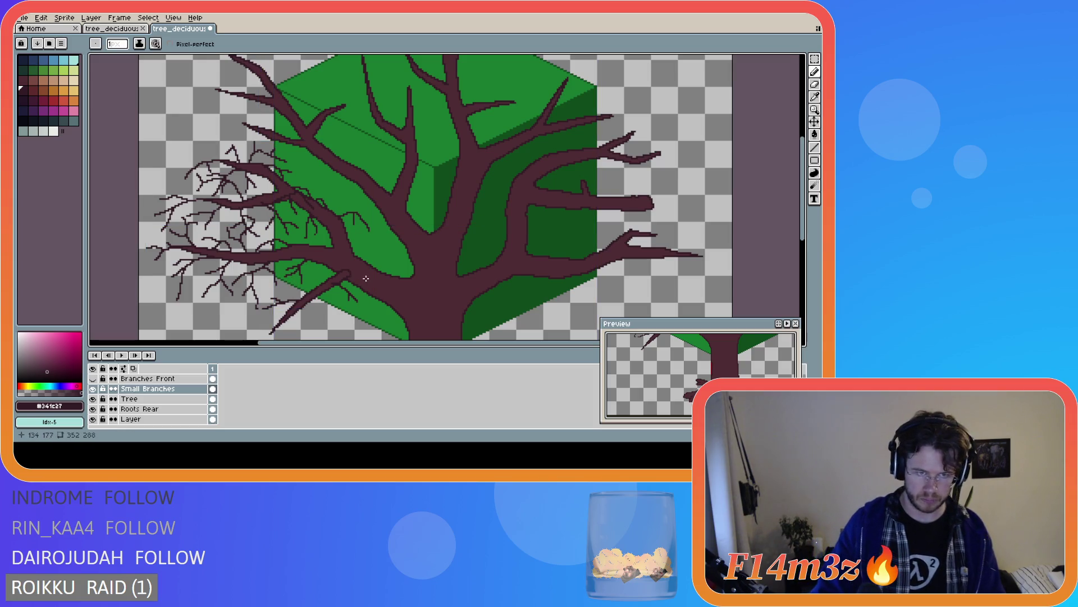
scroll(366, 278, "down", 2)
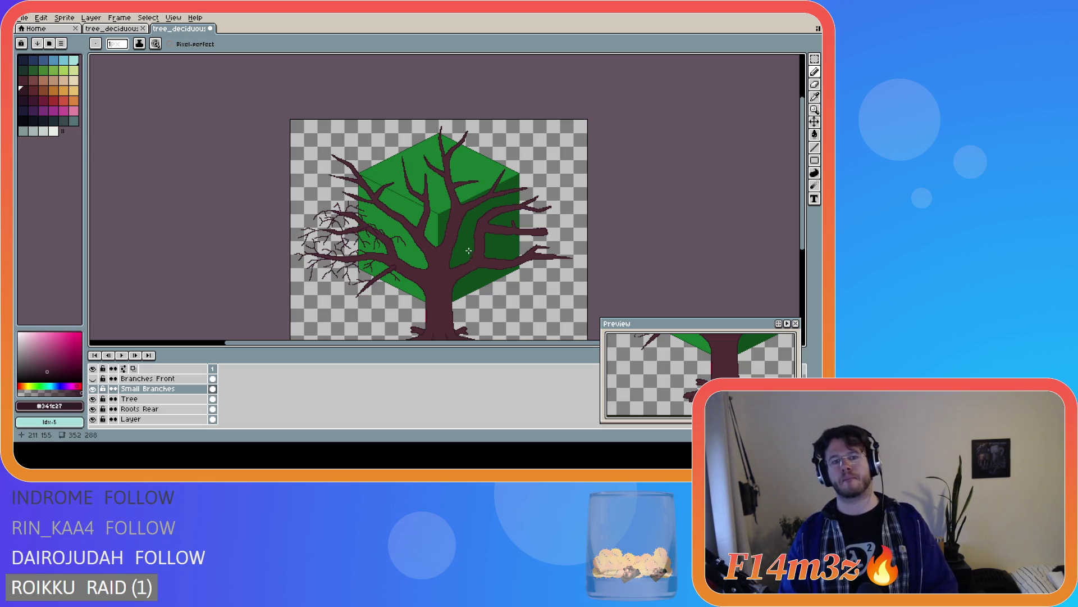
left_click(113, 28)
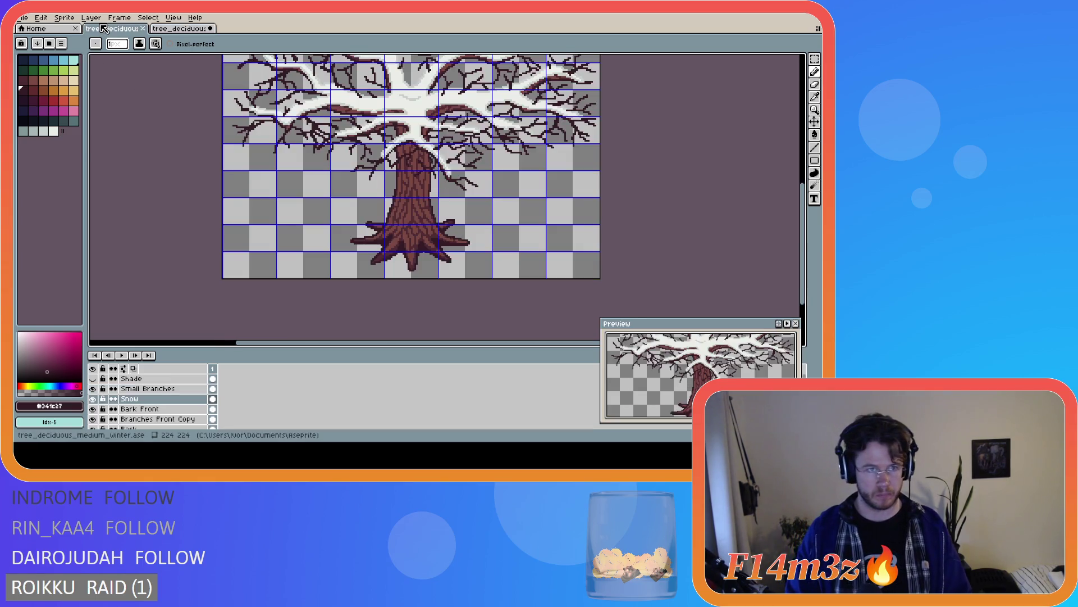
left_click_drag(802, 201, 802, 155)
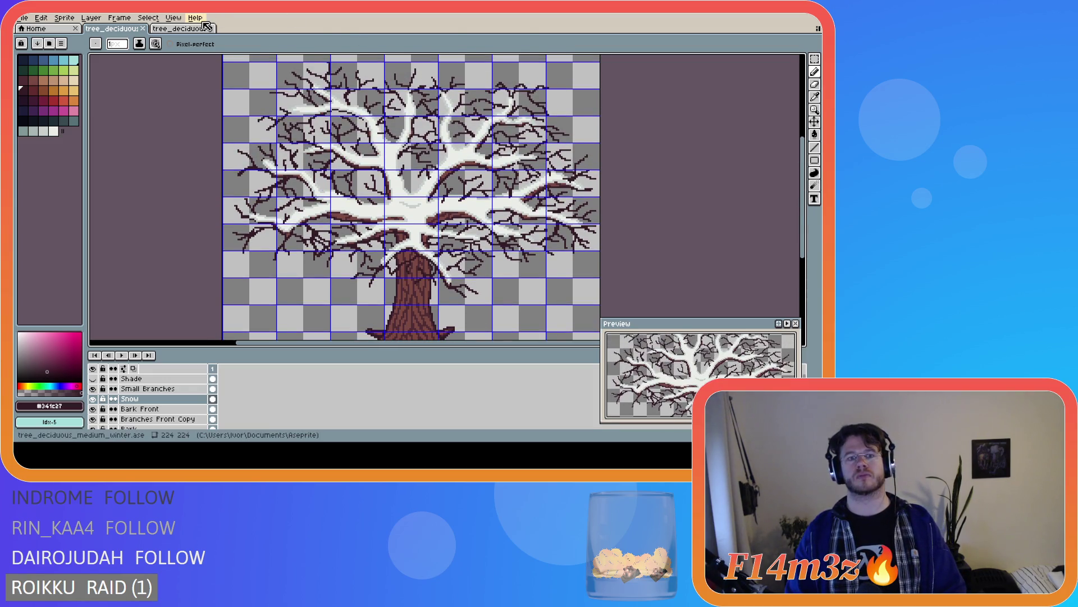
left_click(182, 31)
scroll(352, 220, "up", 2)
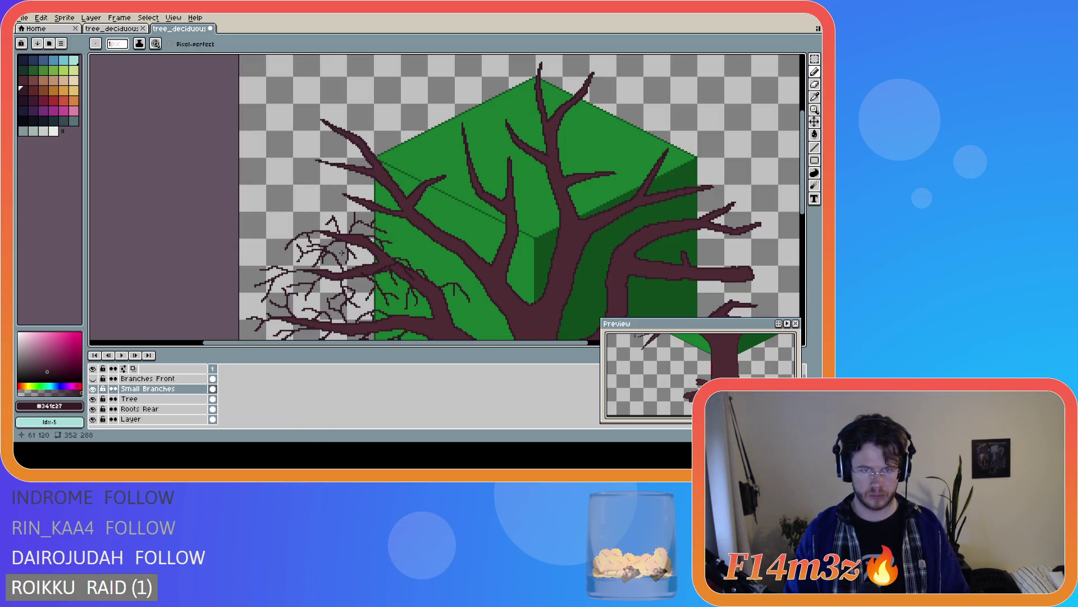
left_click(324, 247)
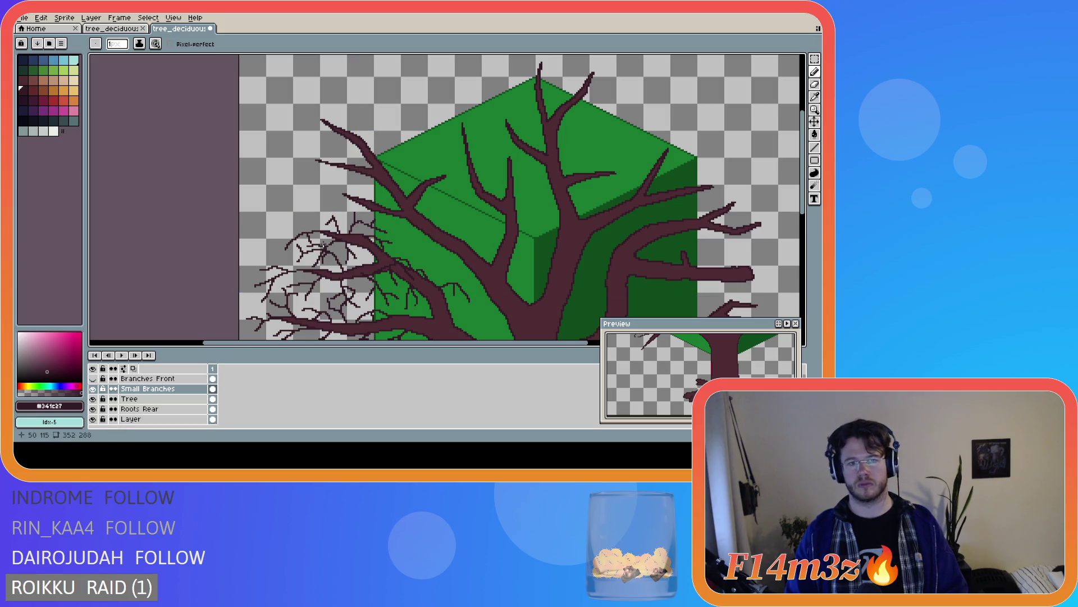
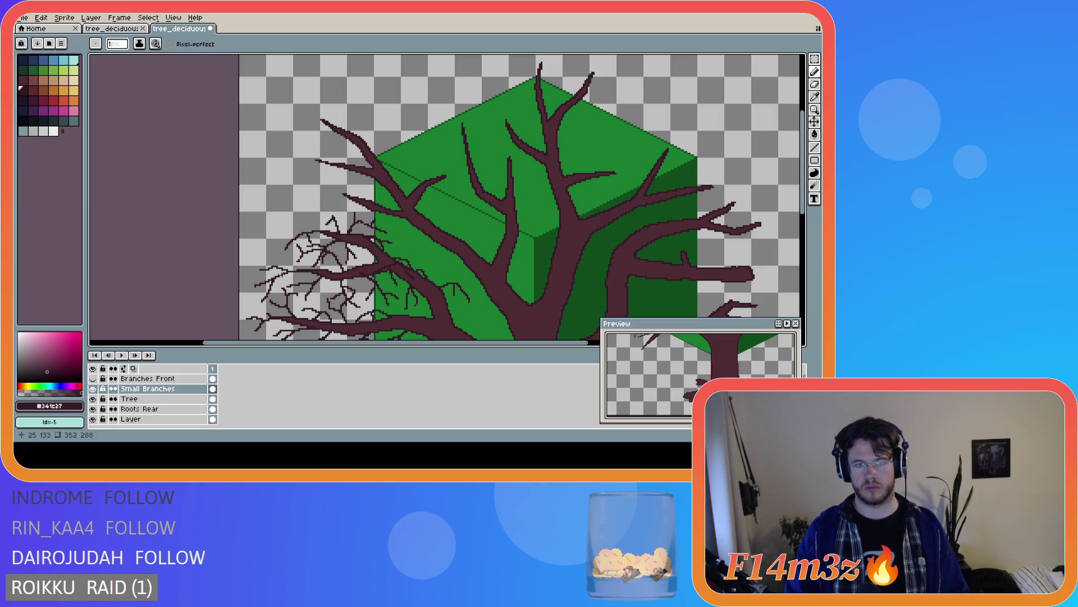
Draw two thin twigs off the left branches on the Small Branches layer, one extending left
key("ctrl")
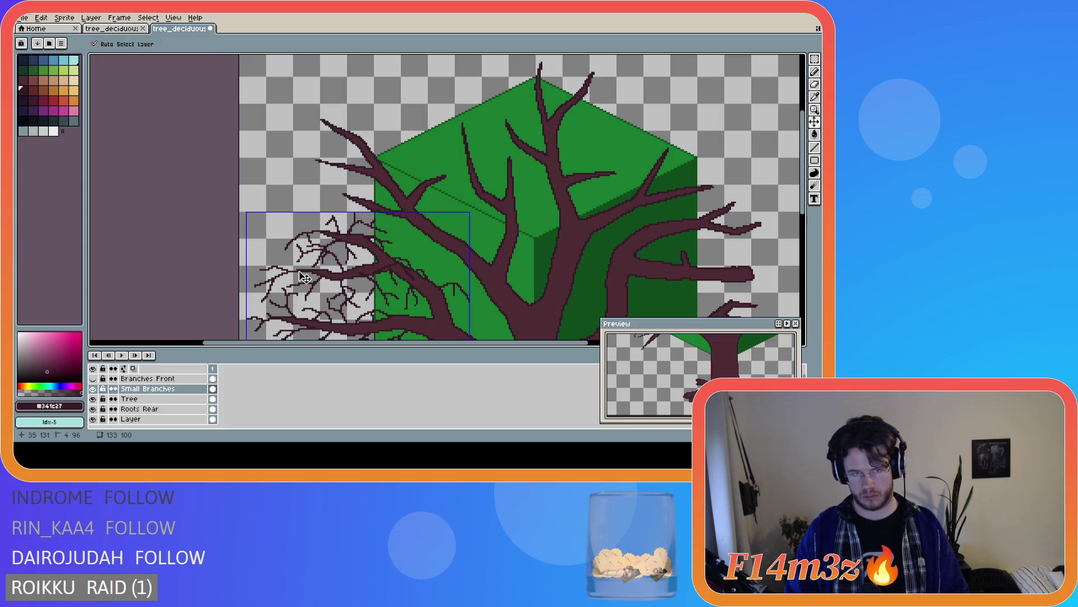
key("ctrl")
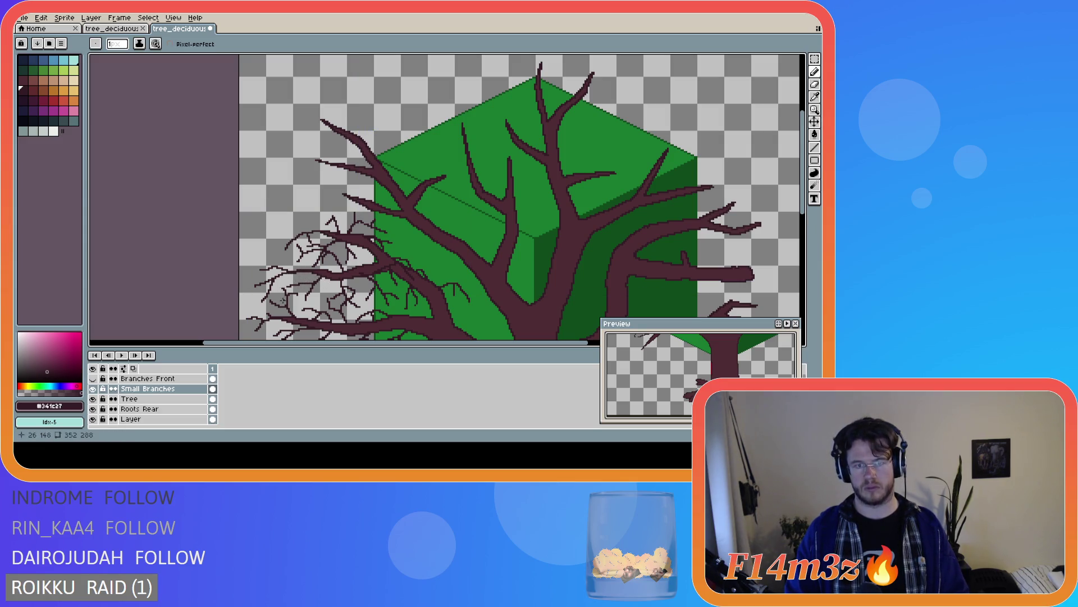
scroll(511, 308, "down", 2)
scroll(511, 308, "up", 2)
scroll(335, 249, "down", 4)
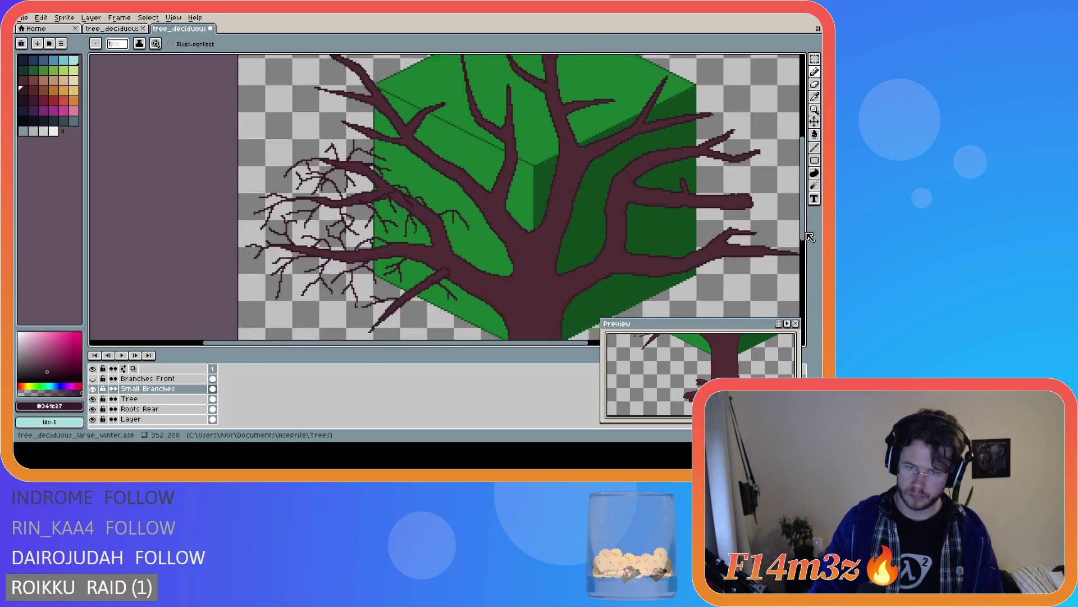
left_click_drag(328, 214, 317, 231)
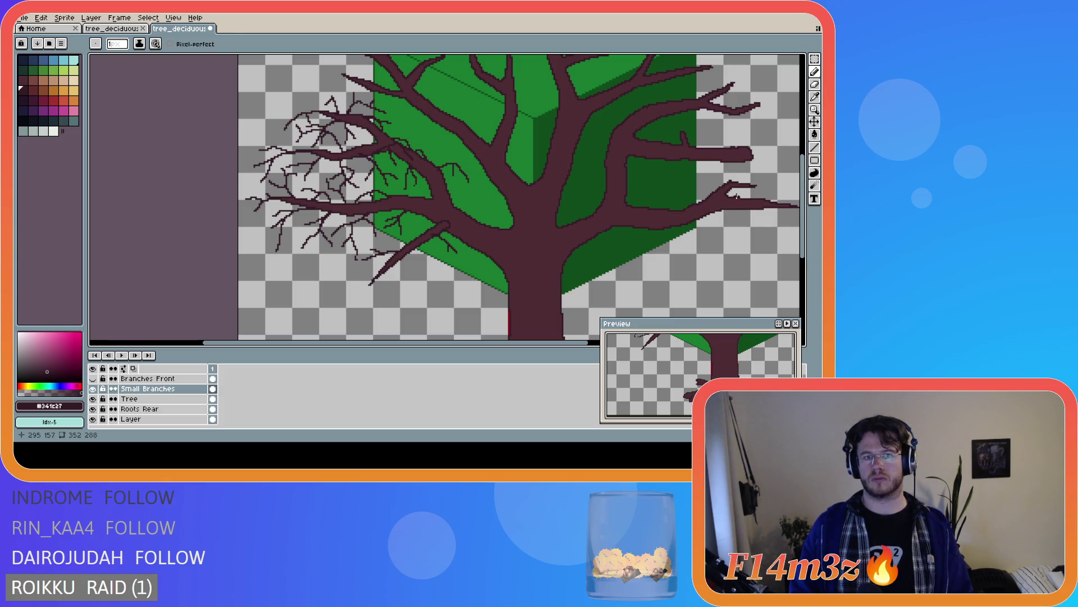
scroll(504, 229, "up", 5)
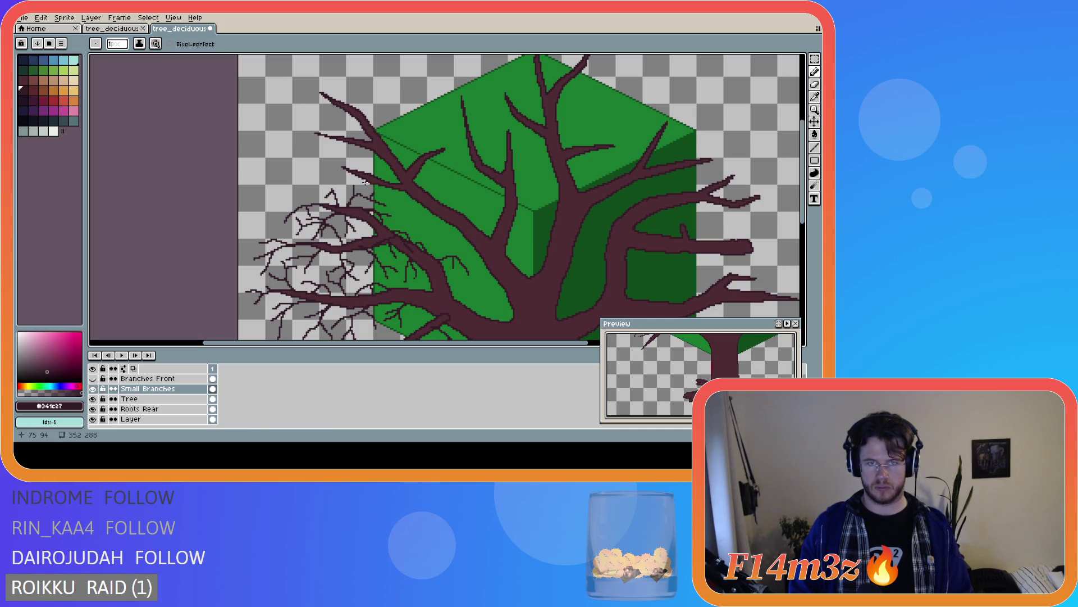
mouse_move(345, 168)
left_mouse_down()
mouse_move(312, 173)
mouse_move(317, 163)
mouse_move(302, 157)
left_mouse_up()
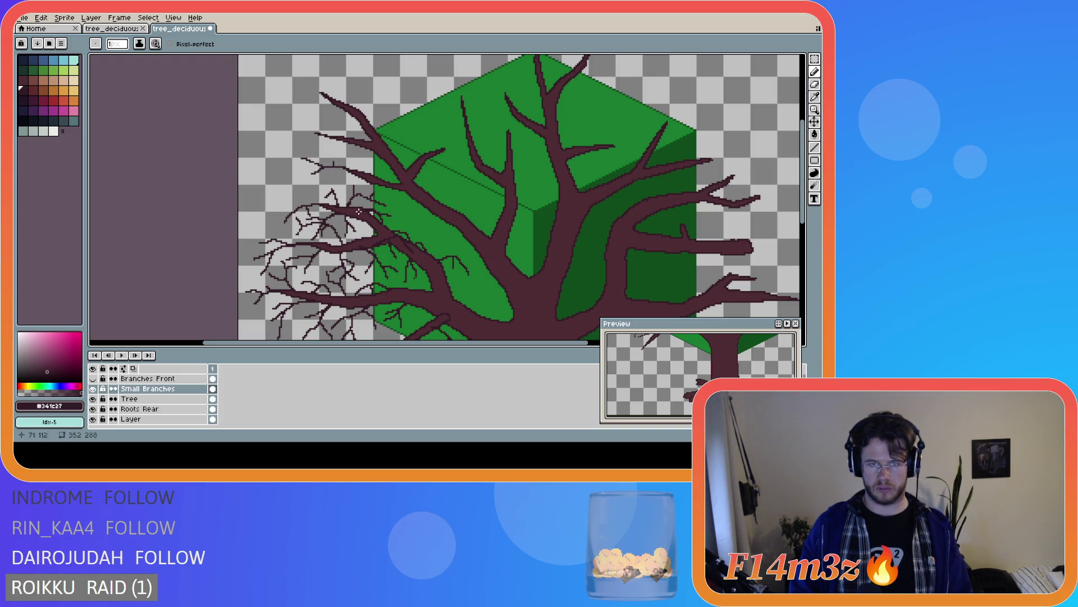
scroll(647, 231, "down", 1)
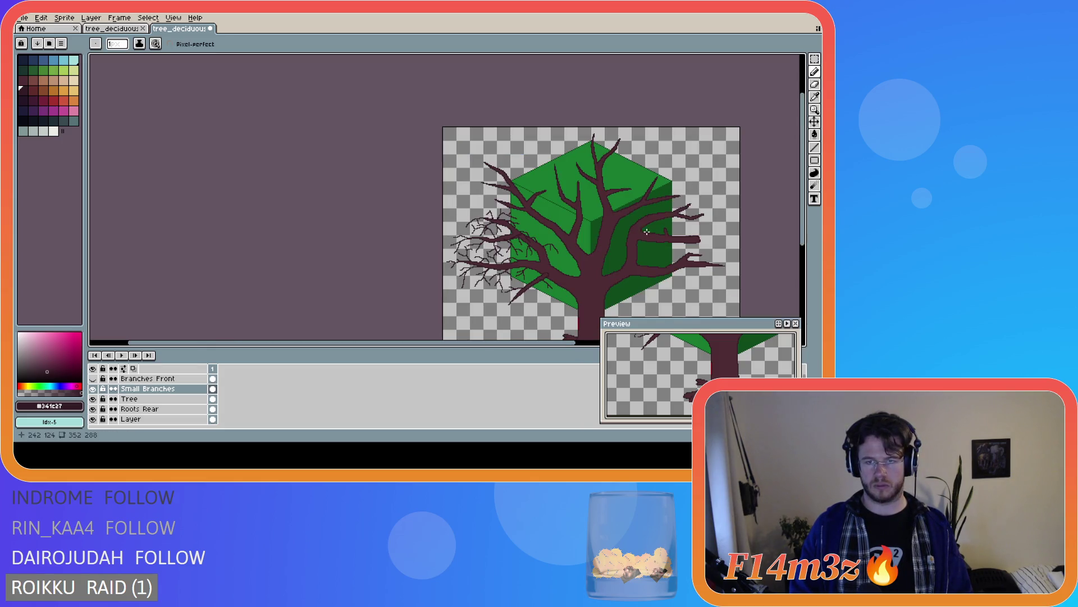
scroll(772, 245, "right", 3)
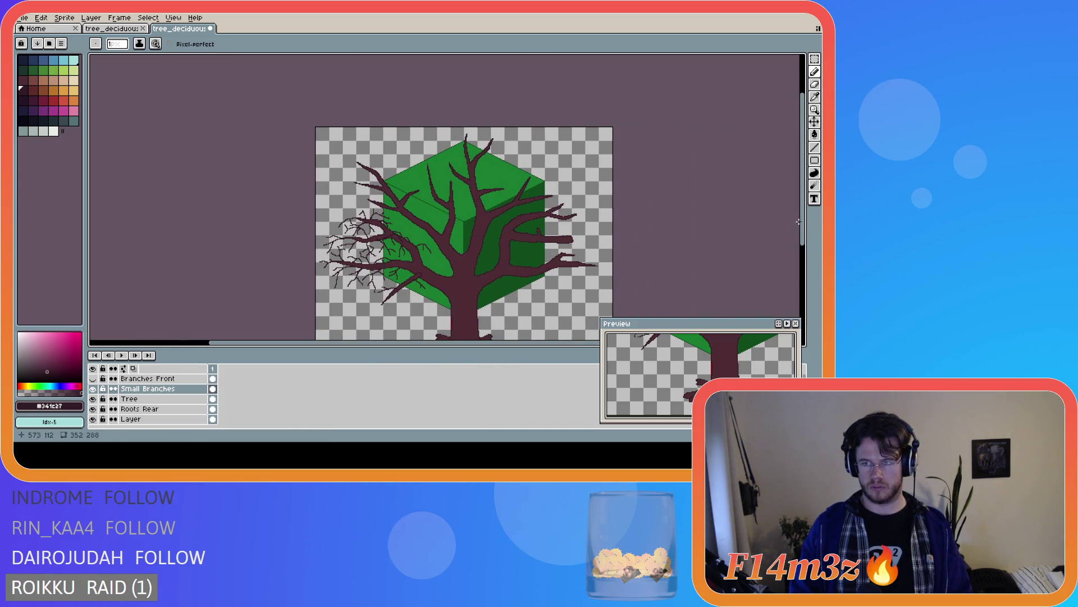
scroll(798, 222, "down", 2)
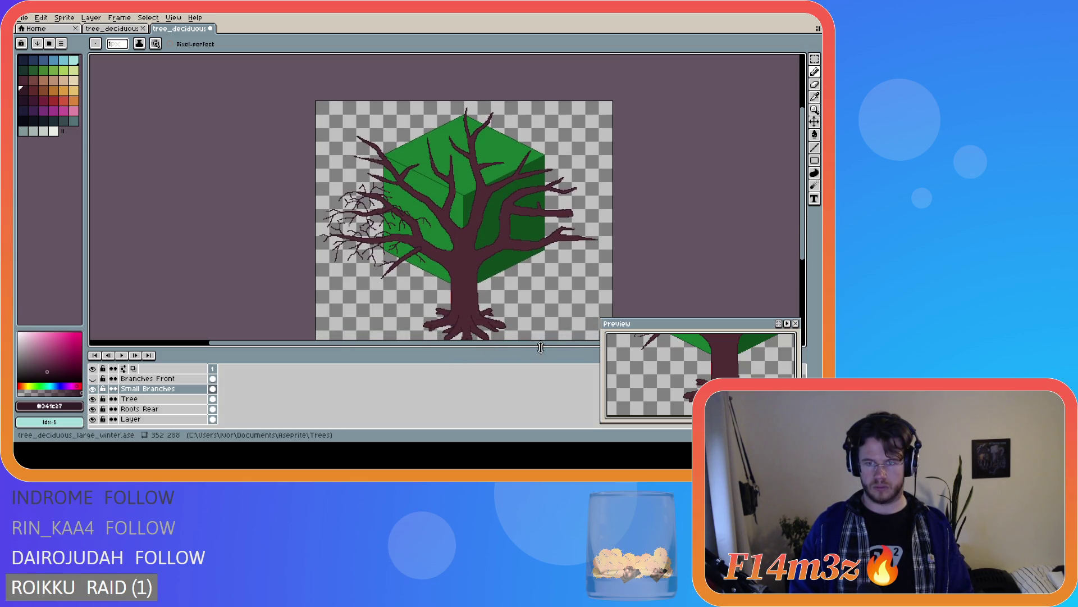
scroll(505, 276, "right", 2)
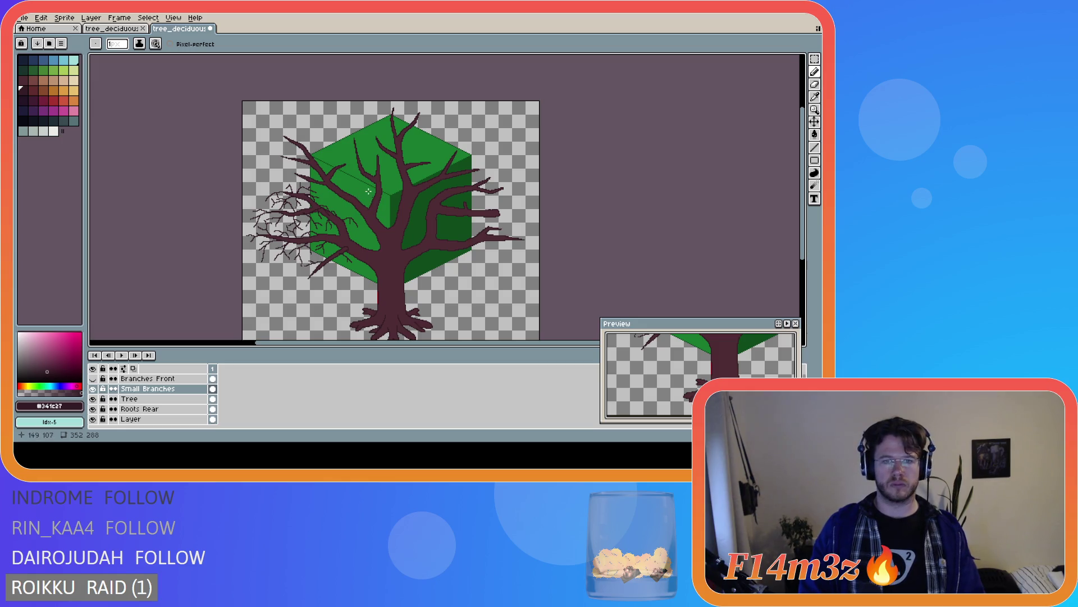
scroll(323, 184, "up", 2)
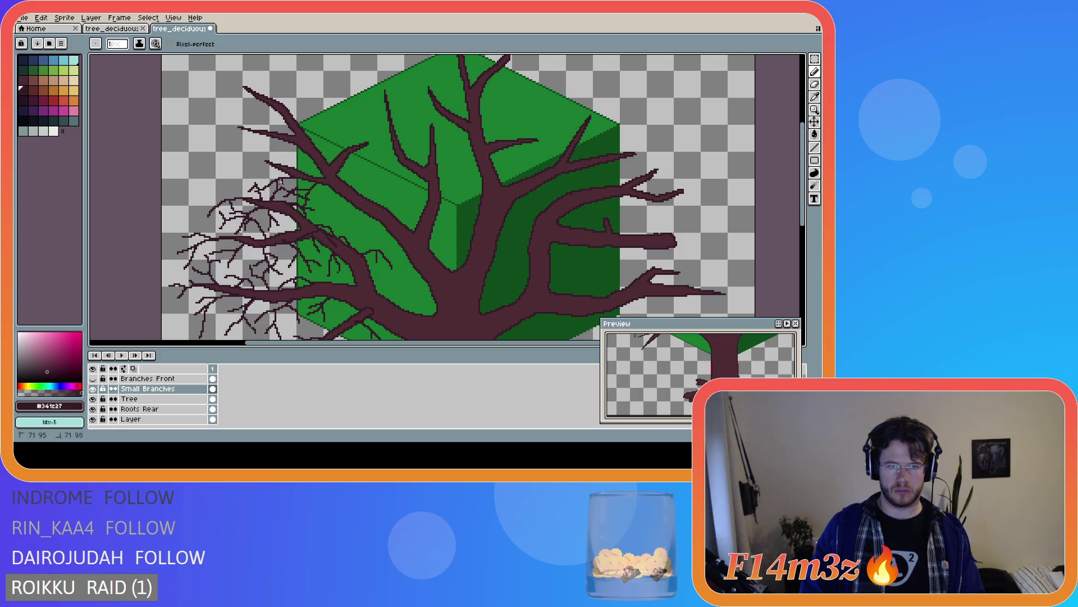
Draw several thin twigs angling left, down-left and up-left off the left branches
left_click_drag(272, 165, 220, 156)
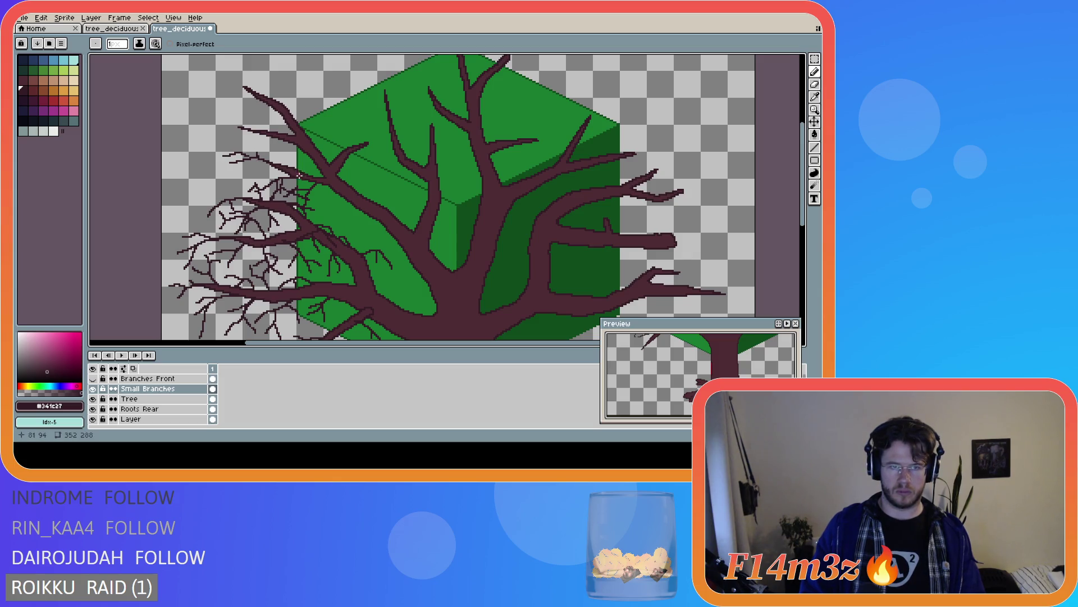
left_click_drag(273, 164, 236, 175)
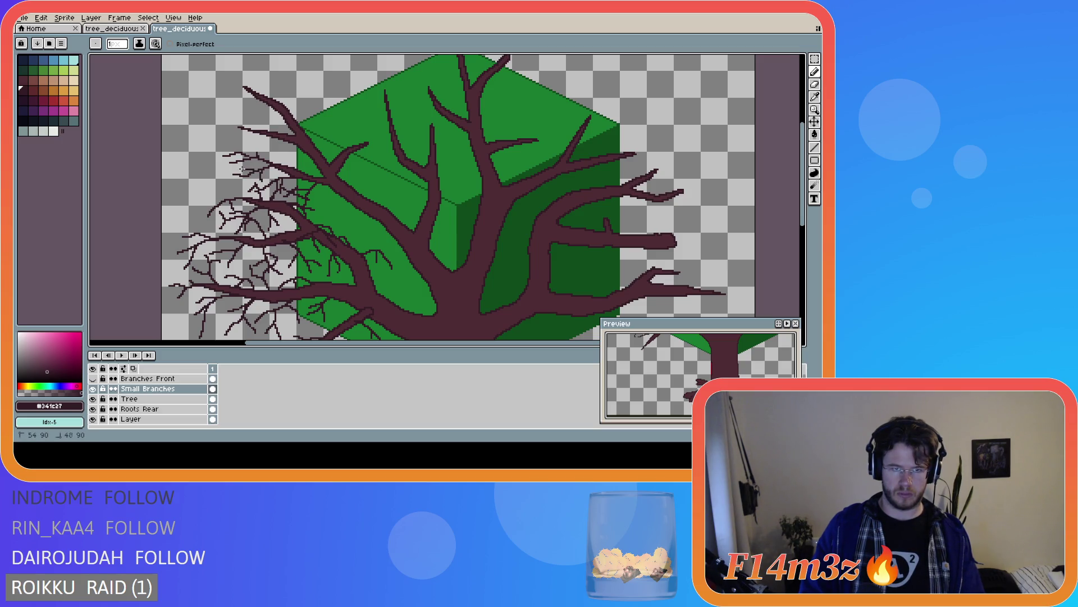
left_click(248, 177)
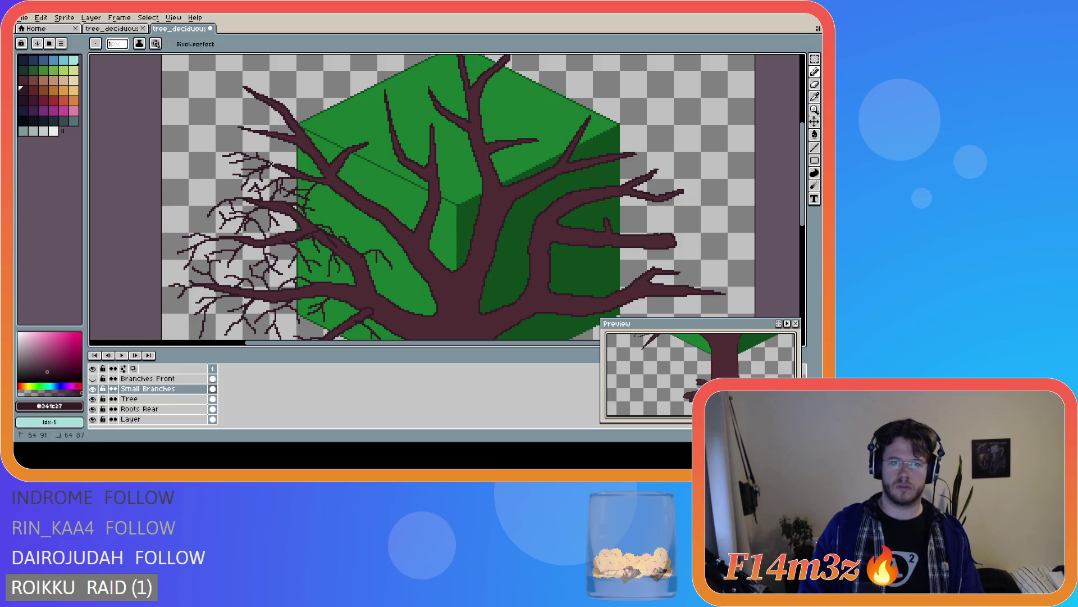
left_click_drag(263, 160, 312, 185)
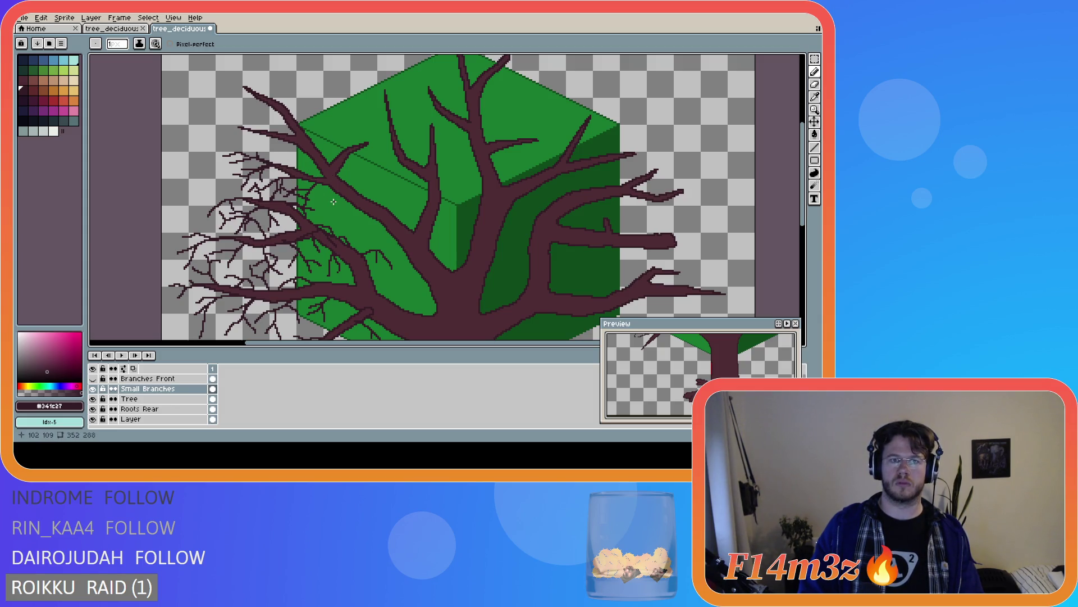
left_click(296, 169)
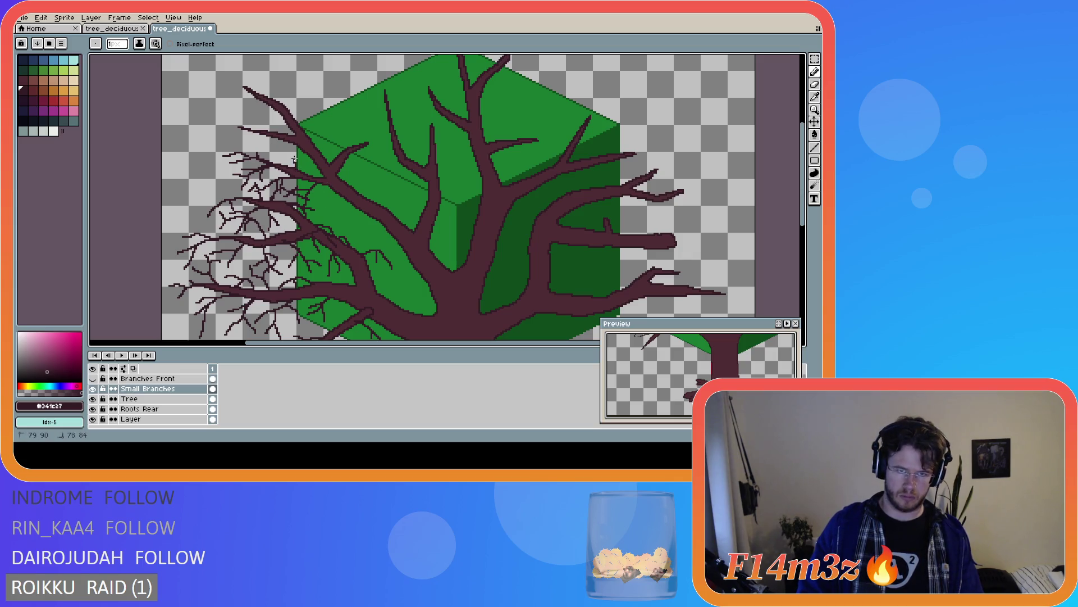
left_click_drag(296, 169, 280, 156)
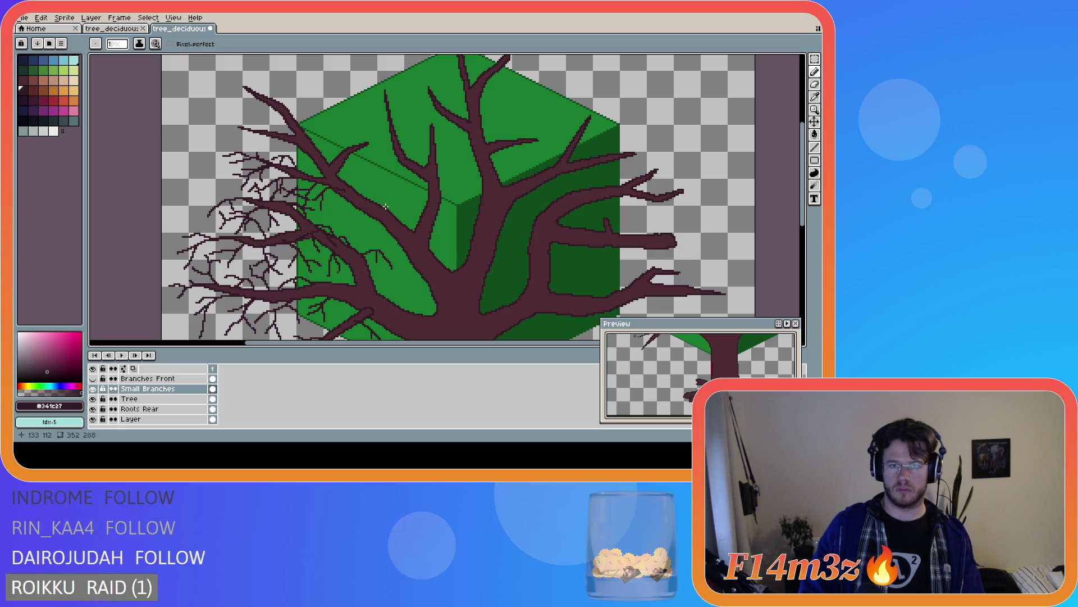
Add twigs along the upper-left limb, one hanging downward and short ones at the branch tip
left_click_drag(386, 208, 359, 196)
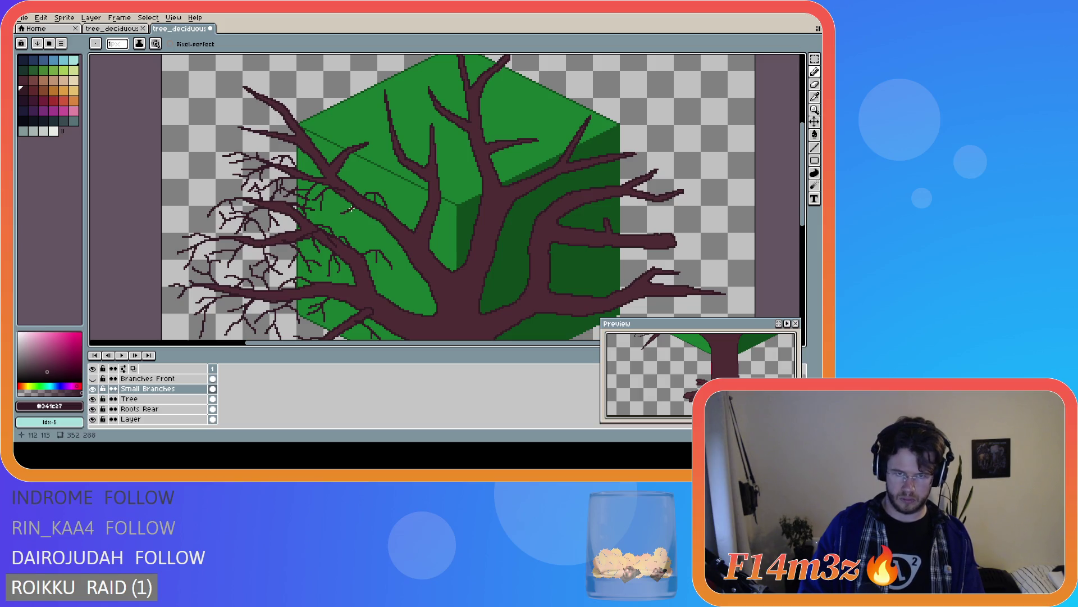
left_click_drag(360, 203, 370, 239)
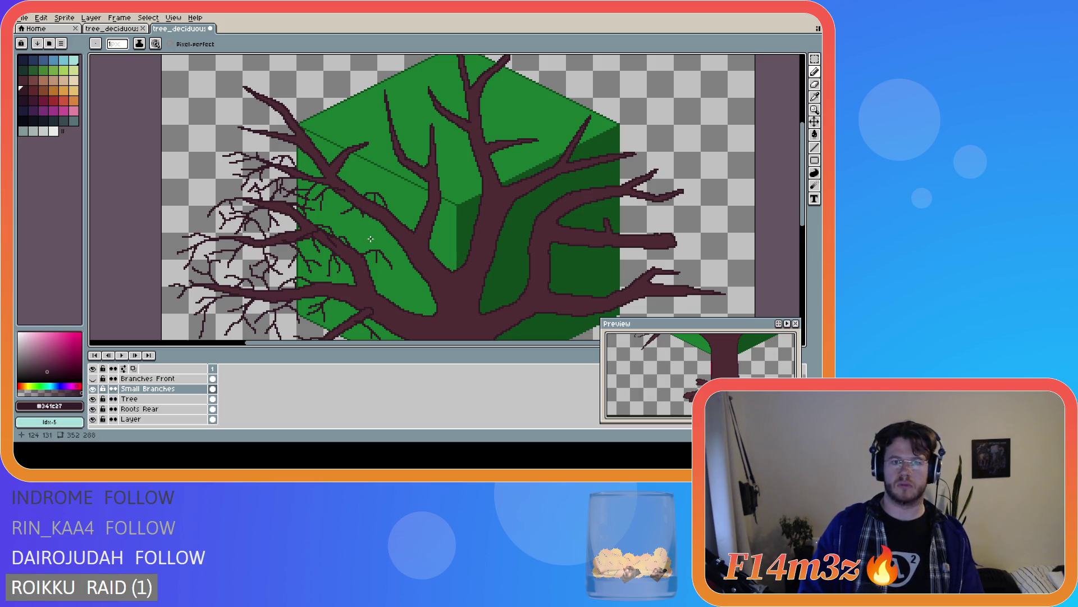
left_click(368, 145)
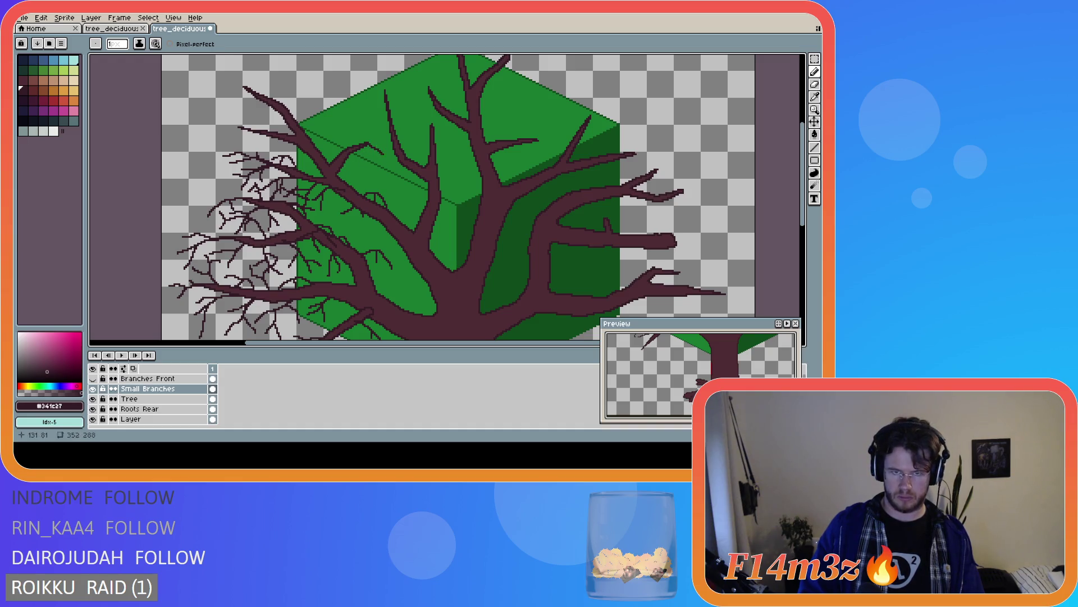
left_click(368, 144)
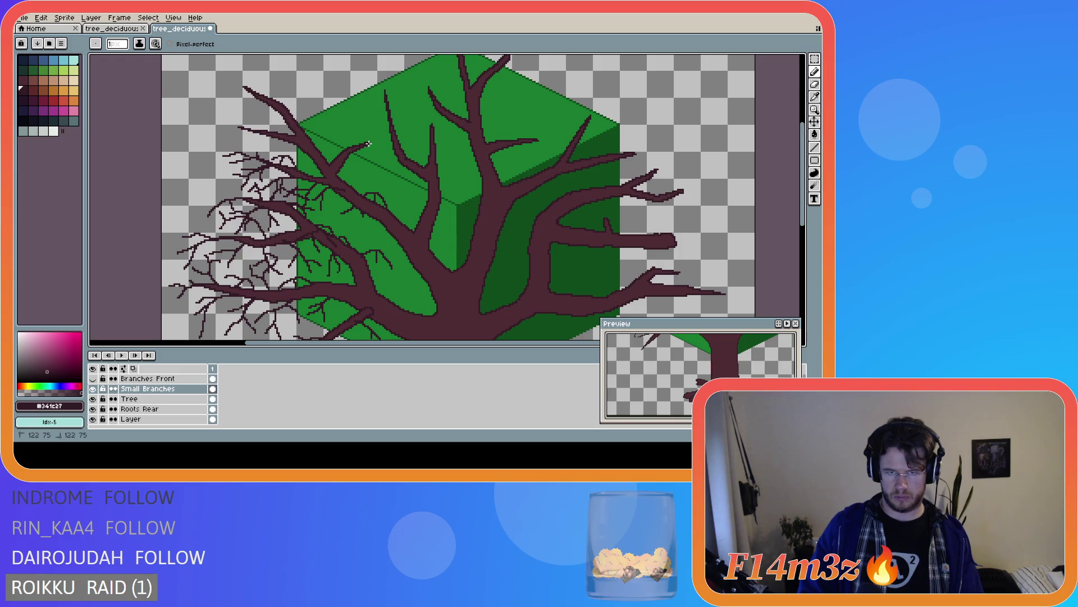
mouse_move(386, 158)
left_mouse_down()
mouse_move(367, 142)
mouse_move(385, 170)
left_mouse_up()
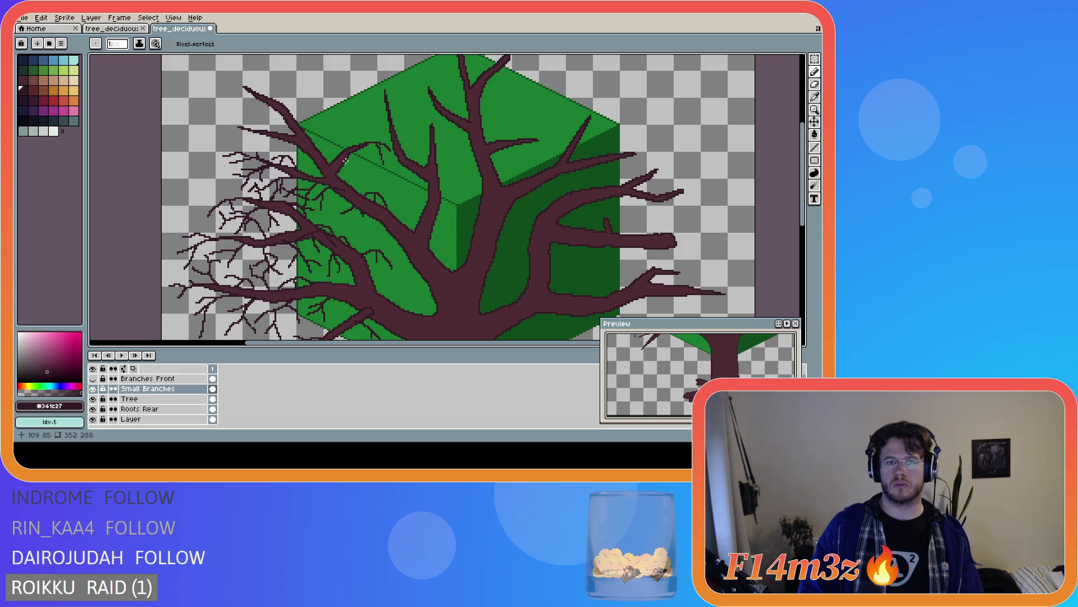
left_click(381, 146)
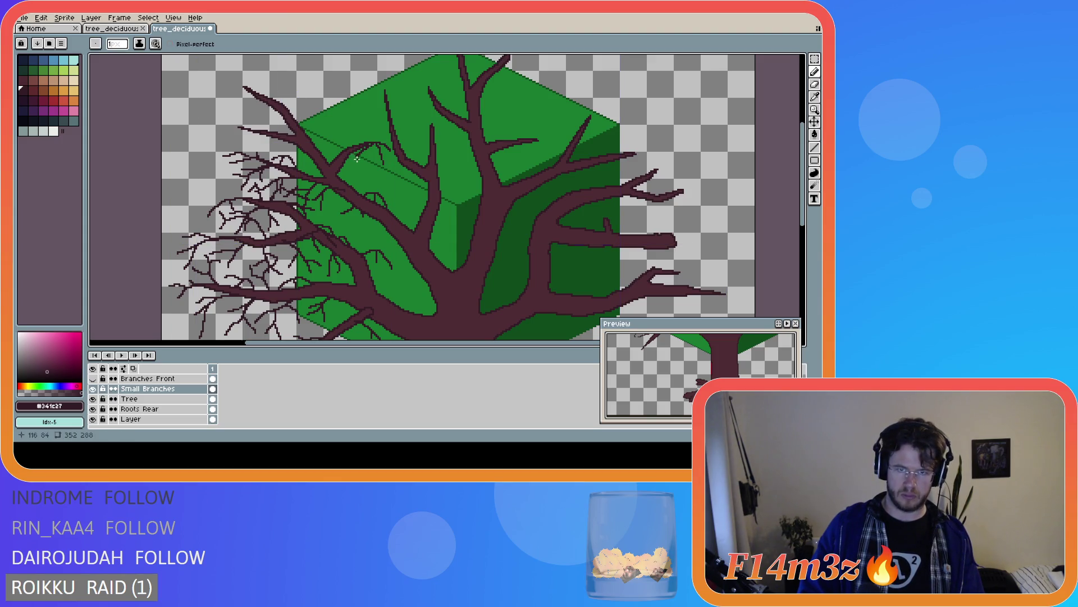
left_click(369, 145)
left_click_drag(382, 146, 381, 146)
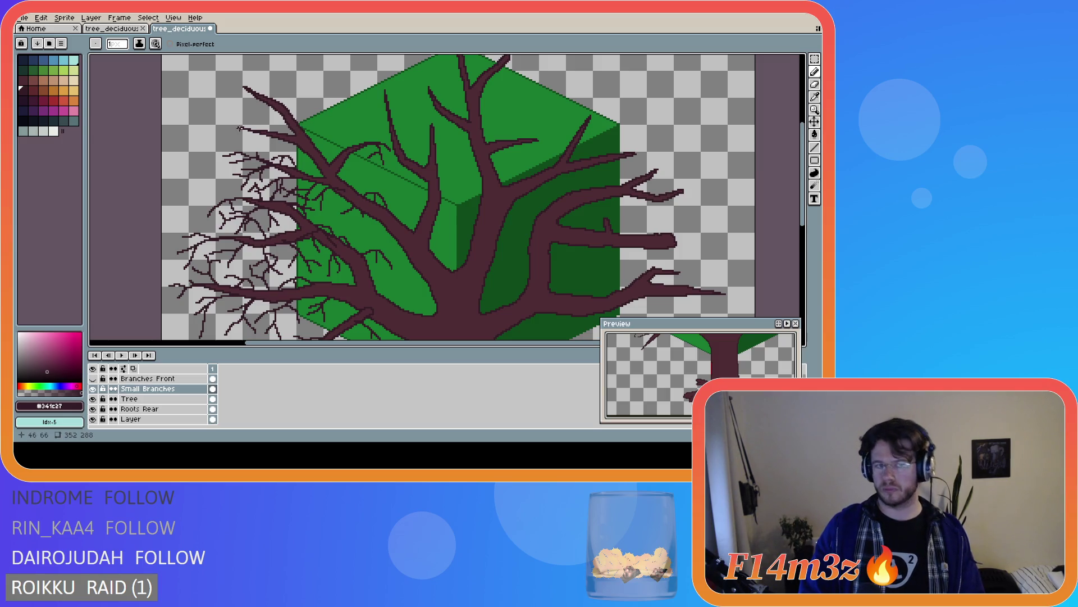
Draw short twigs off the upper branches, reaching up and to the left
key("v")
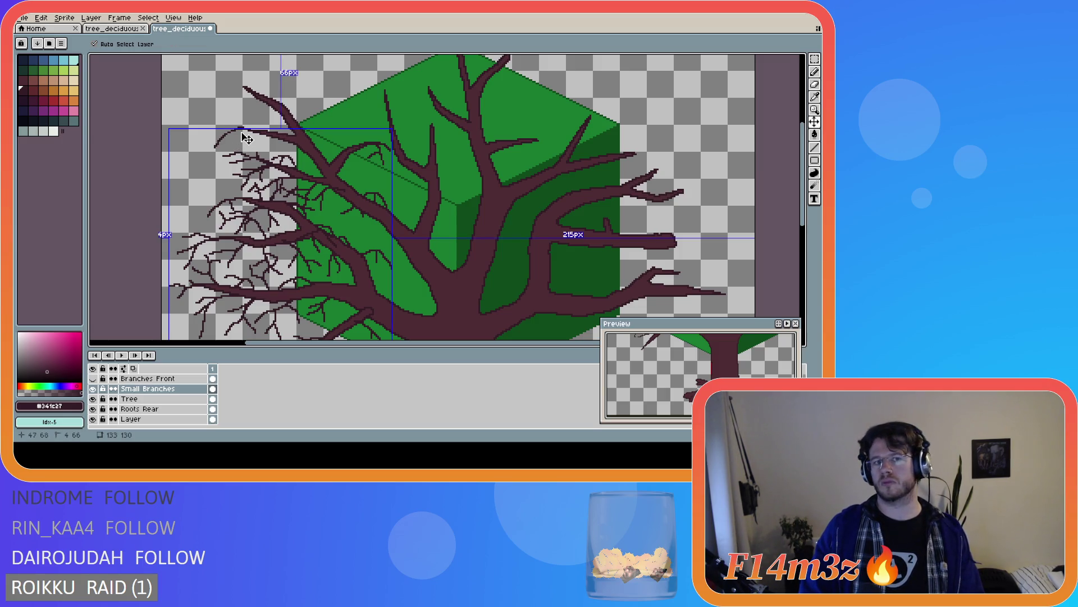
key("b")
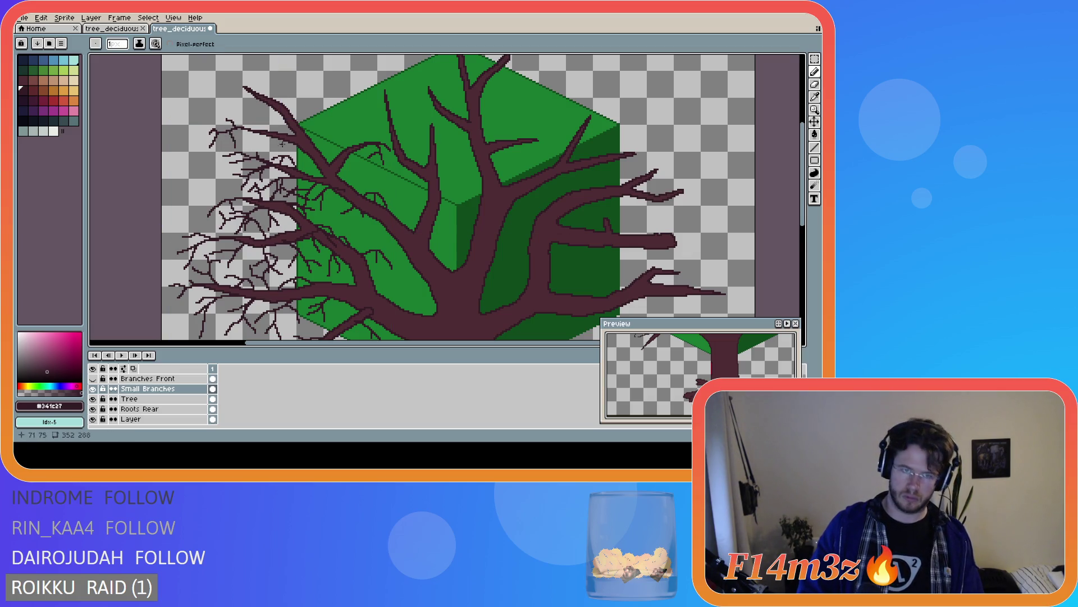
left_click_drag(276, 134, 275, 129)
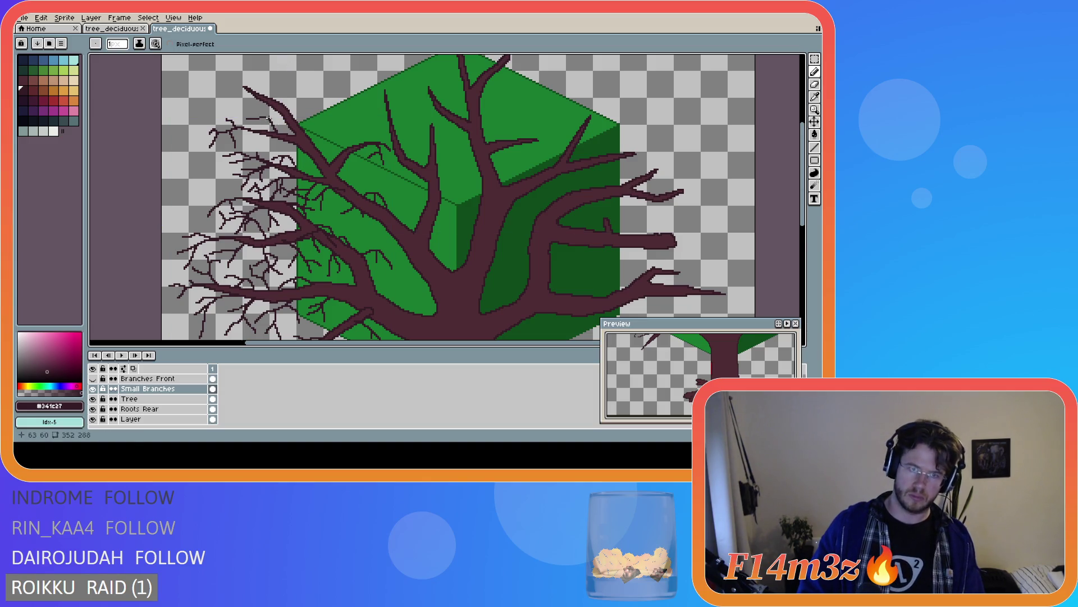
mouse_move(271, 105)
left_mouse_down()
mouse_move(270, 115)
mouse_move(258, 107)
mouse_move(269, 118)
mouse_move(252, 111)
left_mouse_up()
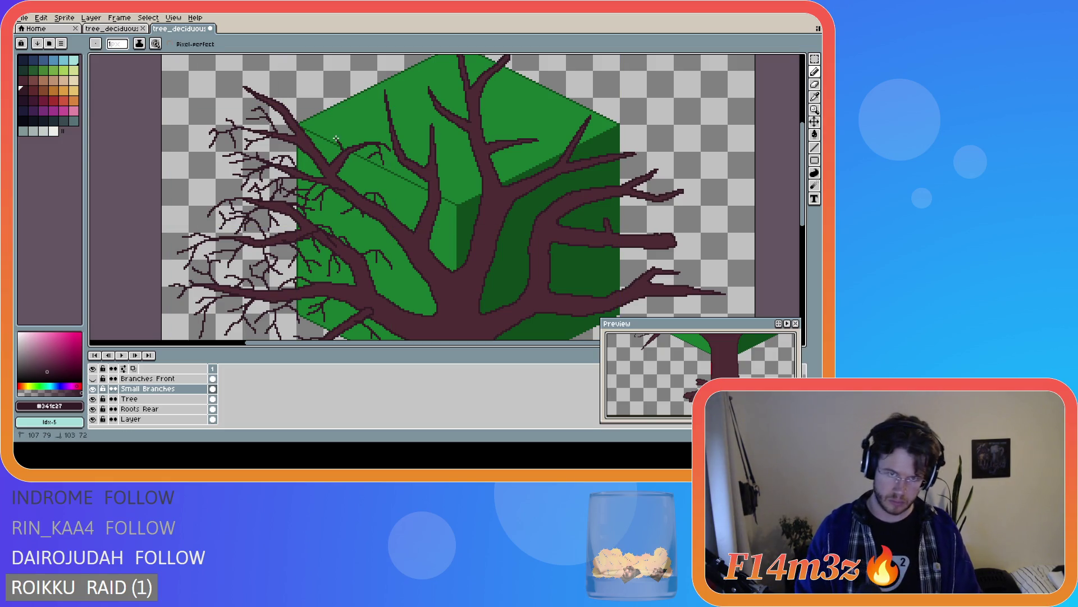
left_click_drag(336, 140, 340, 142)
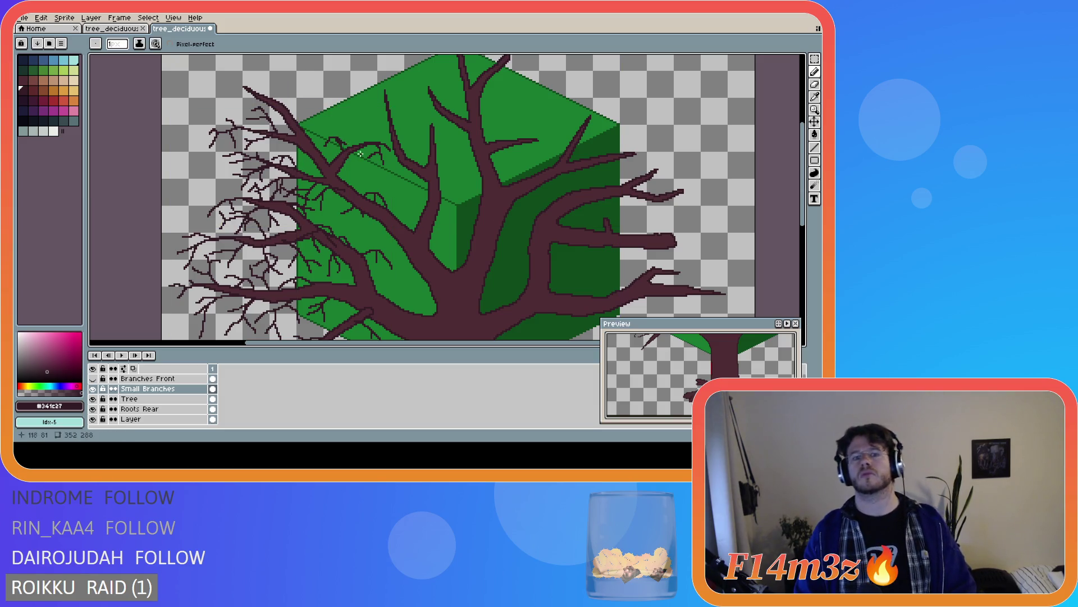
left_click(335, 139)
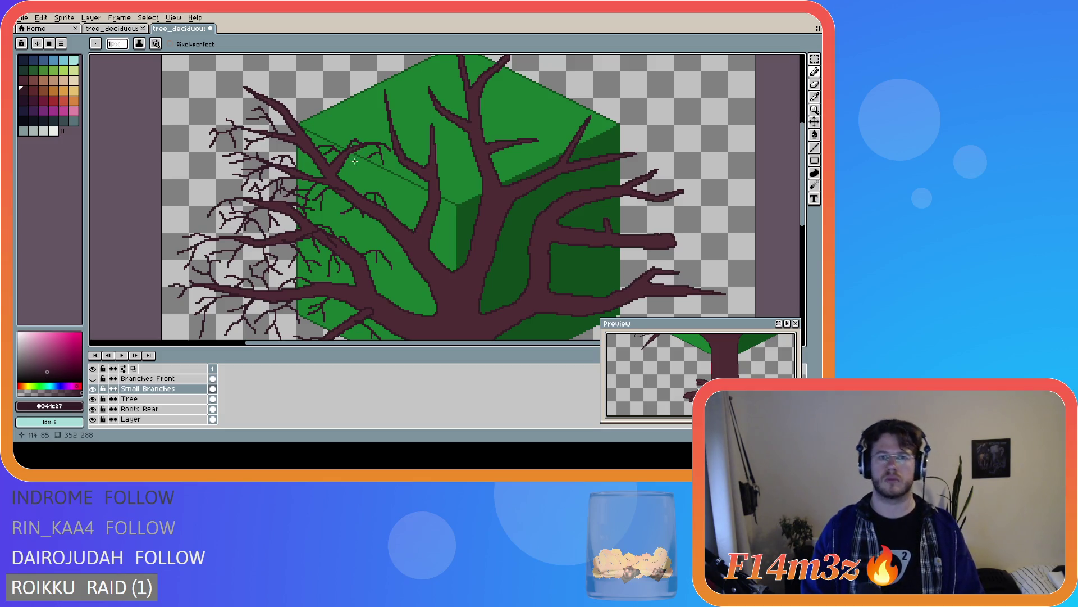
Shift-click to draw a straight twig line off the upper-left limb
key("v")
key("b")
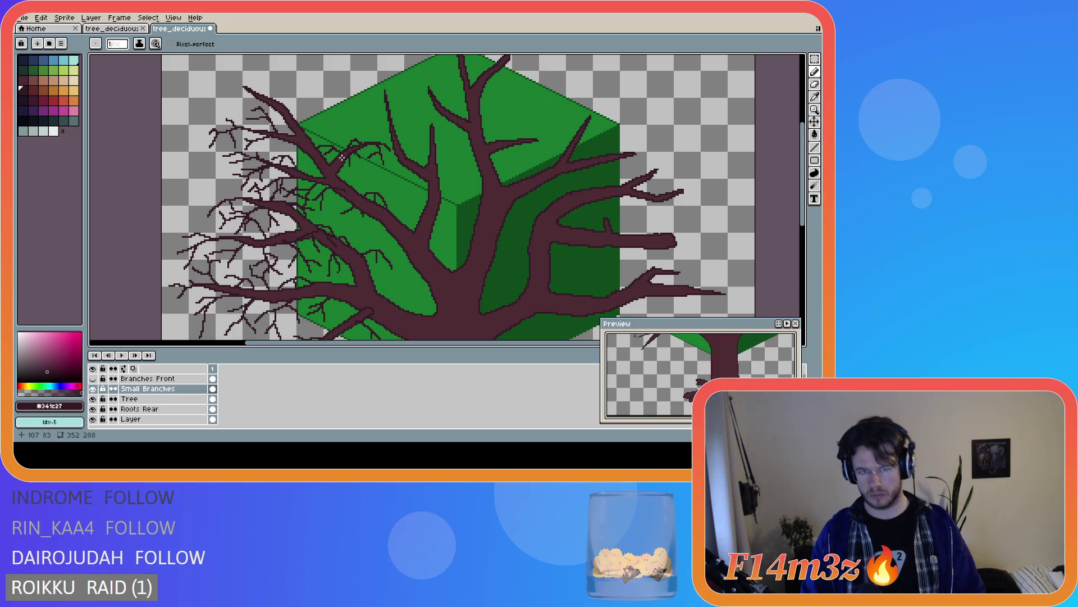
key("shift")
left_click(358, 161, "shift")
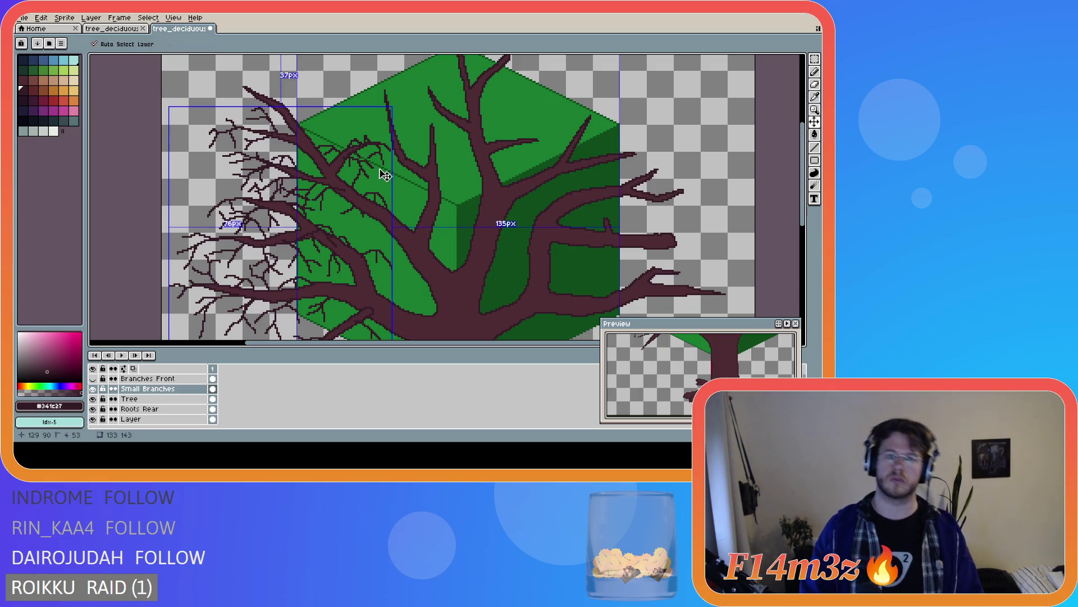
Draw three short twigs off the upper-middle branch above the cube's top face
mouse_move(390, 115)
left_mouse_down()
mouse_move(368, 111)
mouse_move(357, 127)
left_mouse_up()
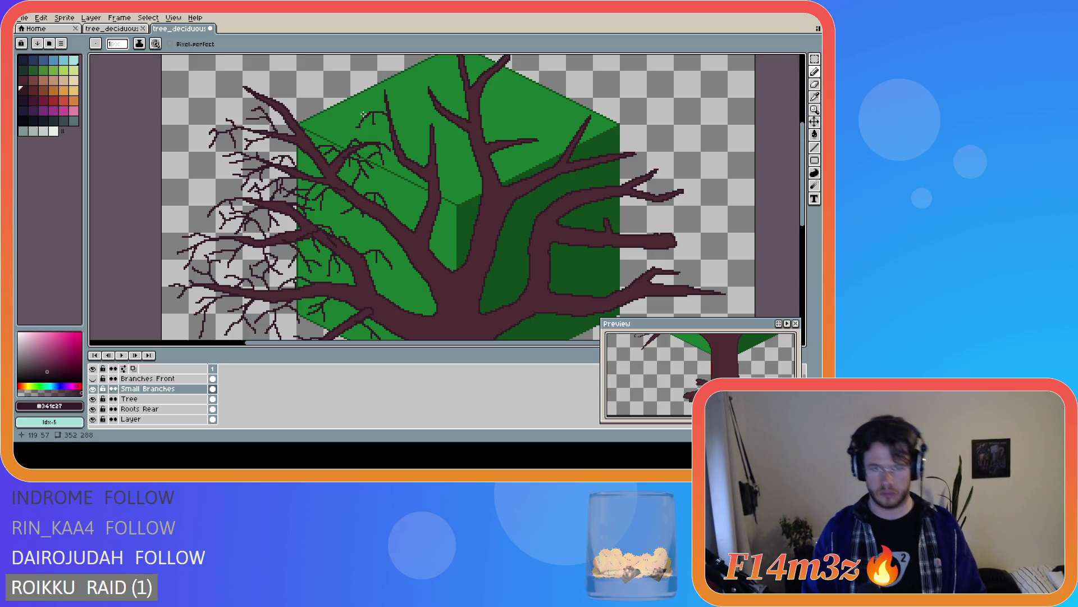
left_click_drag(367, 119, 347, 109)
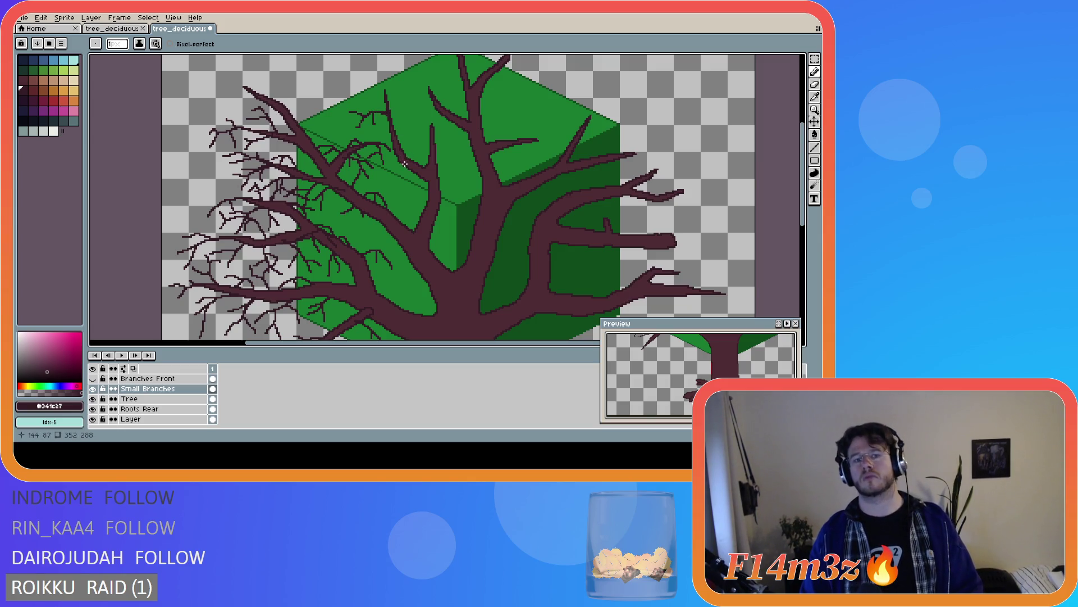
mouse_move(393, 125)
left_mouse_down()
mouse_move(422, 144)
mouse_move(415, 124)
left_mouse_up()
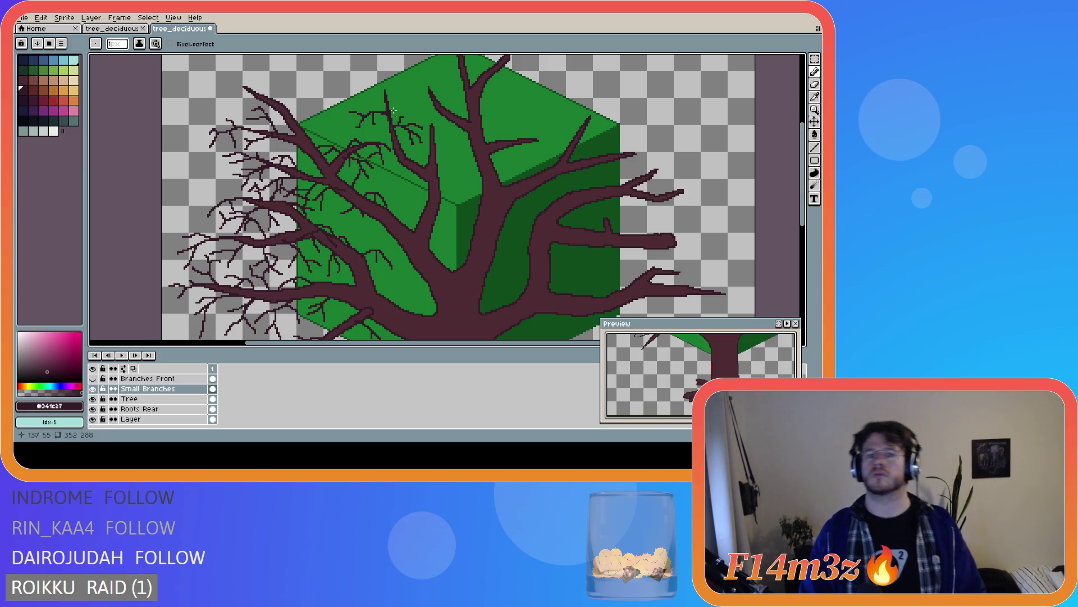
Zoom in and draw a thin twig hanging down from a branch
scroll(427, 121, "down", 2)
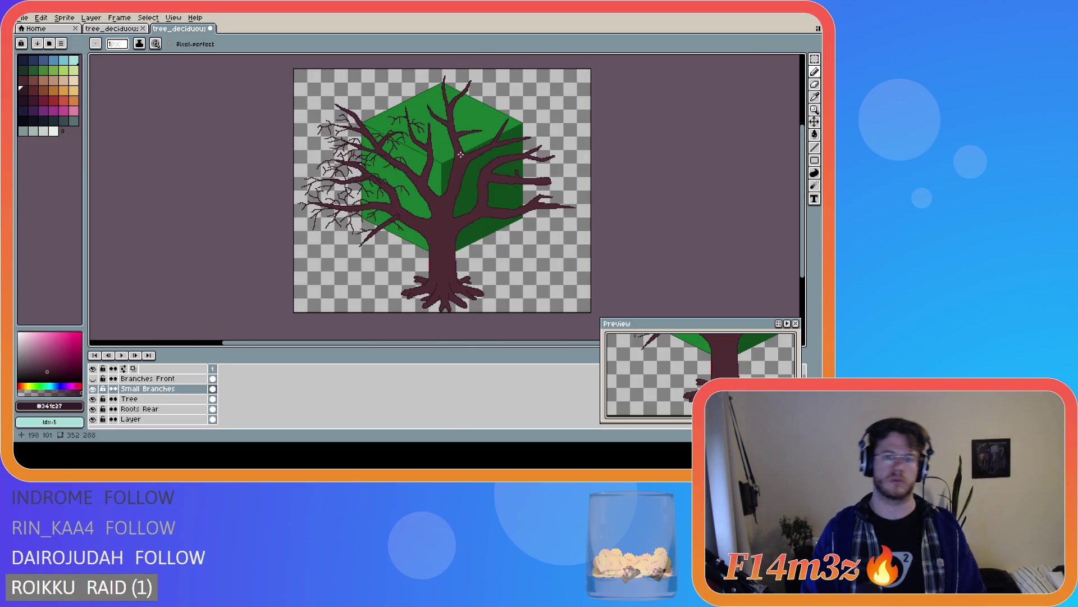
scroll(420, 165, "up", 2)
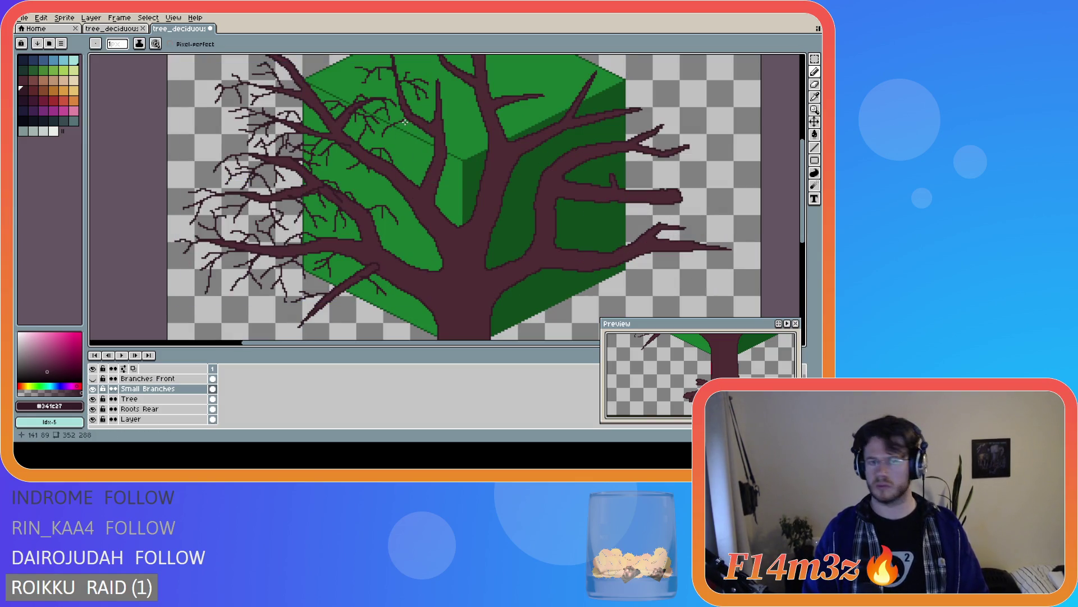
scroll(405, 122, "up", 1)
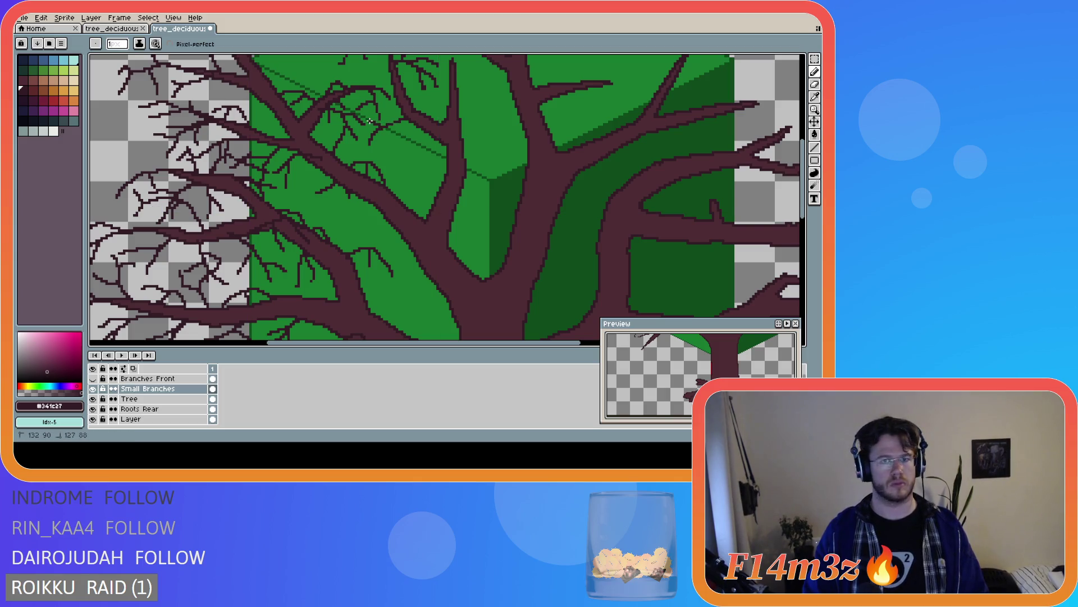
left_click_drag(393, 124, 403, 157)
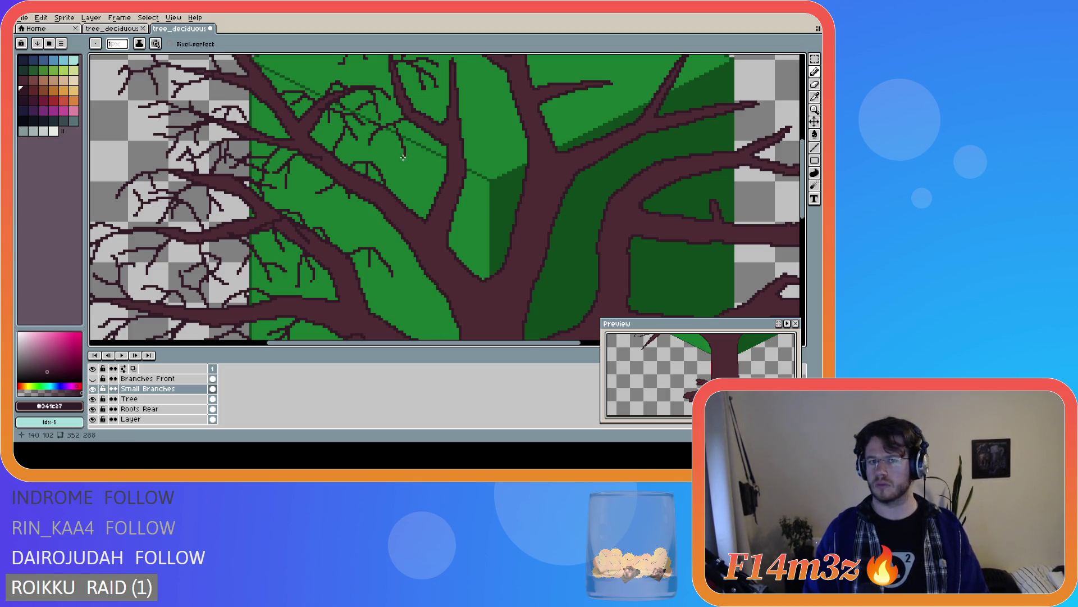
Zoom out to review the whole tree, then start a new twig at the branch tip
scroll(429, 182, "down", 1)
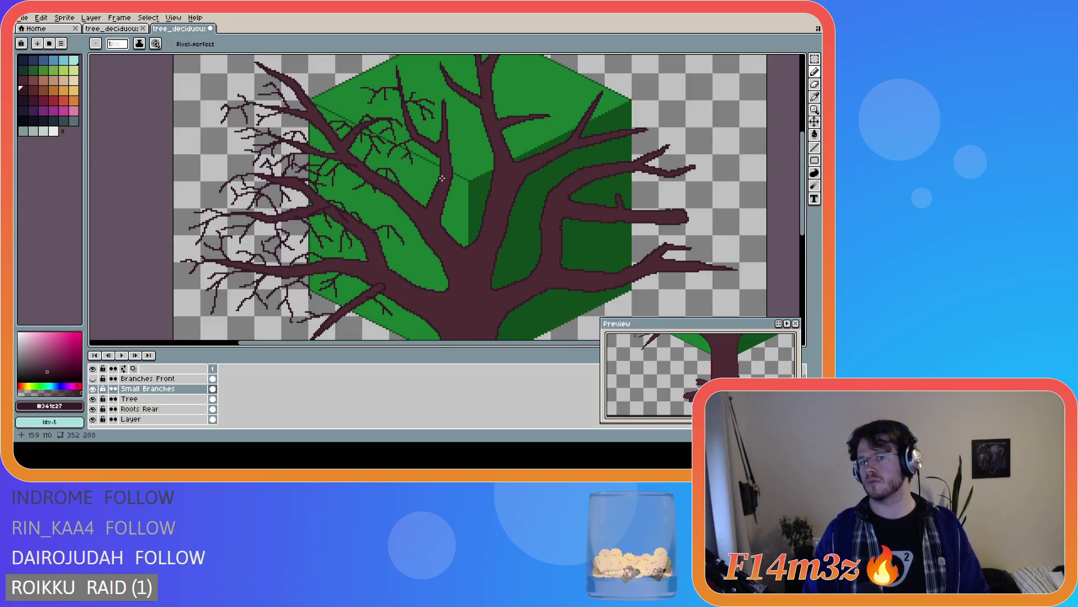
scroll(442, 178, "down", 1)
scroll(424, 180, "up", 2)
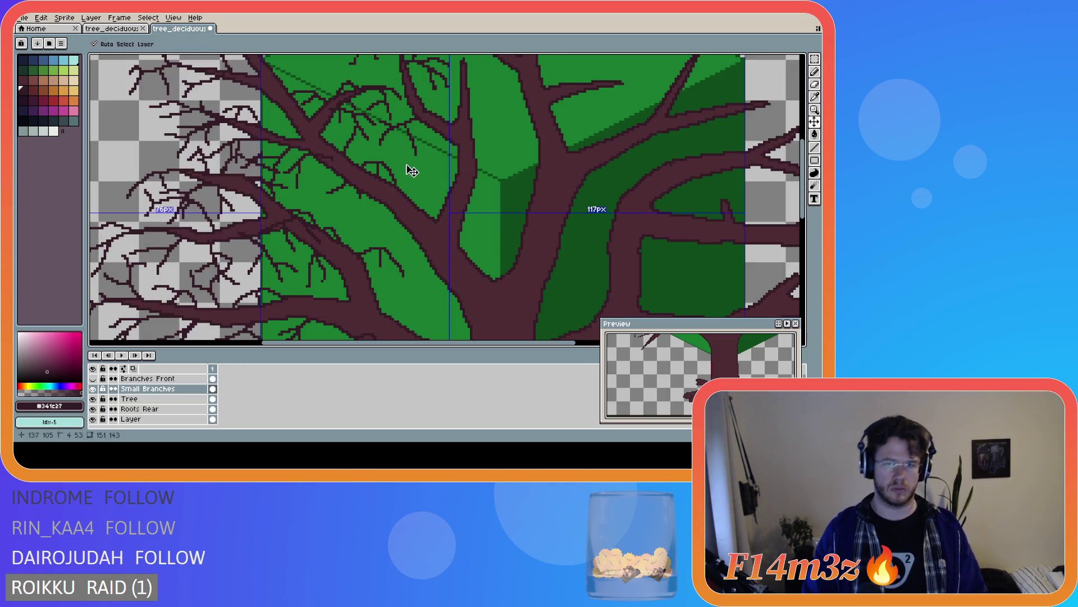
scroll(462, 147, "down", 1)
scroll(466, 147, "up", 1)
scroll(465, 148, "down", 1)
scroll(466, 147, "down", 1)
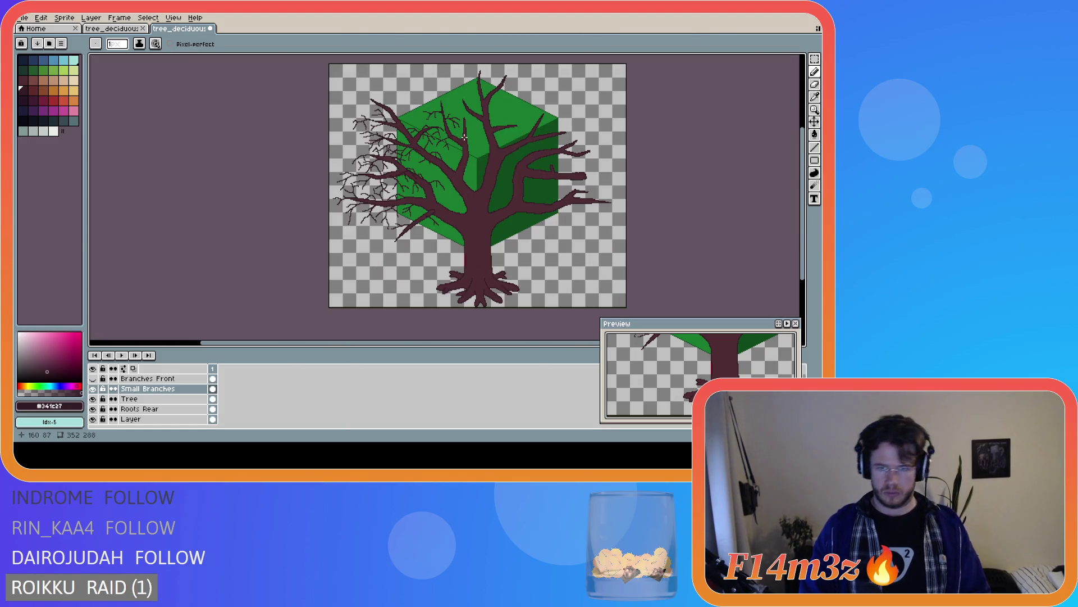
left_click_drag(802, 160, 802, 146)
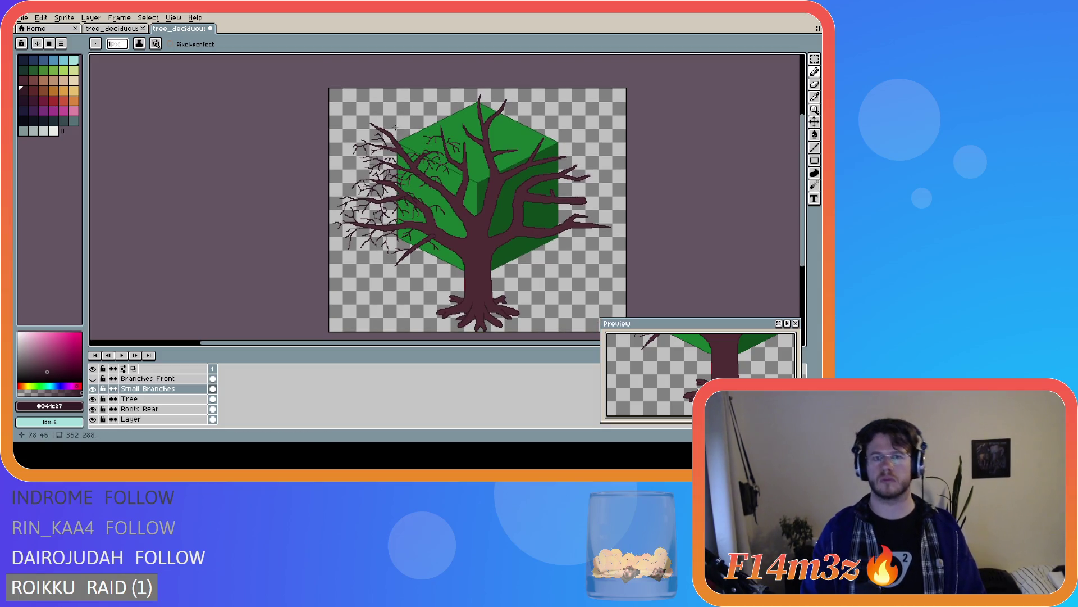
scroll(395, 128, "up", 1)
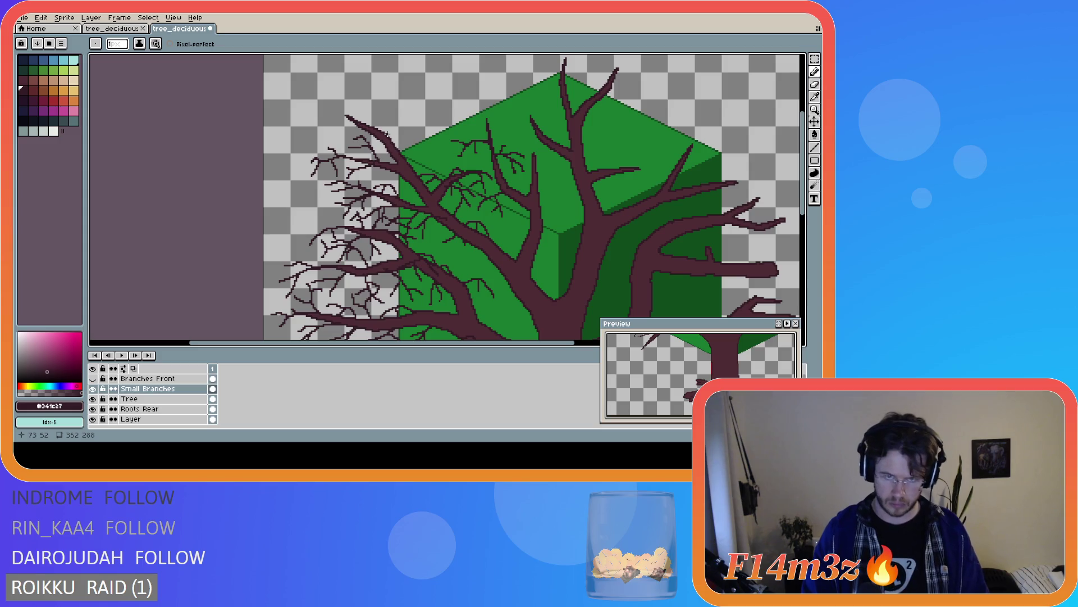
left_click(387, 134)
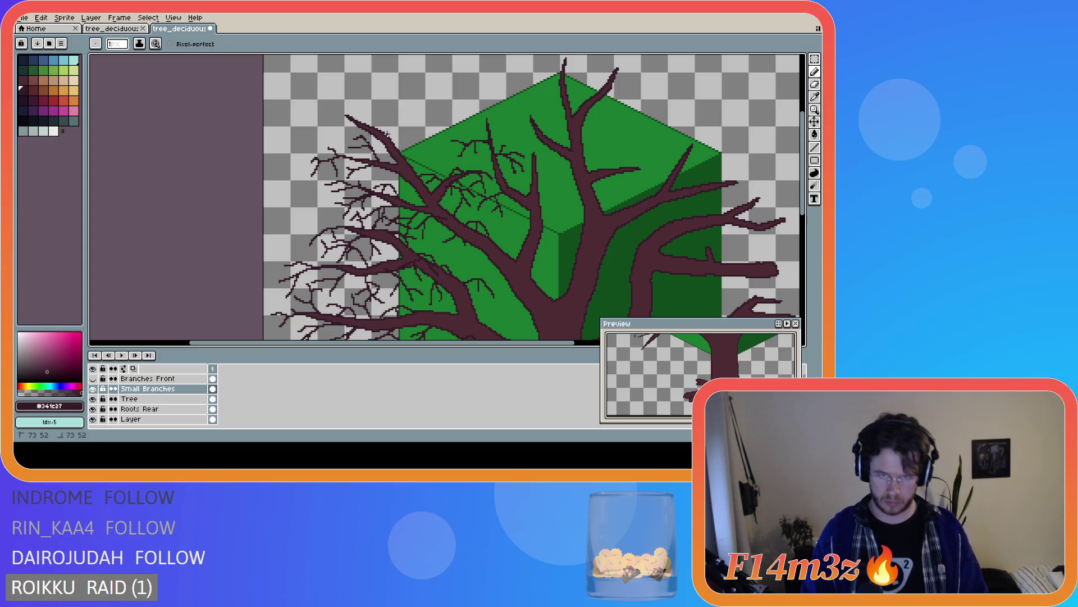
Draw a twig reaching left from the upper-left branch tip, plus a small side twig
left_click_drag(387, 118, 387, 133)
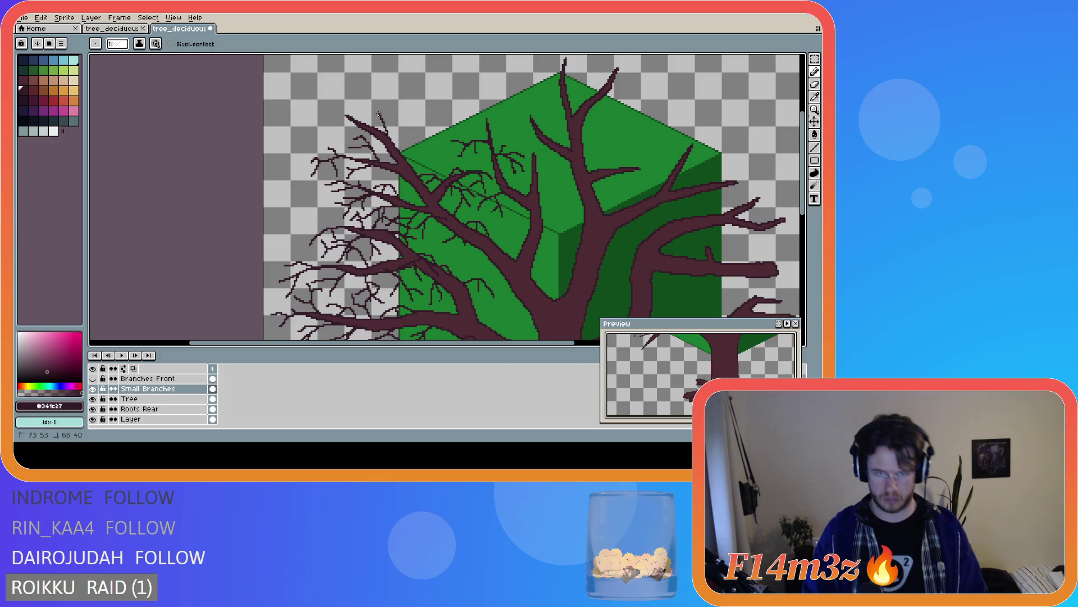
left_click(387, 132)
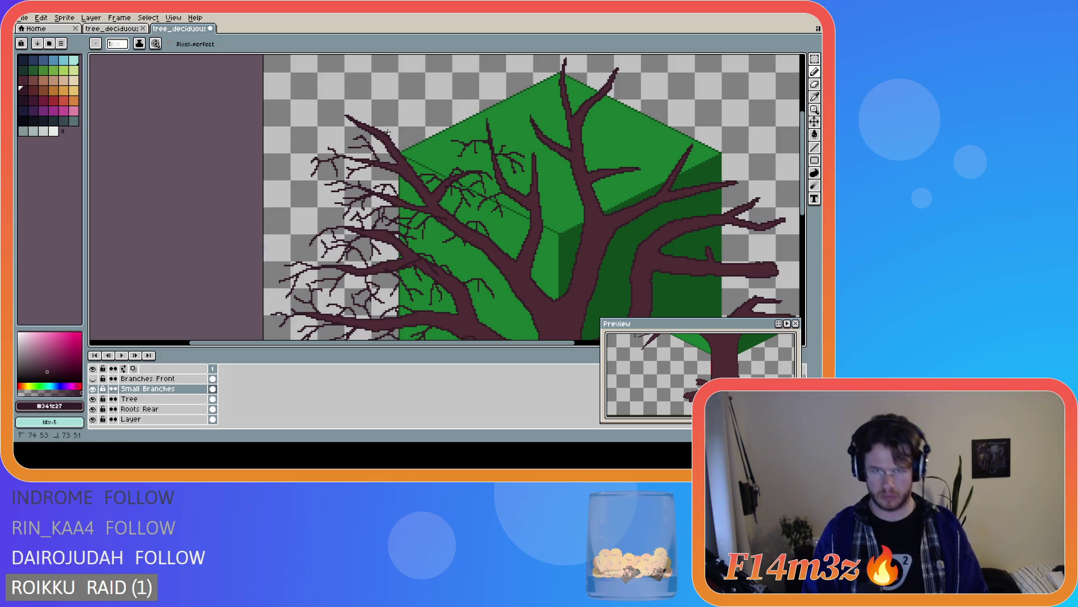
left_click(382, 118)
left_click_drag(389, 127, 389, 129)
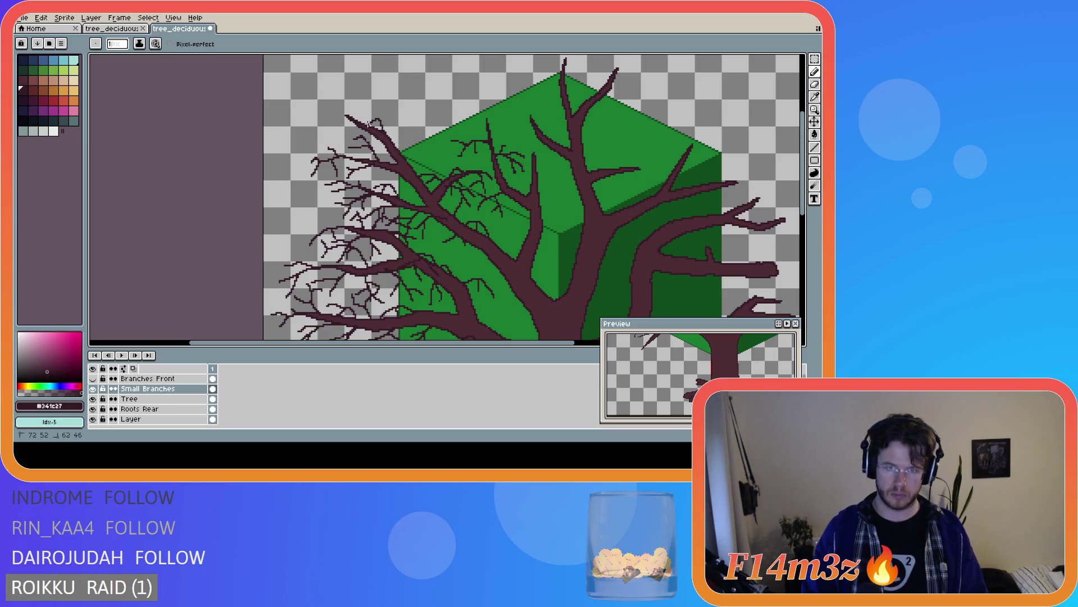
mouse_move(385, 132)
left_mouse_down()
mouse_move(371, 123)
mouse_move(387, 128)
left_mouse_up()
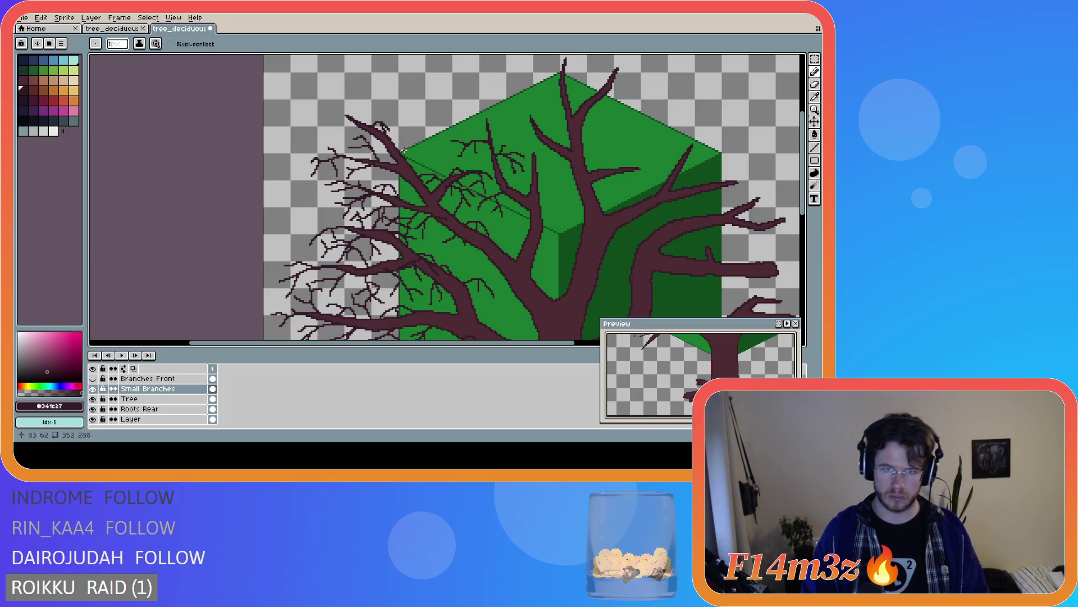
mouse_move(346, 117)
left_mouse_down()
mouse_move(306, 126)
mouse_move(325, 124)
mouse_move(324, 103)
left_mouse_up()
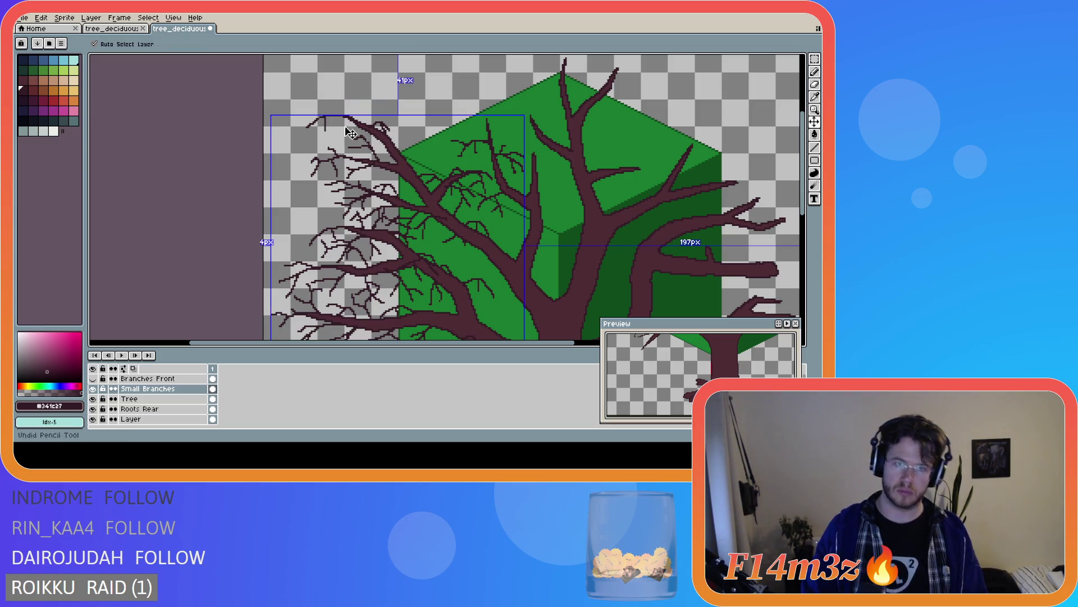
Undo the leftward twigs and redraw them, adding upward and up-left twigs at the branch tip
key("ctrl+z")
key("ctrl+z")
key("ctrl+z")
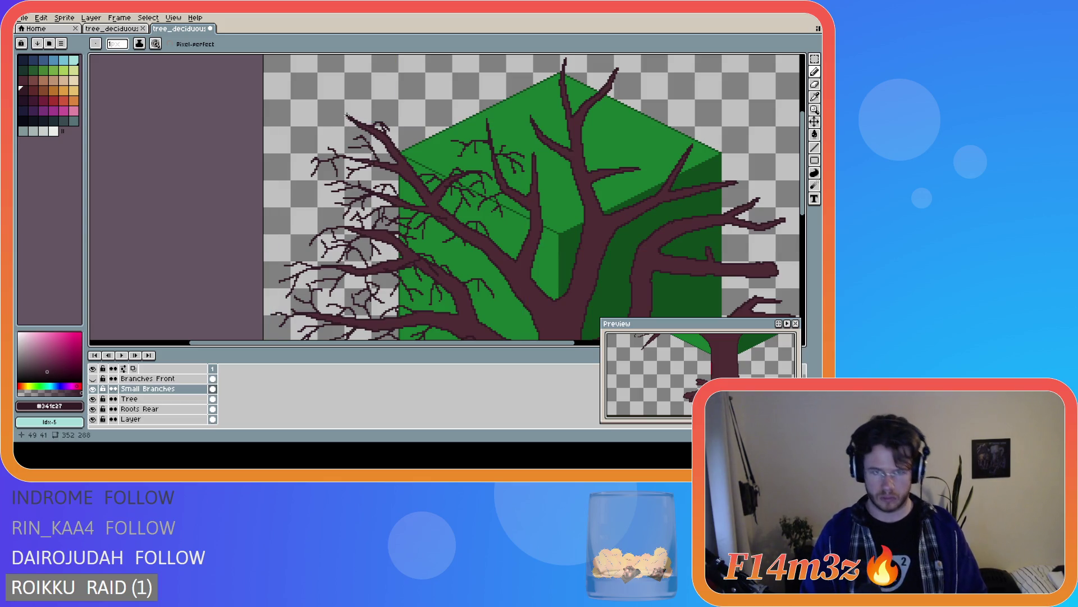
mouse_move(339, 113)
left_mouse_down()
mouse_move(297, 116)
mouse_move(316, 124)
mouse_move(299, 128)
left_mouse_up()
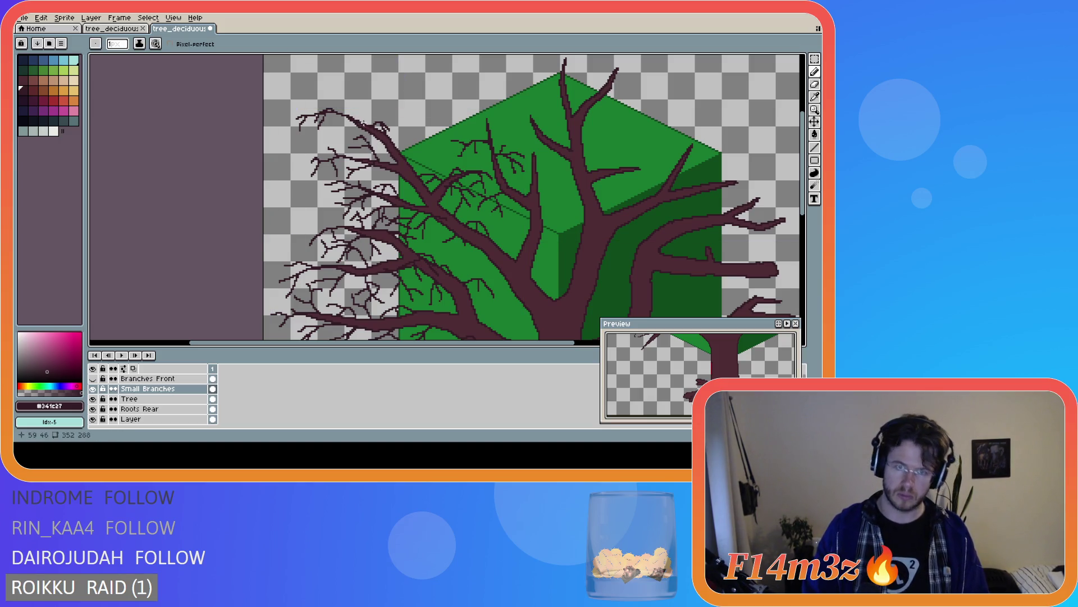
left_click_drag(363, 123, 359, 109)
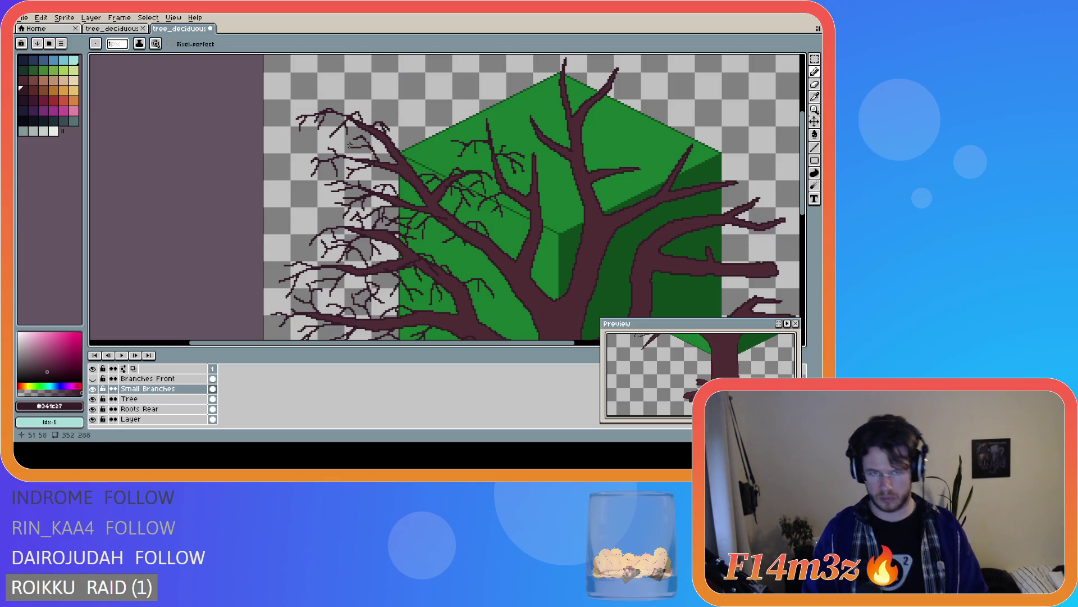
left_click(337, 127)
left_click_drag(330, 128, 328, 129)
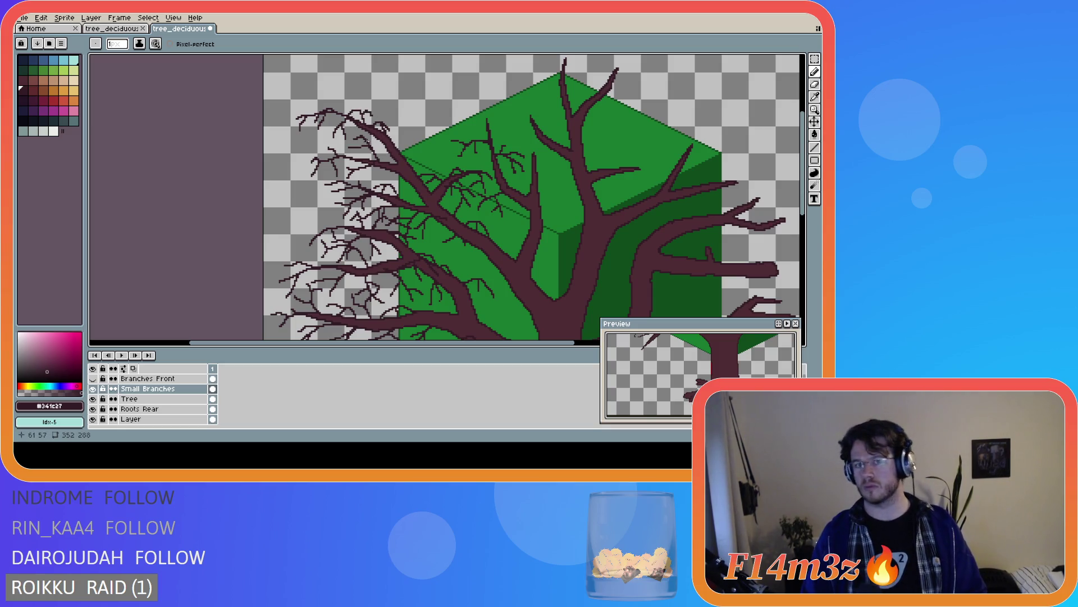
left_click_drag(346, 113, 337, 107)
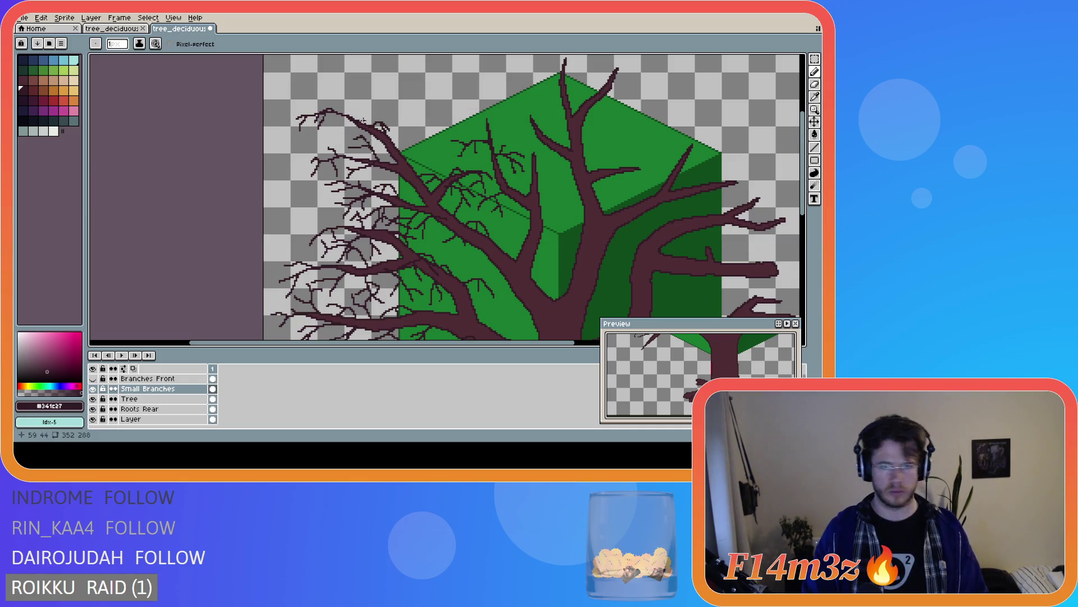
mouse_move(362, 122)
left_mouse_down()
mouse_move(360, 111)
mouse_move(346, 128)
left_mouse_up()
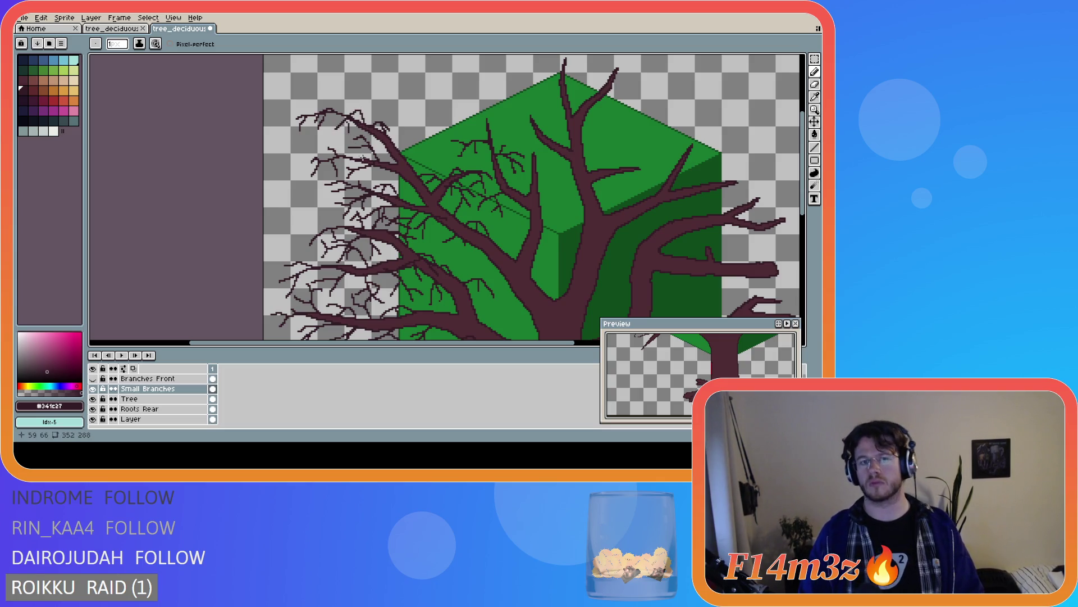
scroll(400, 177, "down", 2)
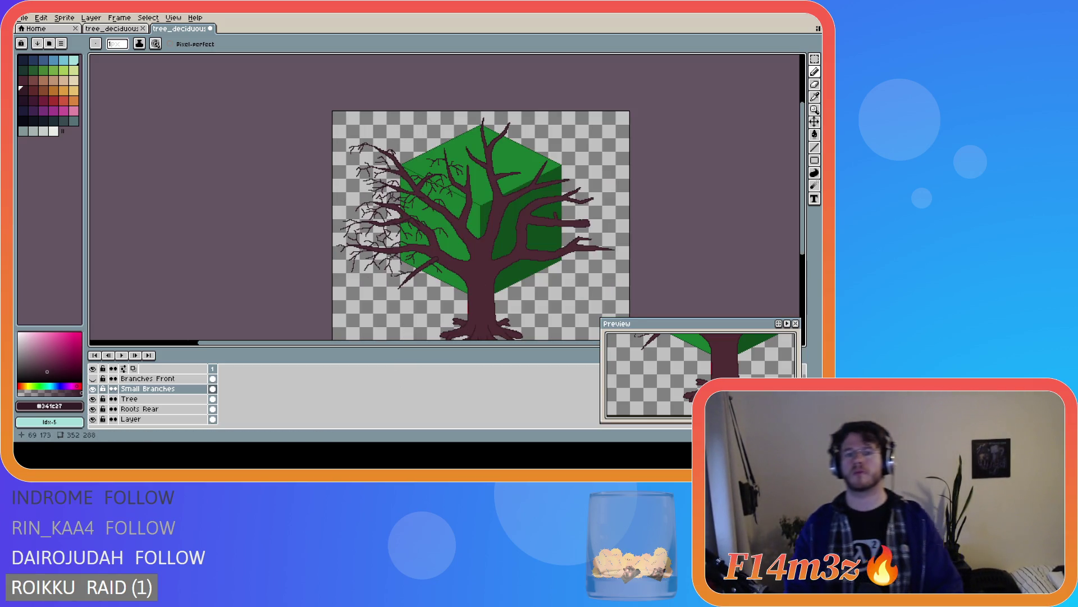
scroll(386, 185, "up", 2)
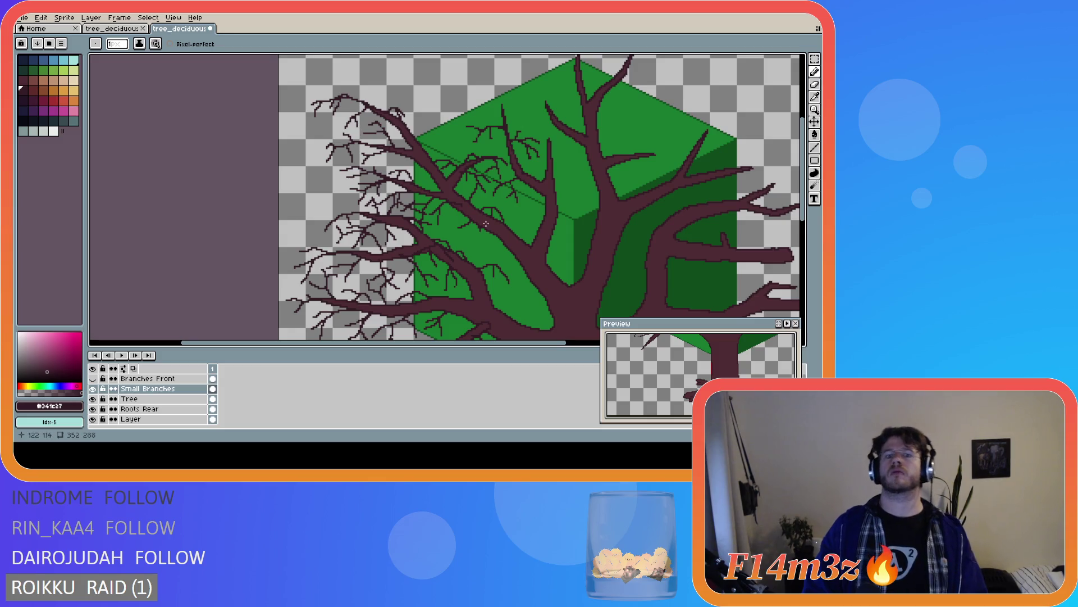
scroll(464, 210, "right", 5)
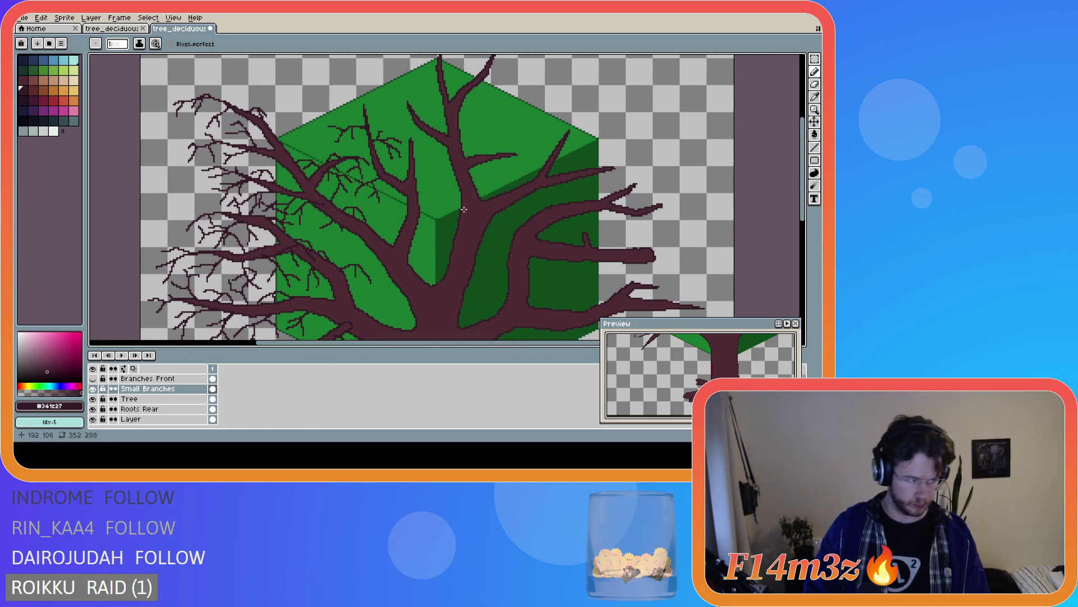
scroll(377, 166, "down", 2)
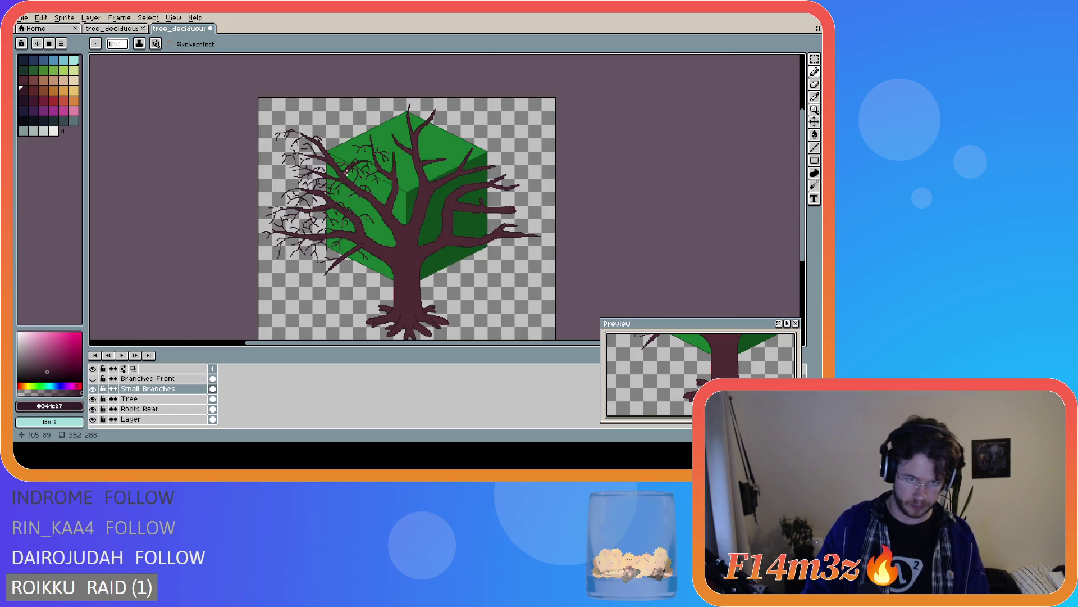
scroll(326, 165, "up", 2)
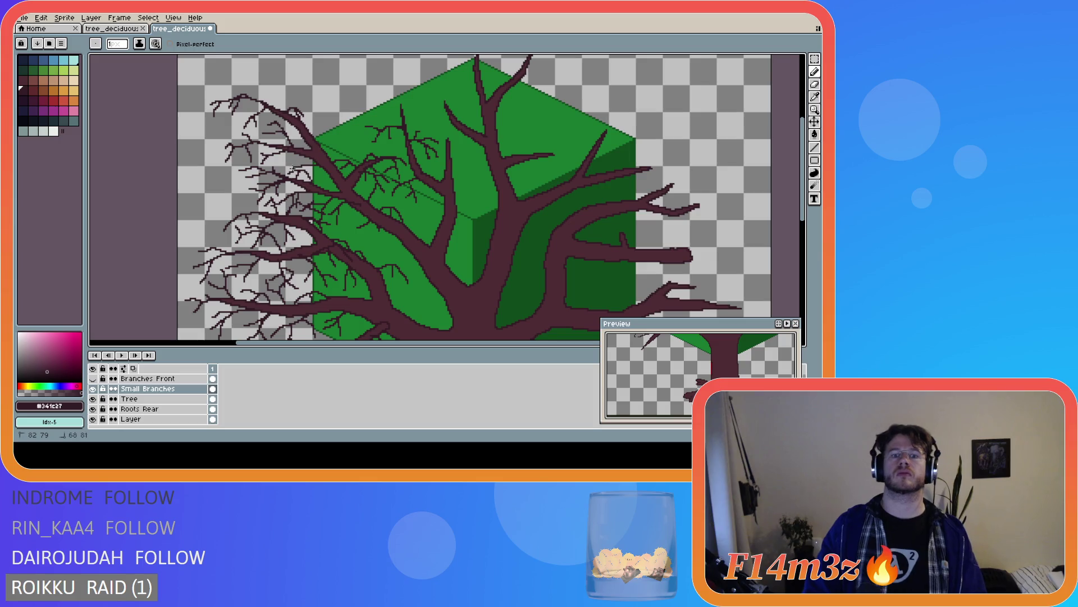
left_click(321, 167)
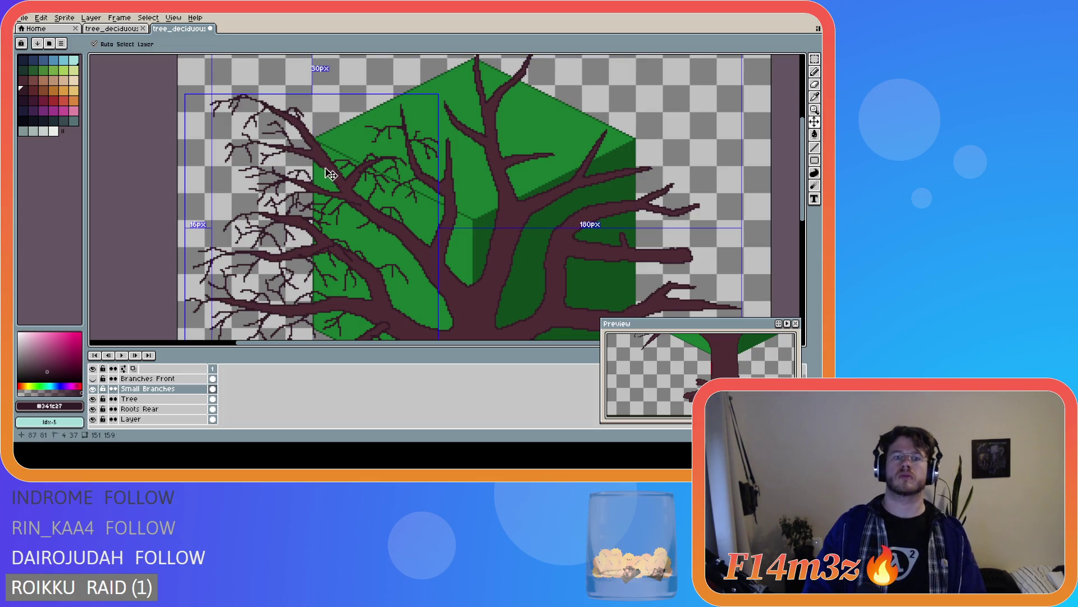
Draw four short twigs, leftward and upward, on the upper-left limbs
left_click_drag(301, 160, 277, 163)
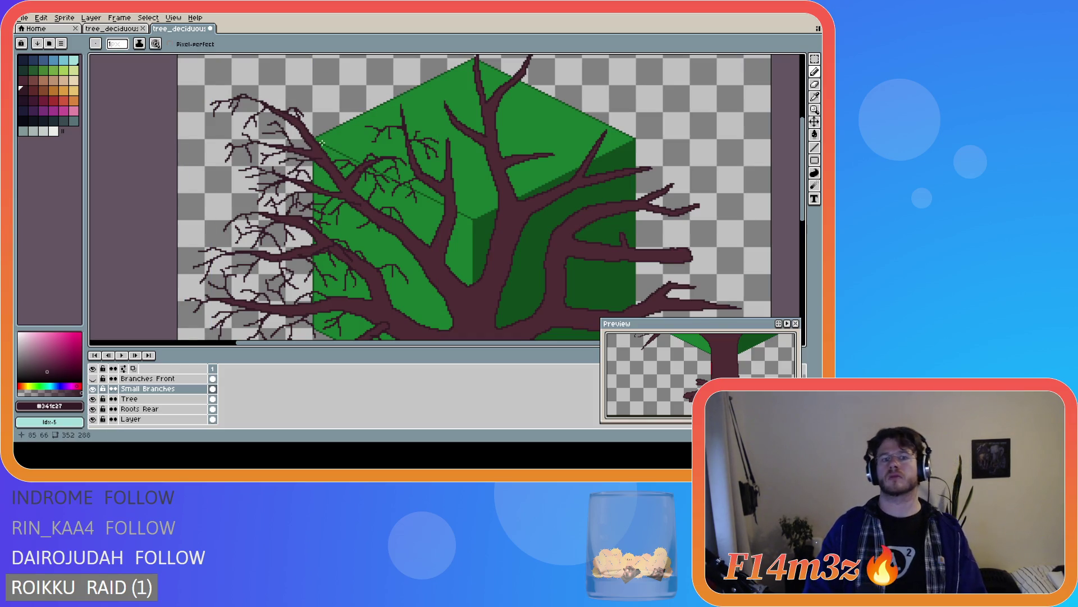
left_click_drag(336, 137, 346, 131)
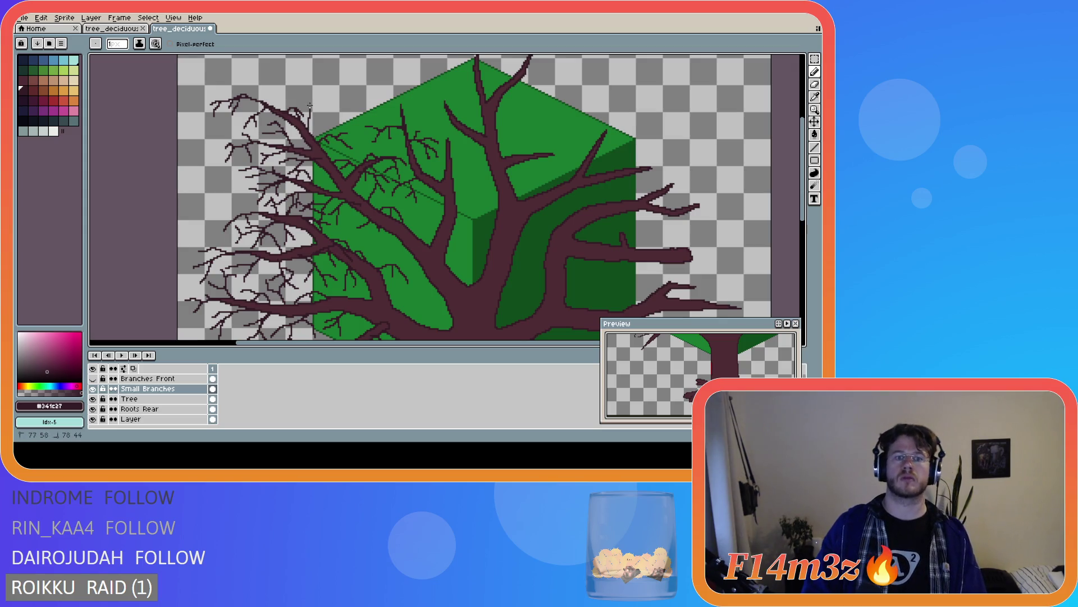
left_click(306, 127)
mouse_move(310, 117)
left_mouse_down()
mouse_move(289, 84)
mouse_move(272, 97)
mouse_move(313, 101)
mouse_move(315, 122)
left_mouse_up()
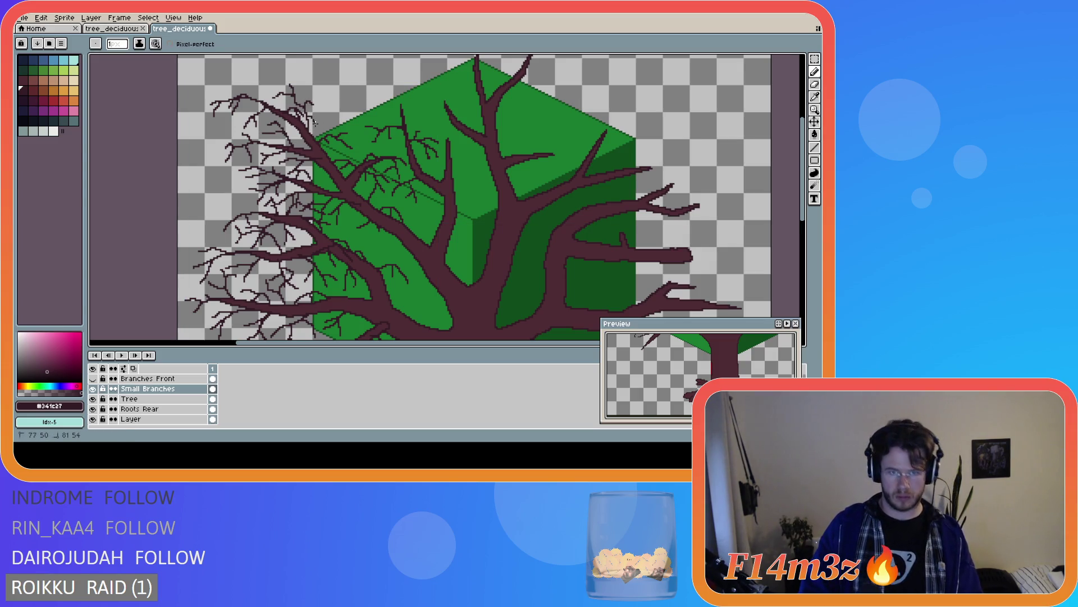
key("ctrl")
key("ctrl")
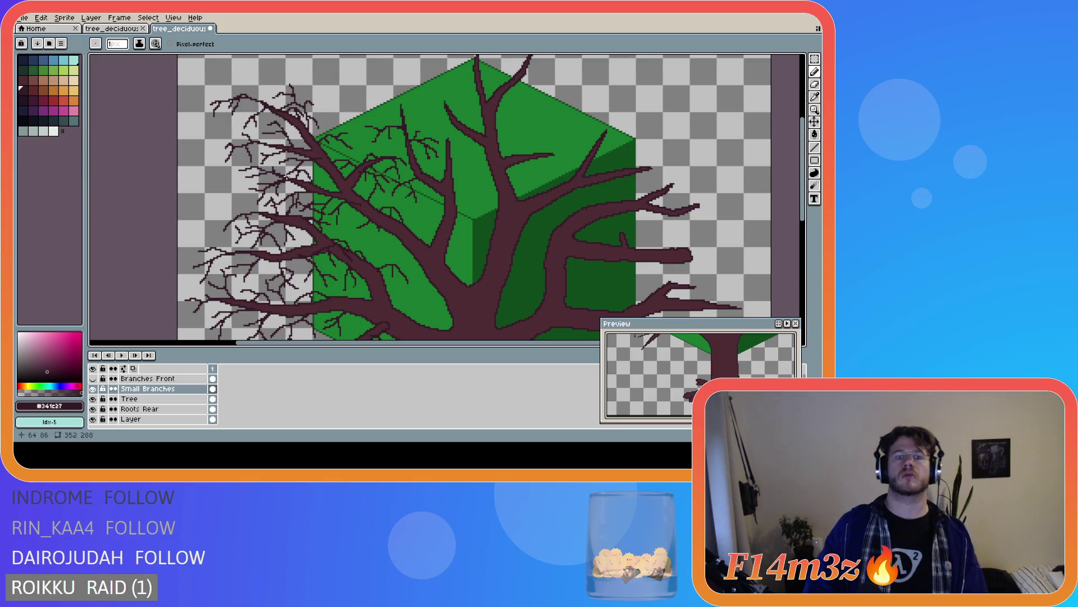
key("ctrl")
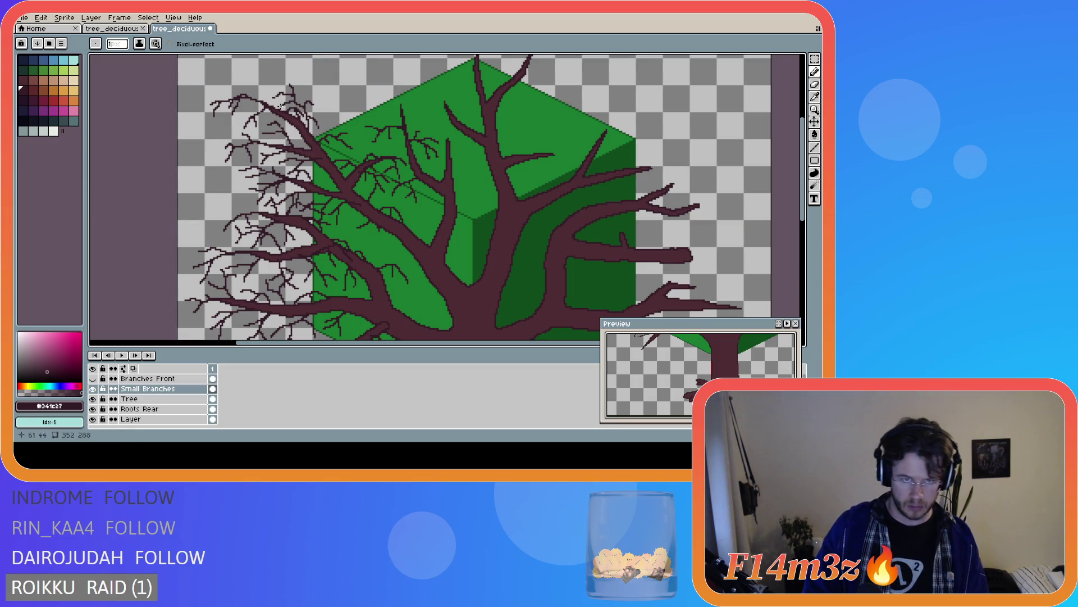
scroll(326, 151, "down", 2)
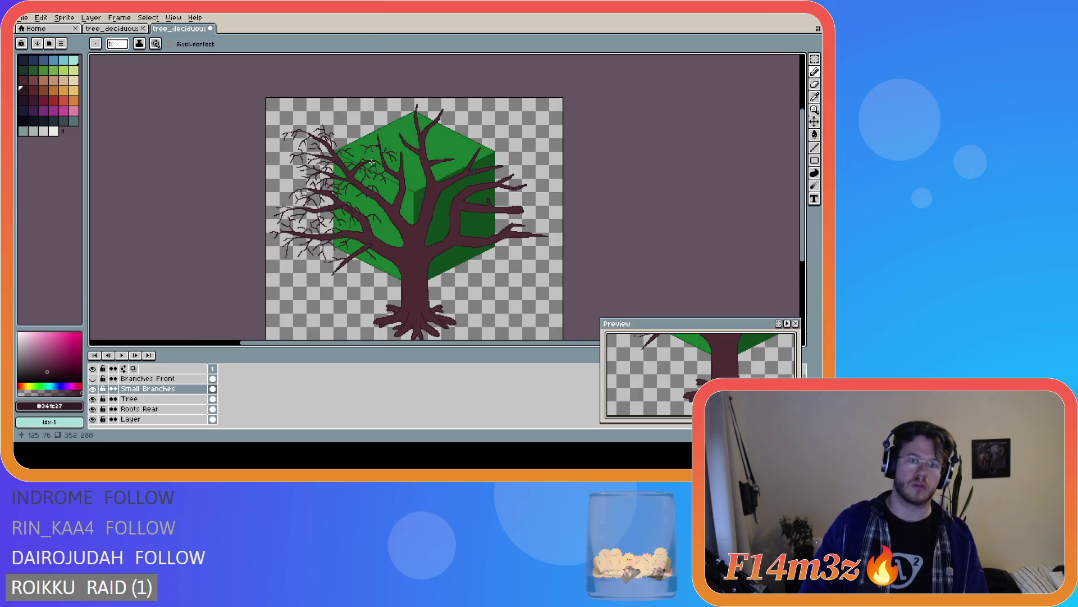
scroll(367, 177, "up", 2)
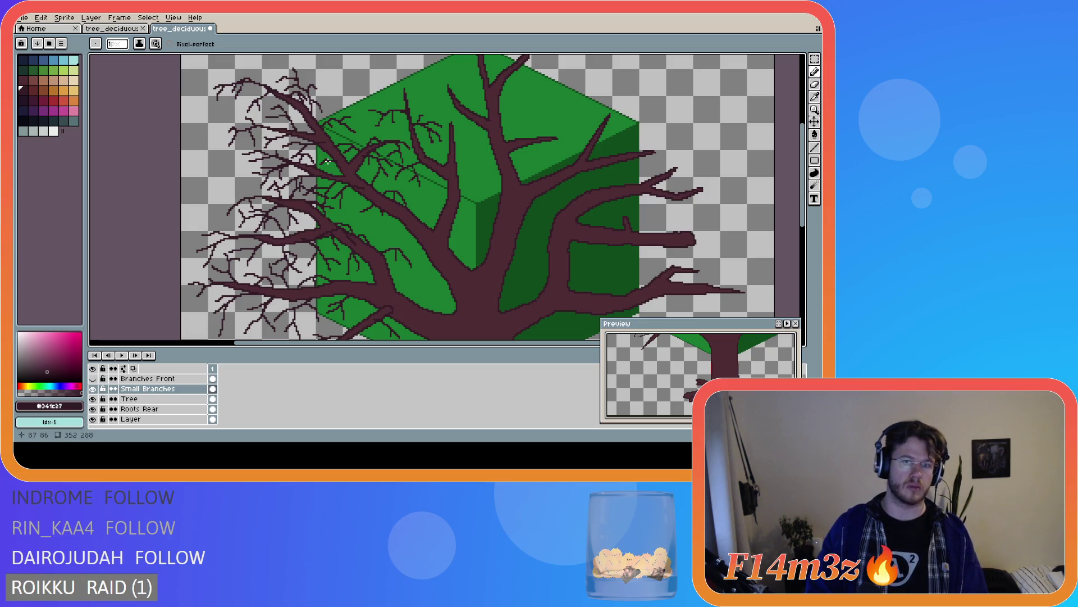
scroll(409, 193, "down", 2)
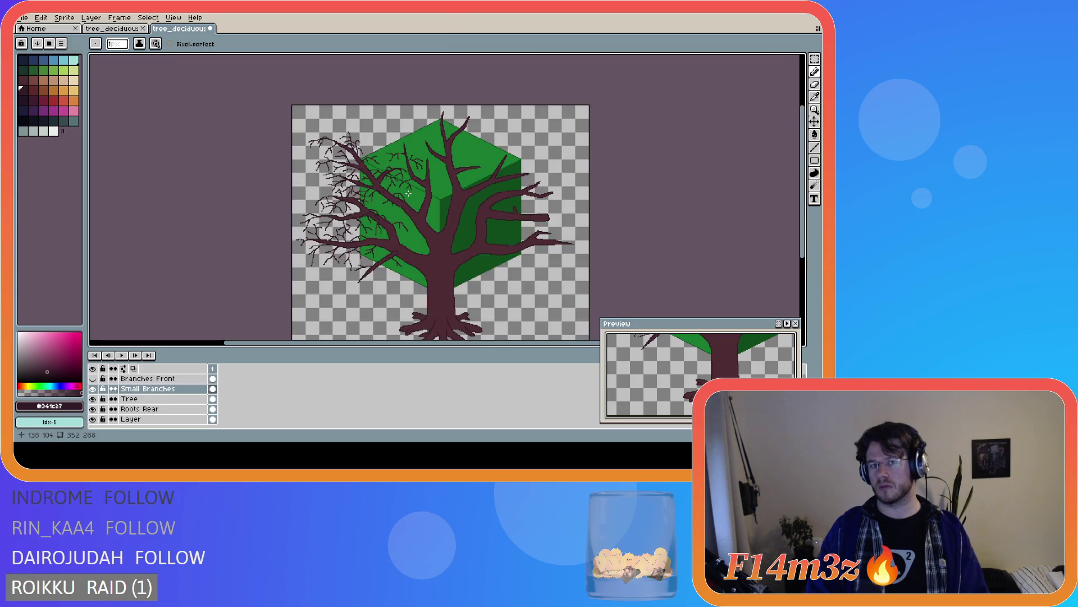
scroll(389, 186, "up", 2)
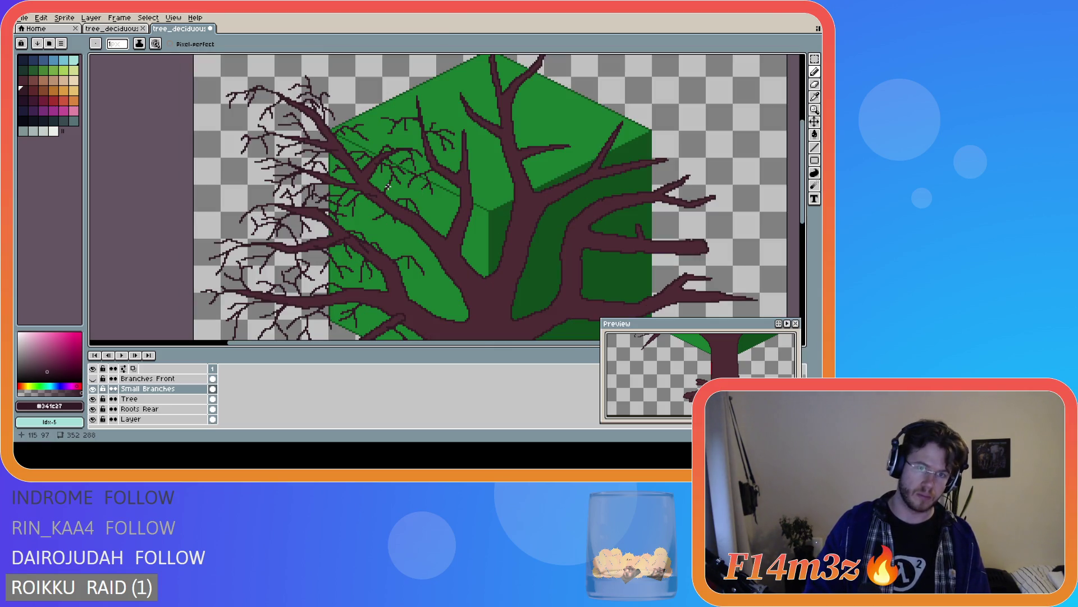
scroll(384, 191, "down", 2)
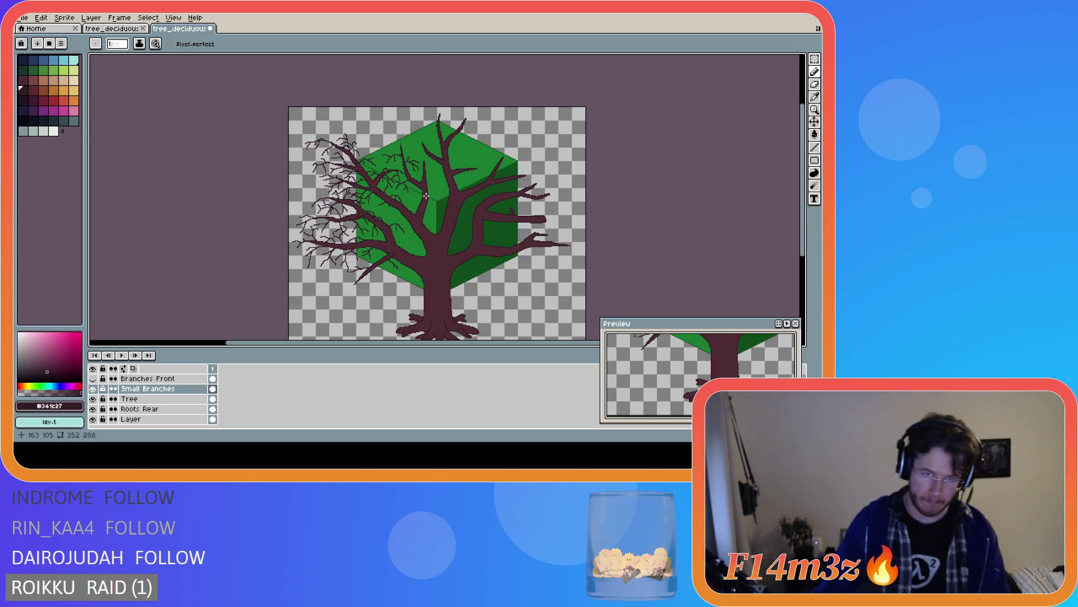
scroll(424, 194, "up", 2)
scroll(426, 195, "down", 2)
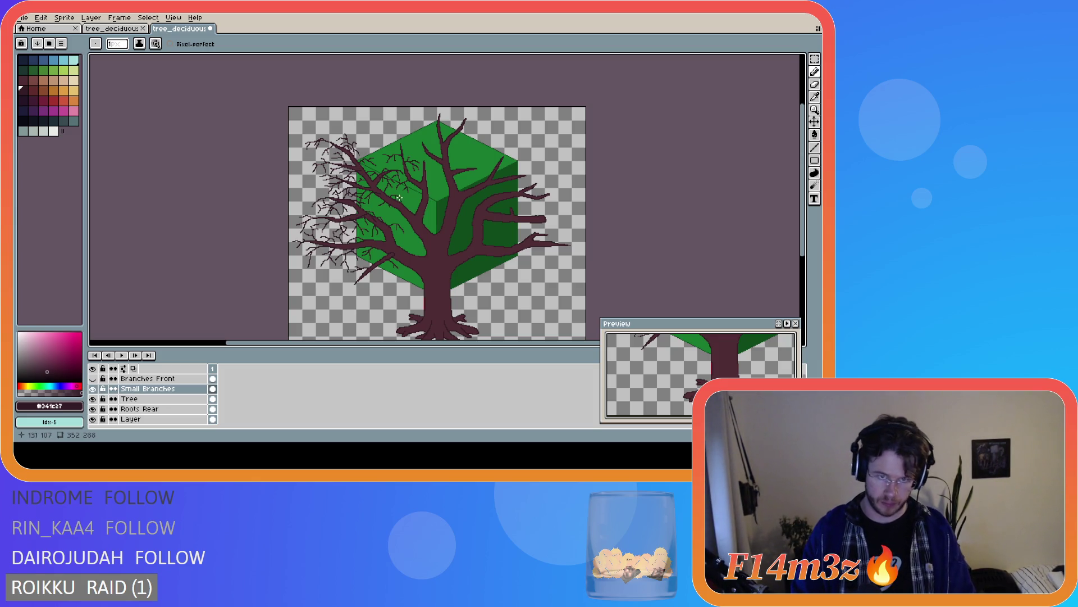
scroll(324, 194, "up", 2)
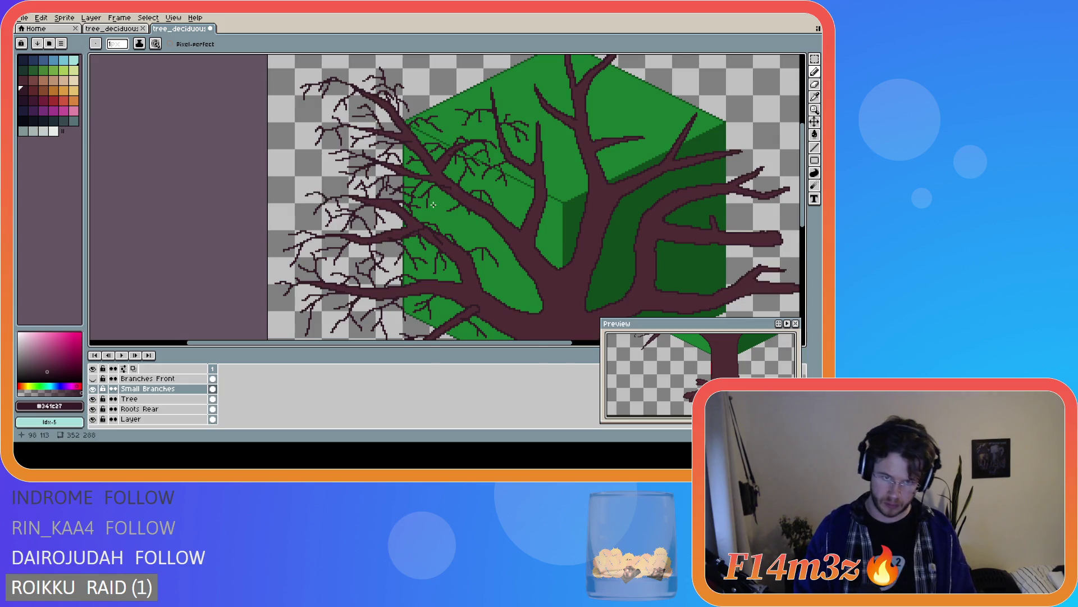
scroll(433, 204, "down", 2)
scroll(391, 202, "up", 2)
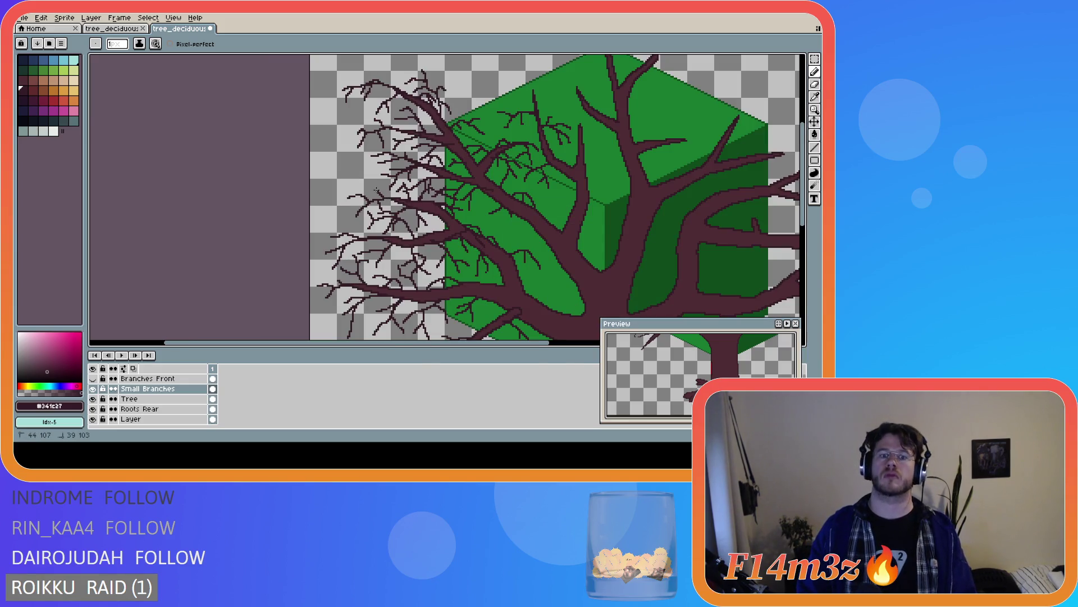
scroll(448, 239, "down", 2)
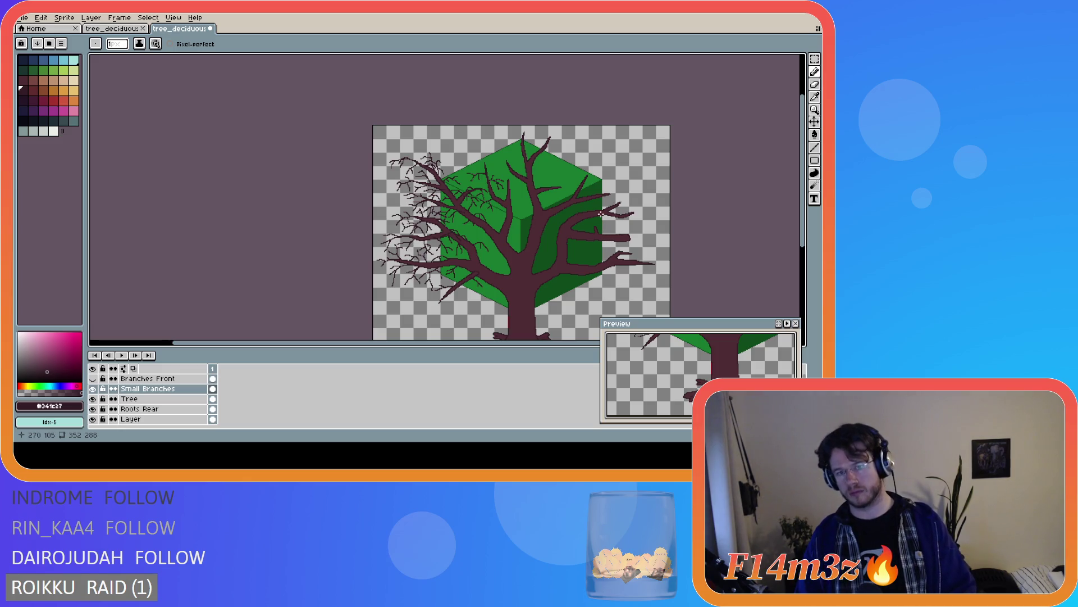
scroll(539, 182, "up", 2)
left_click_drag(436, 151, 456, 101)
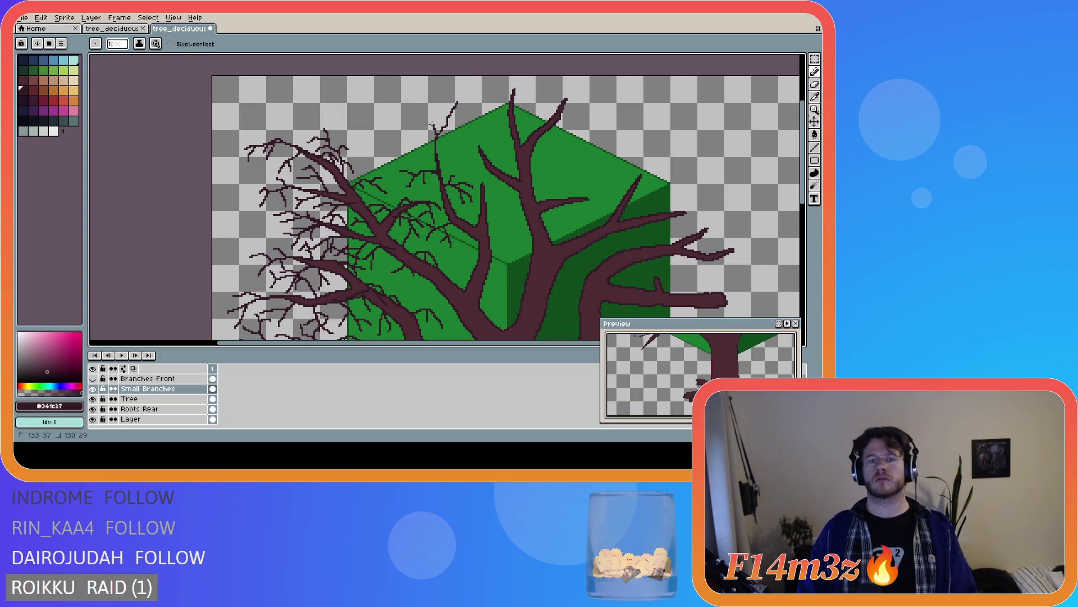
Draw a thin twig rising above the cube, undo the accidental cel move, and add a tip pixel
mouse_move(432, 120)
left_mouse_down()
mouse_move(395, 123)
mouse_move(444, 90)
left_mouse_up()
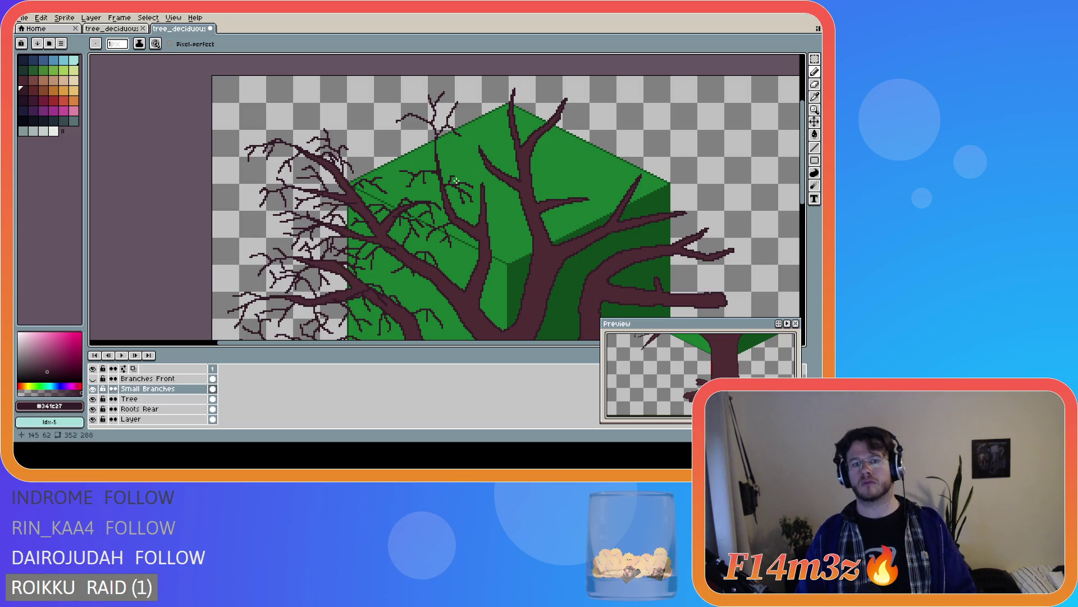
left_click_drag(439, 165, 444, 168)
key("ctrl+z")
left_click(436, 141)
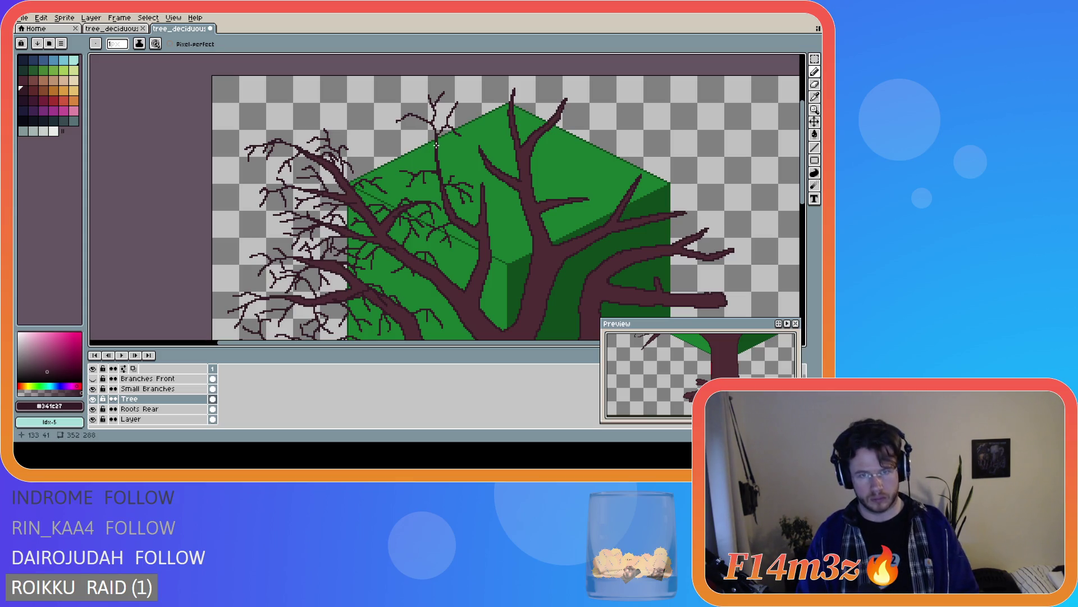
Extend the upper branch leftward, inspect it up close, then undo that stroke
left_click(435, 147)
left_click_drag(434, 148, 416, 145)
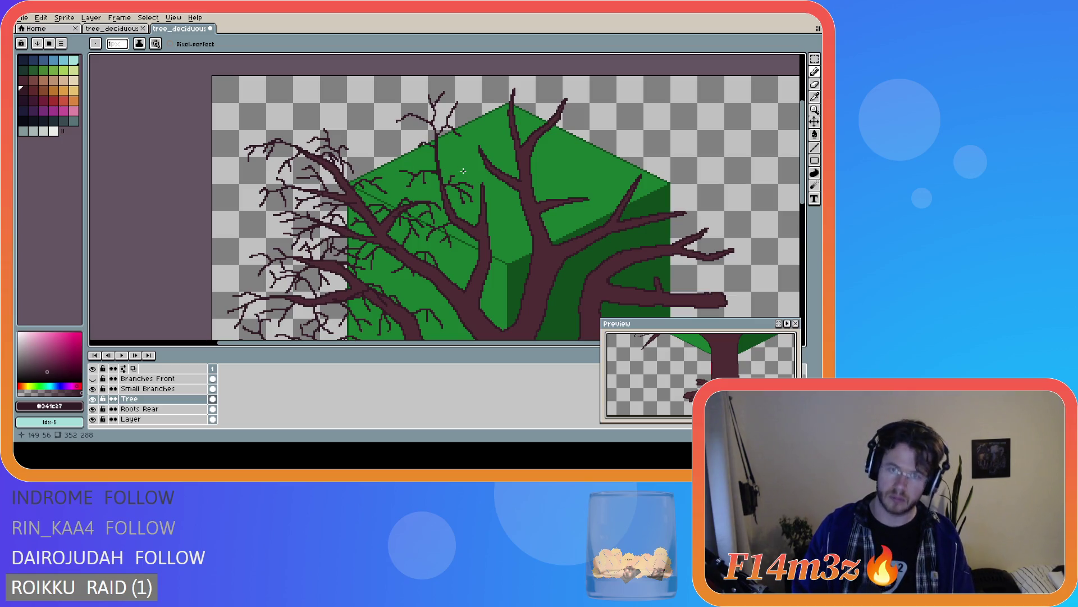
scroll(462, 172, "down", 2)
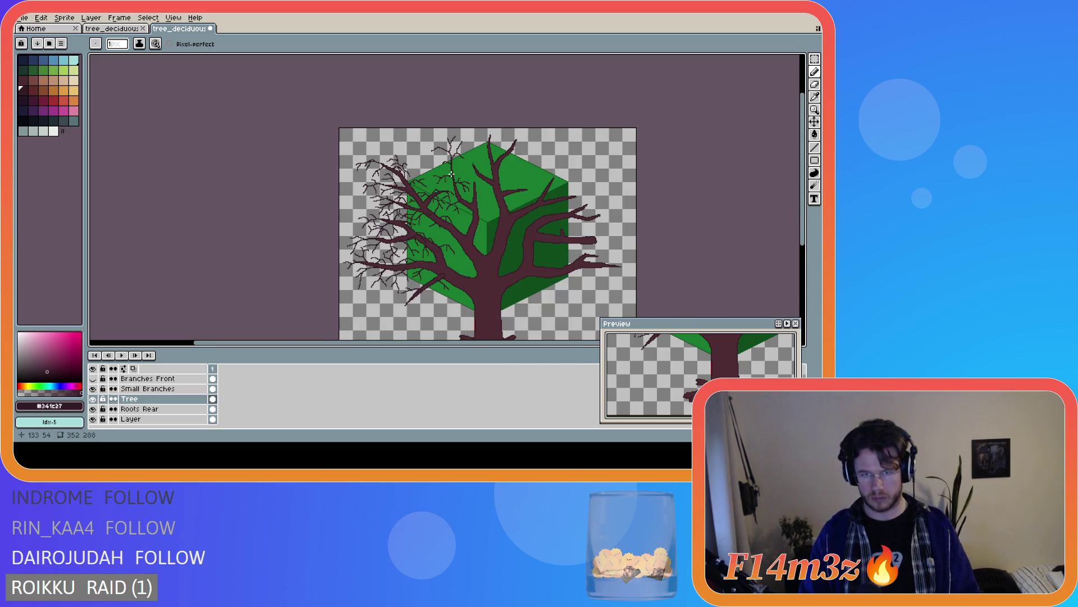
scroll(452, 175, "up", 2)
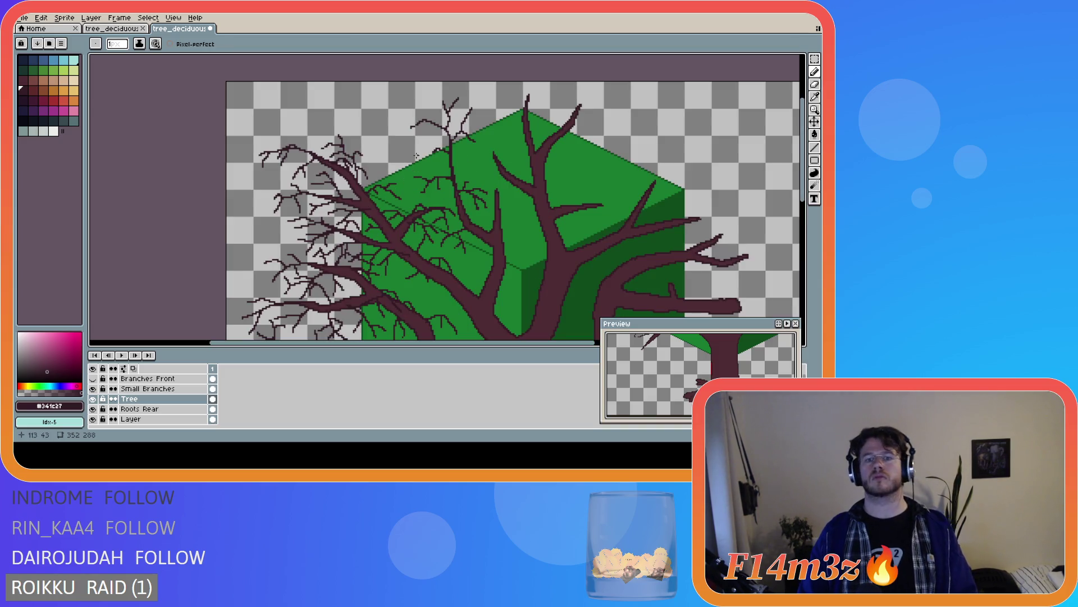
scroll(494, 333, "down", 2)
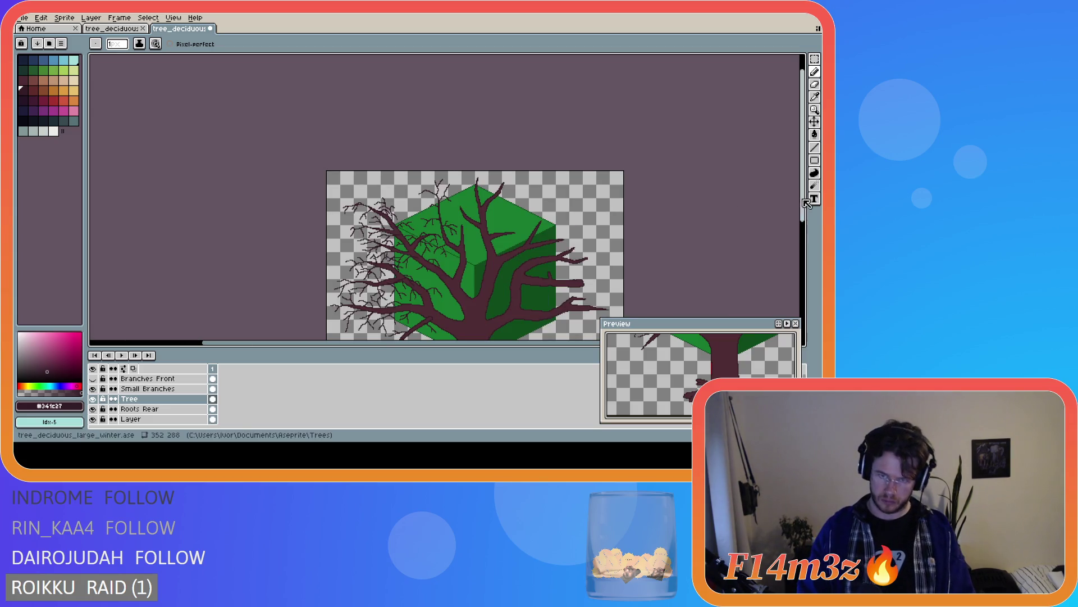
scroll(461, 203, "up", 2)
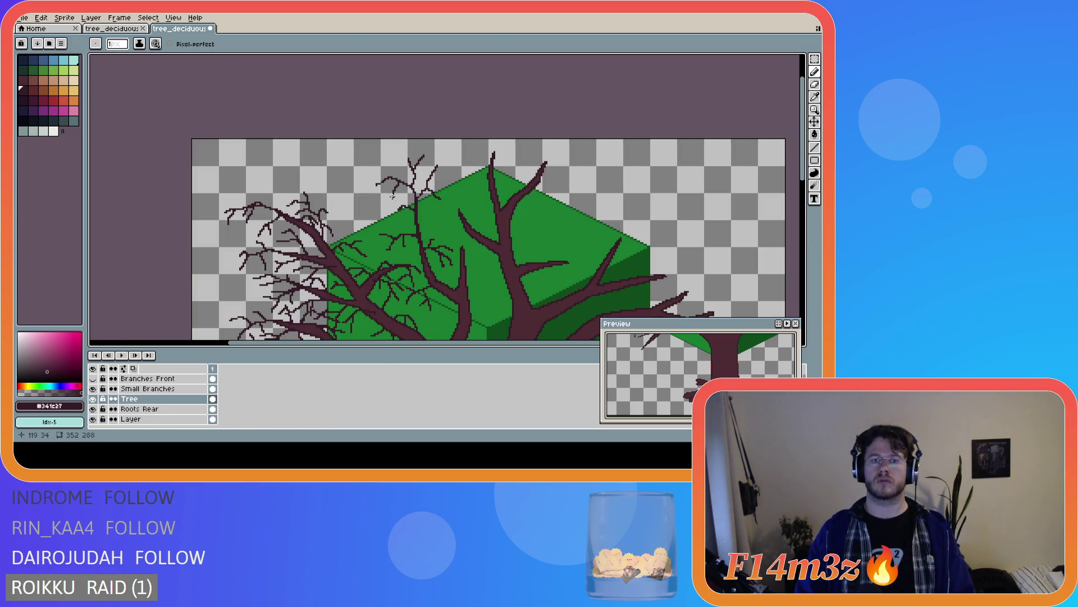
scroll(557, 238, "down", 2)
scroll(736, 242, "right", 3)
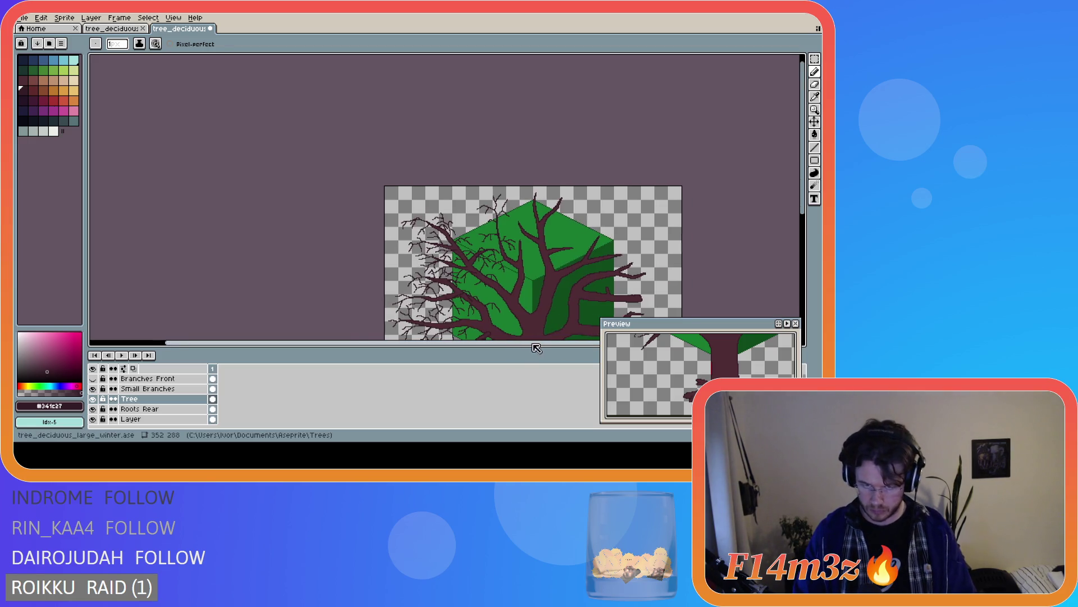
scroll(702, 264, "down", 3)
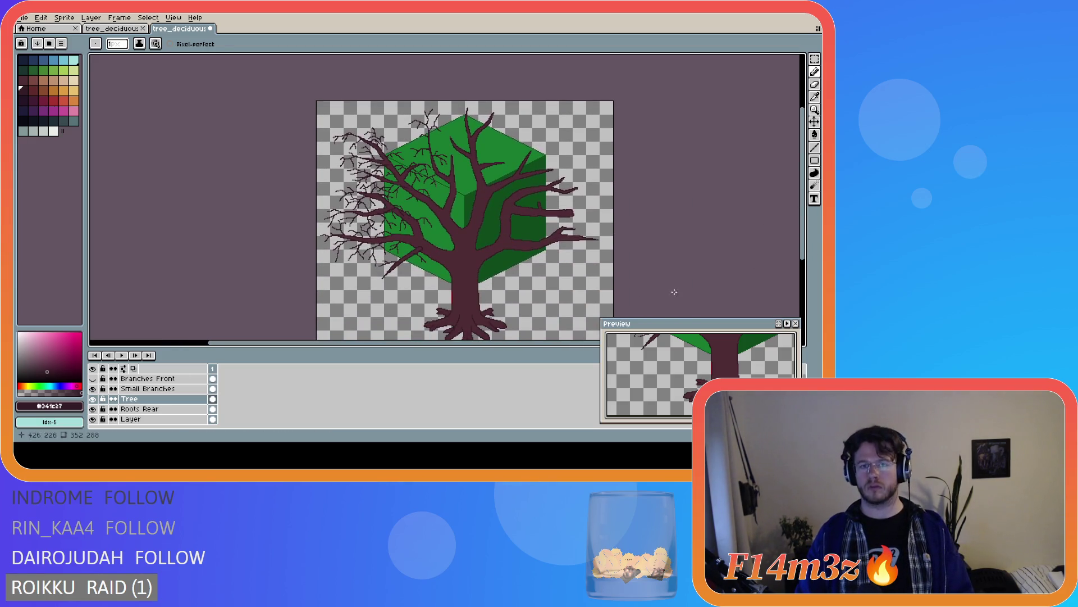
left_click_drag(481, 342, 533, 344)
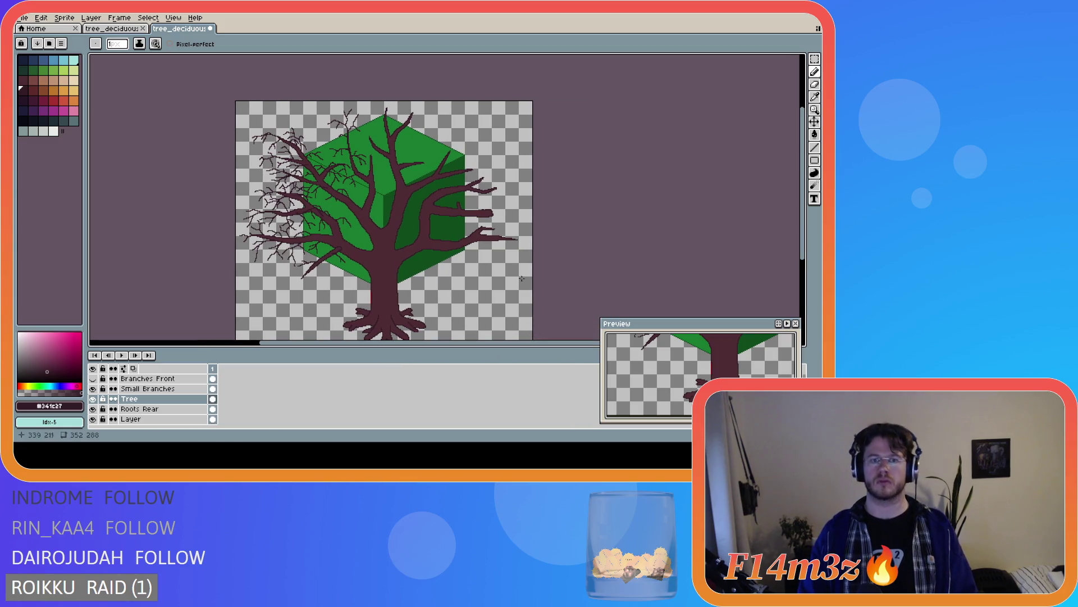
scroll(354, 157, "up", 2)
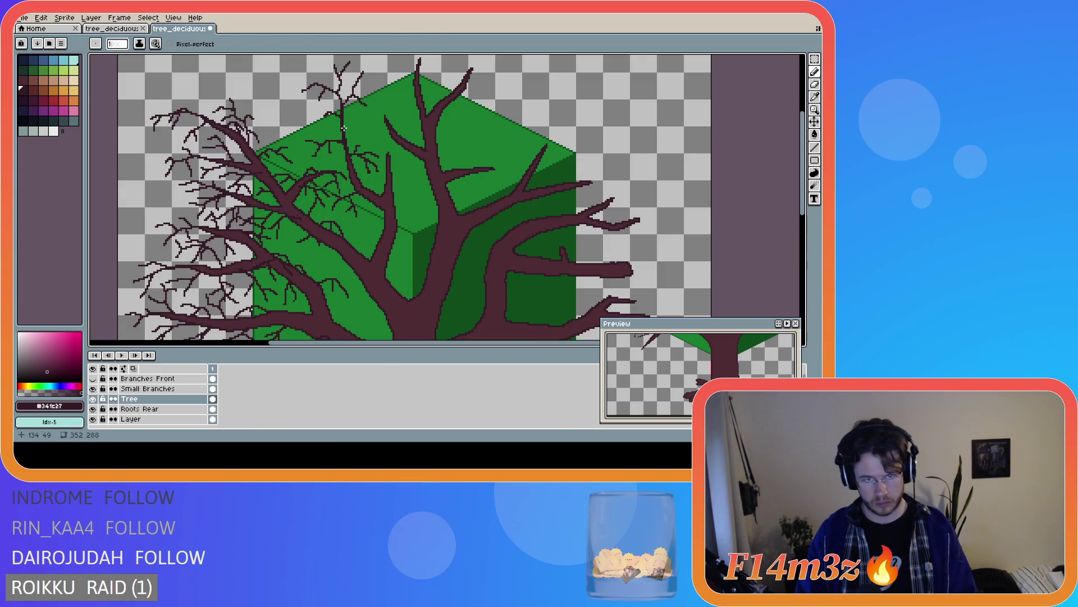
scroll(344, 150, "up", 1)
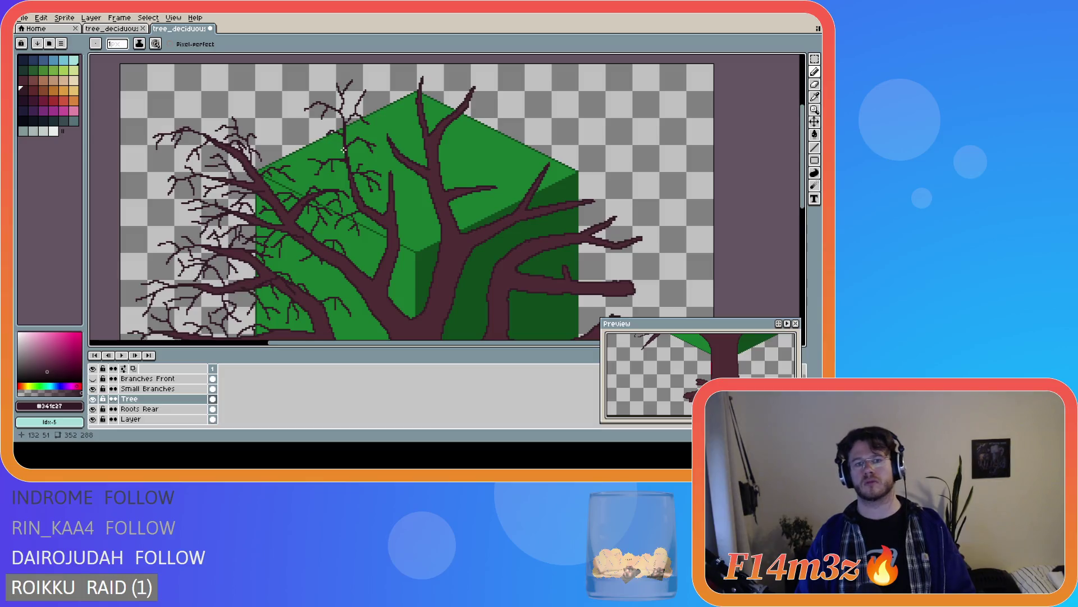
scroll(355, 194, "down", 2)
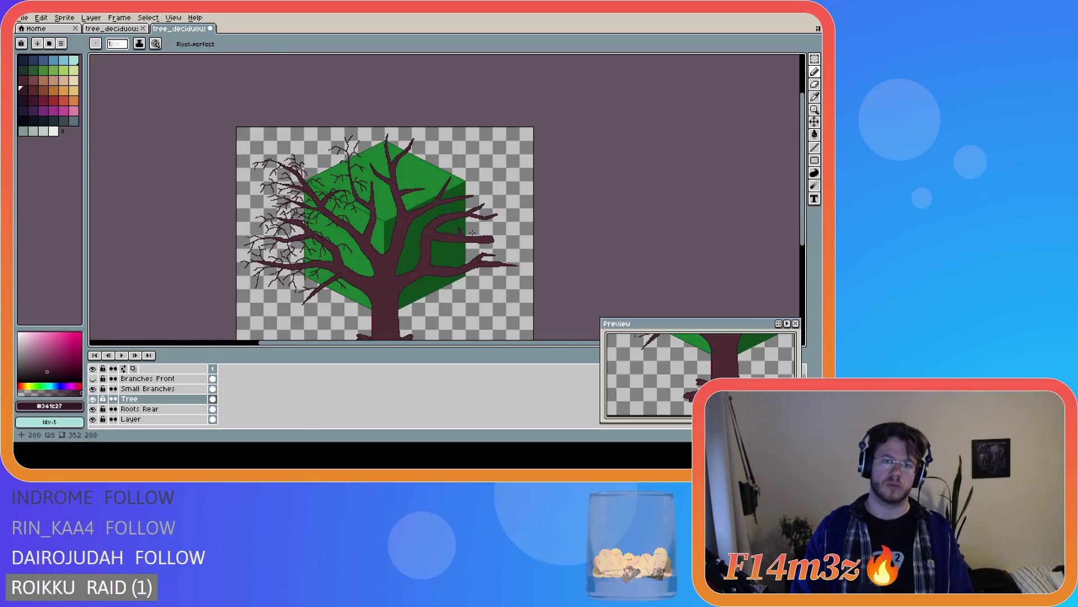
scroll(325, 163, "up", 2)
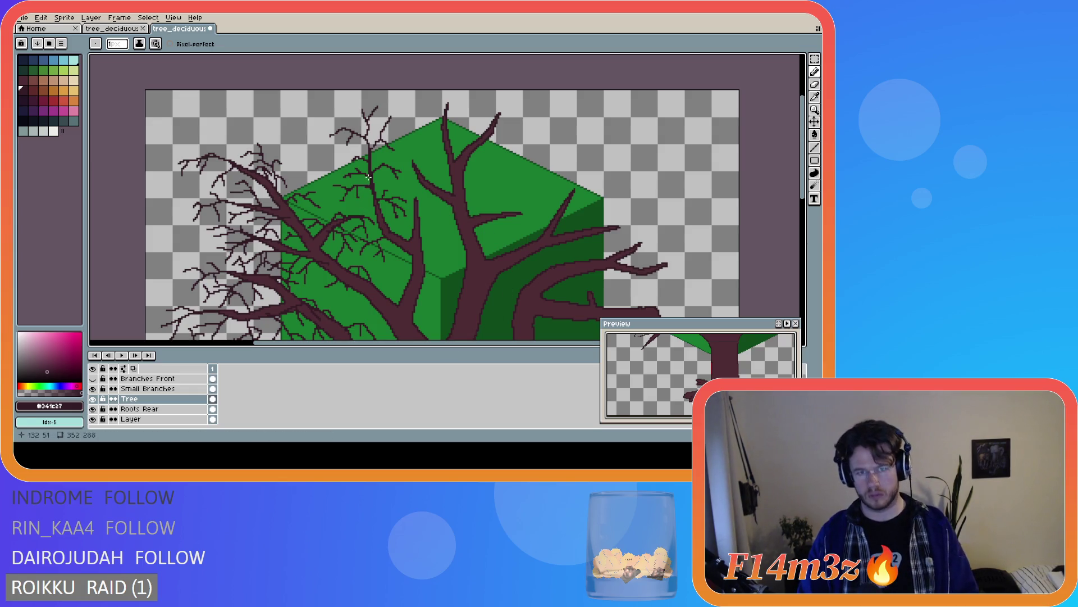
scroll(414, 247, "down", 2)
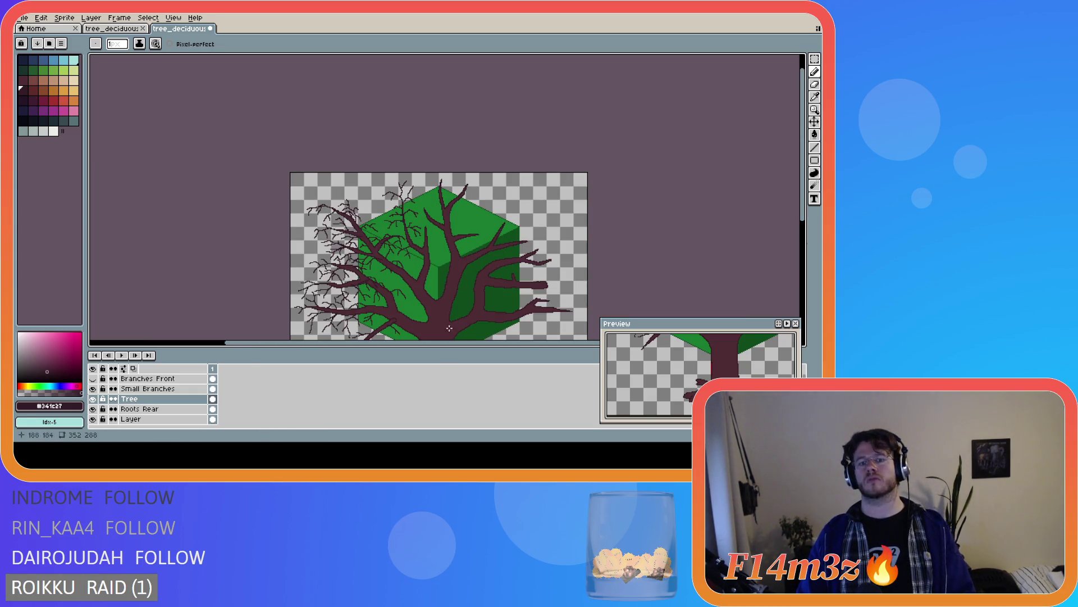
scroll(434, 330, "up", 2)
key("ctrl+z")
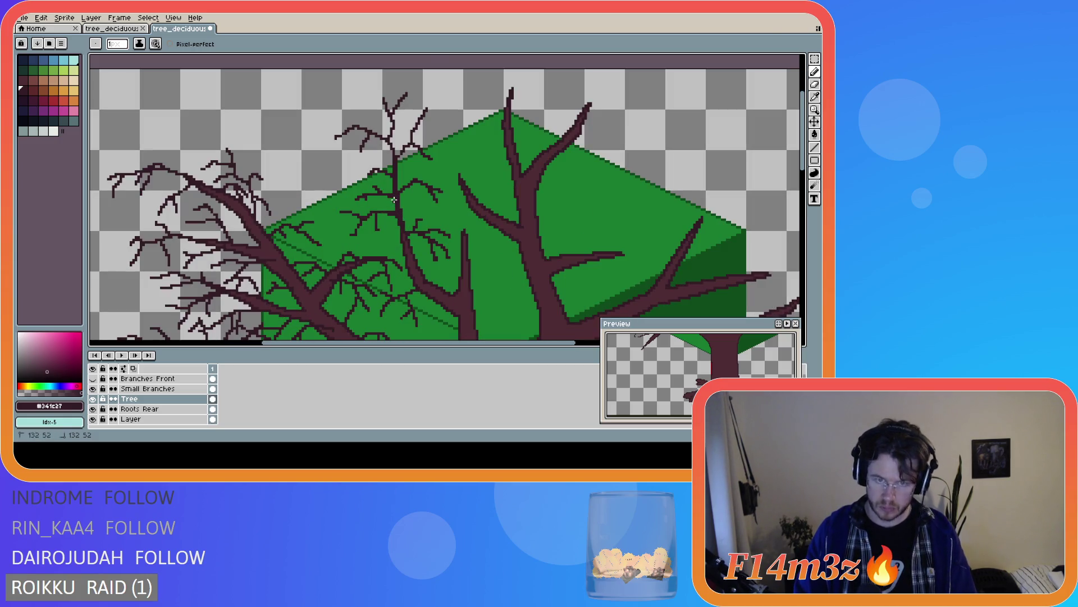
Draw a thin twig angling down-left off a branch
scroll(438, 315, "down", 1)
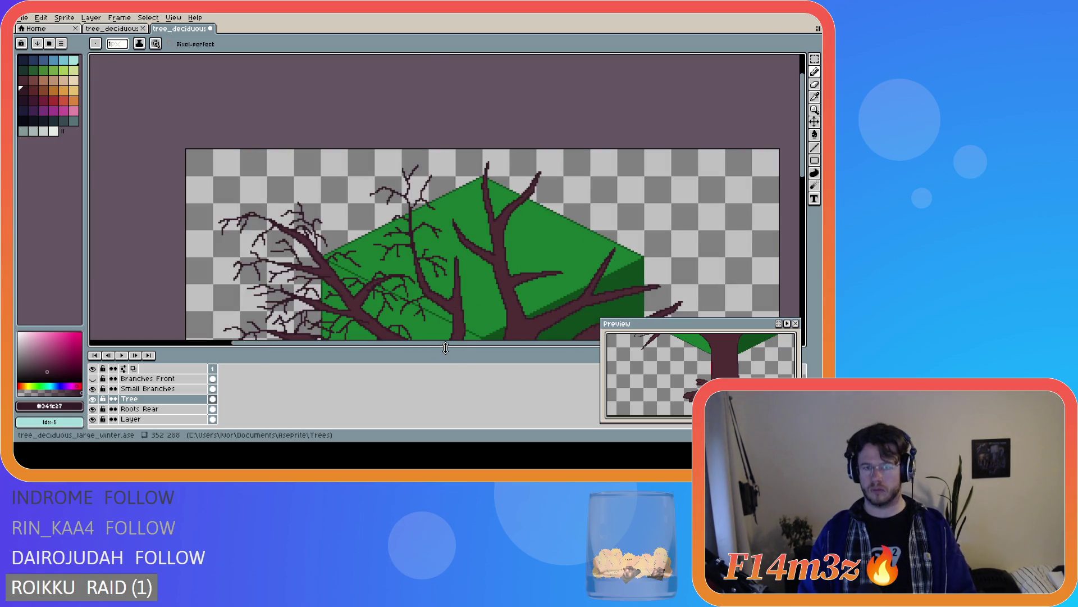
left_click_drag(447, 344, 494, 344)
mouse_move(804, 167)
left_mouse_down()
mouse_move(807, 200)
mouse_move(794, 191)
mouse_move(792, 225)
left_mouse_up()
scroll(756, 197, "down", 2)
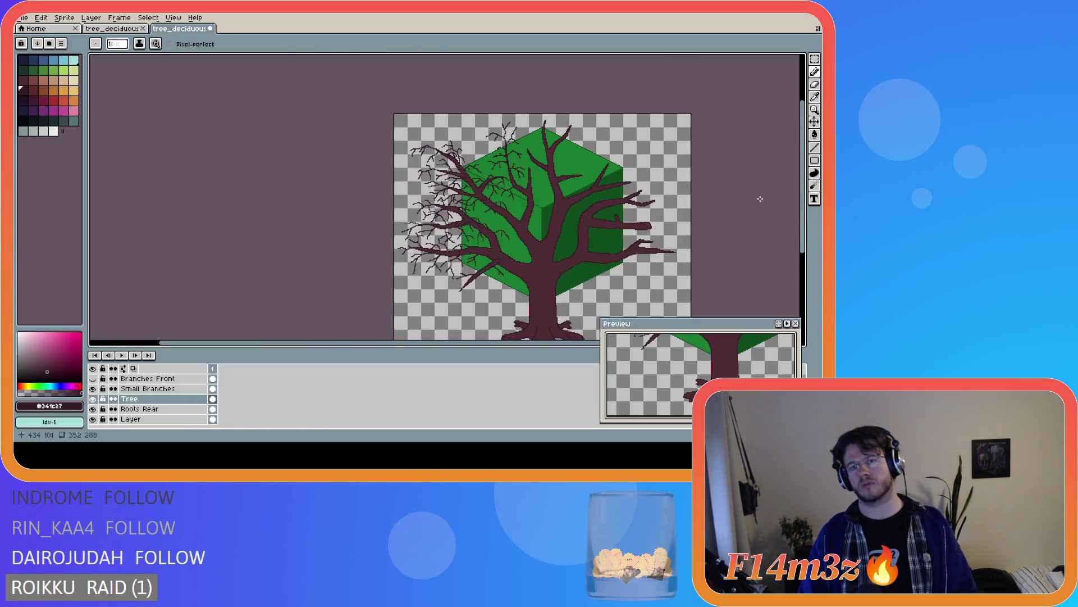
left_click_drag(474, 355, 567, 343)
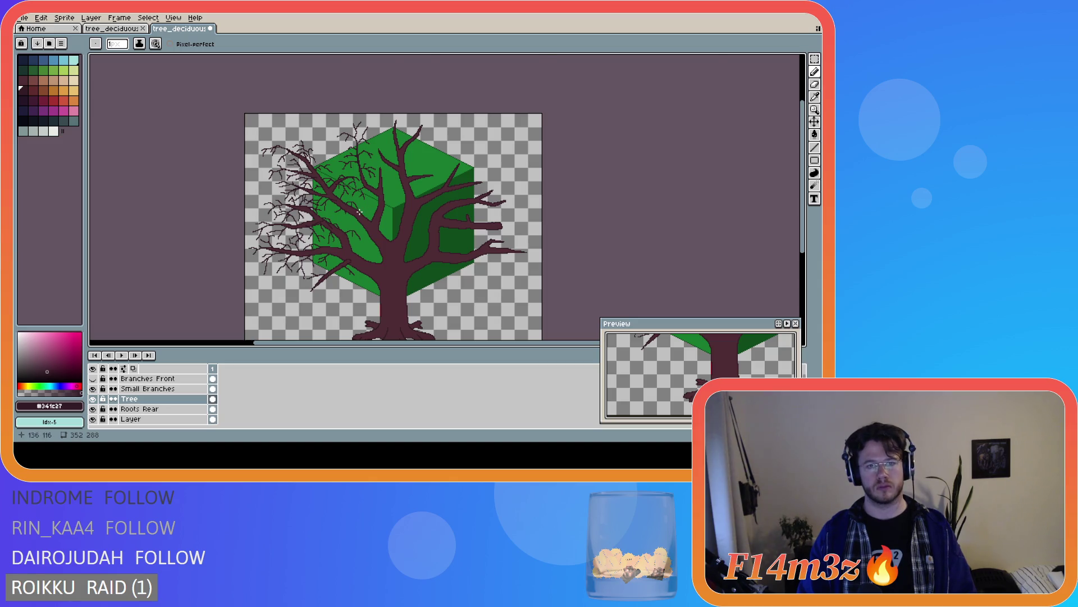
scroll(360, 213, "up", 2)
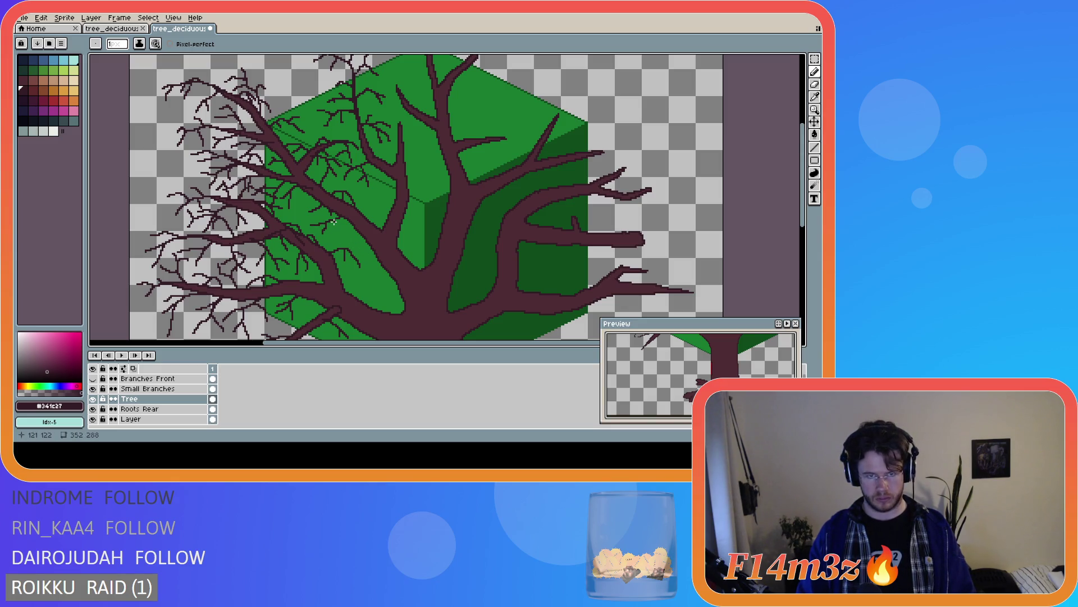
scroll(451, 271, "down", 2)
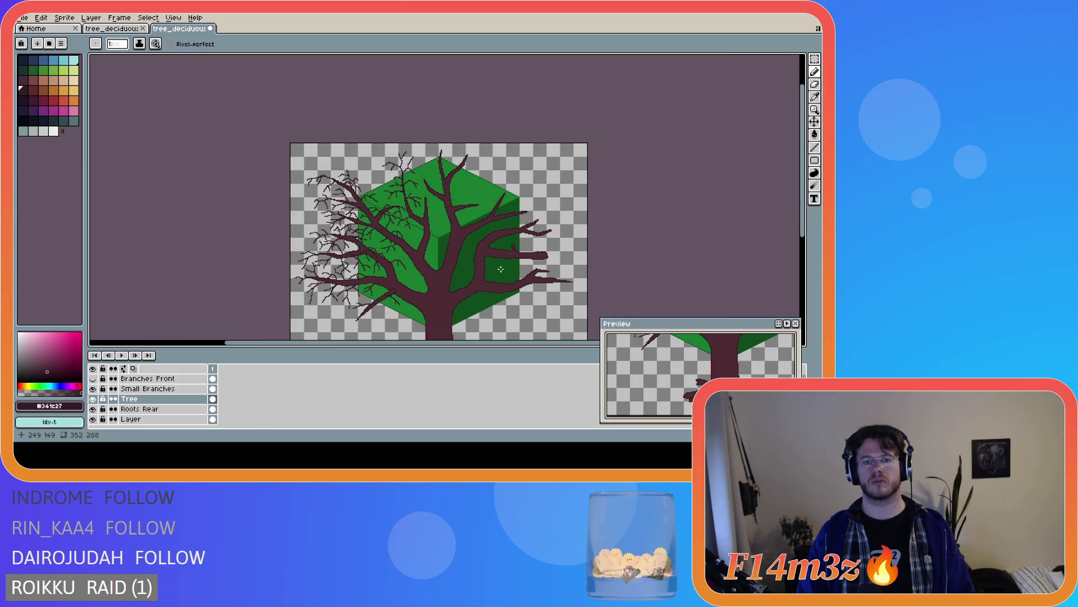
scroll(500, 280, "down", 2)
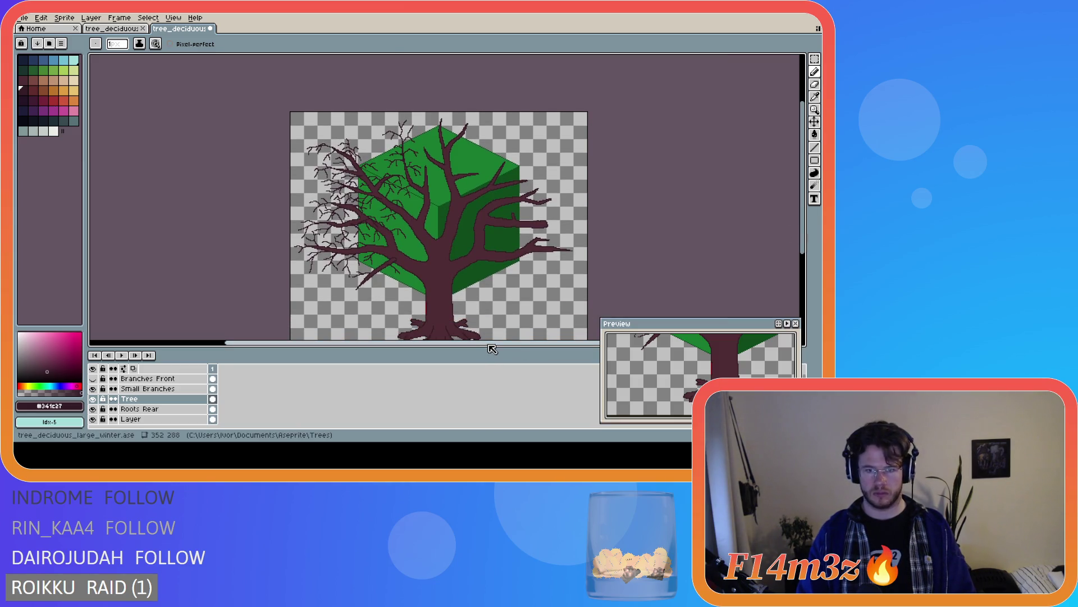
scroll(493, 349, "right", 3)
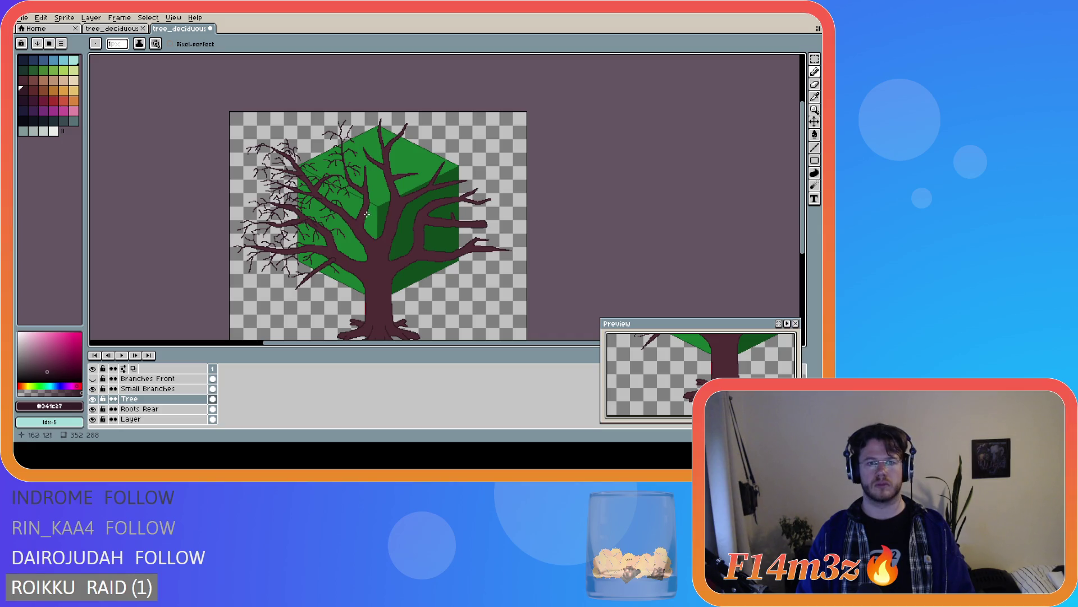
scroll(347, 219, "up", 2)
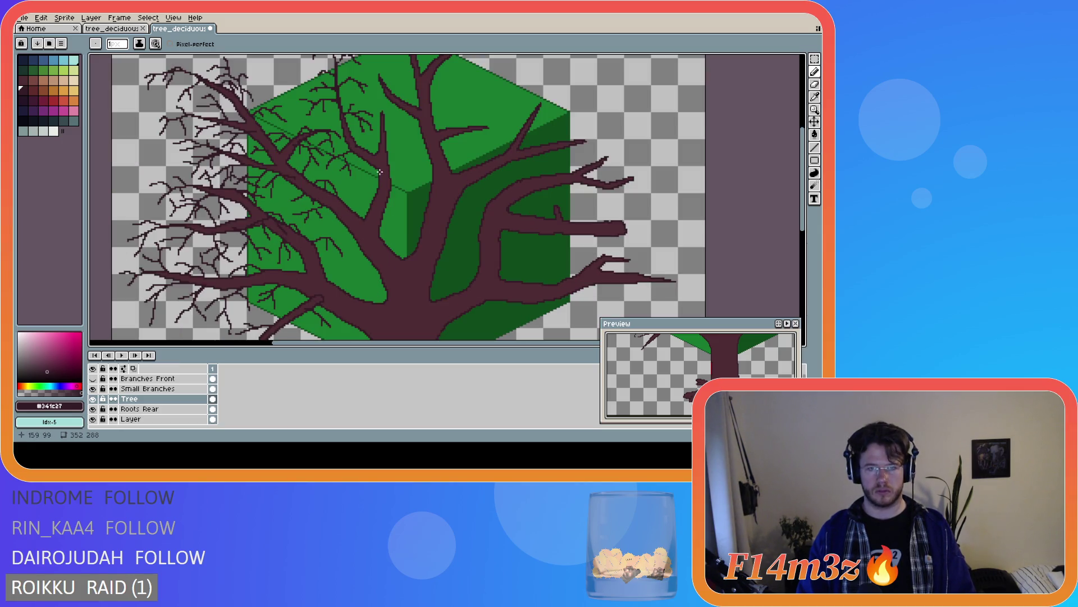
mouse_move(378, 169)
left_mouse_down()
mouse_move(353, 197)
mouse_move(352, 186)
left_mouse_up()
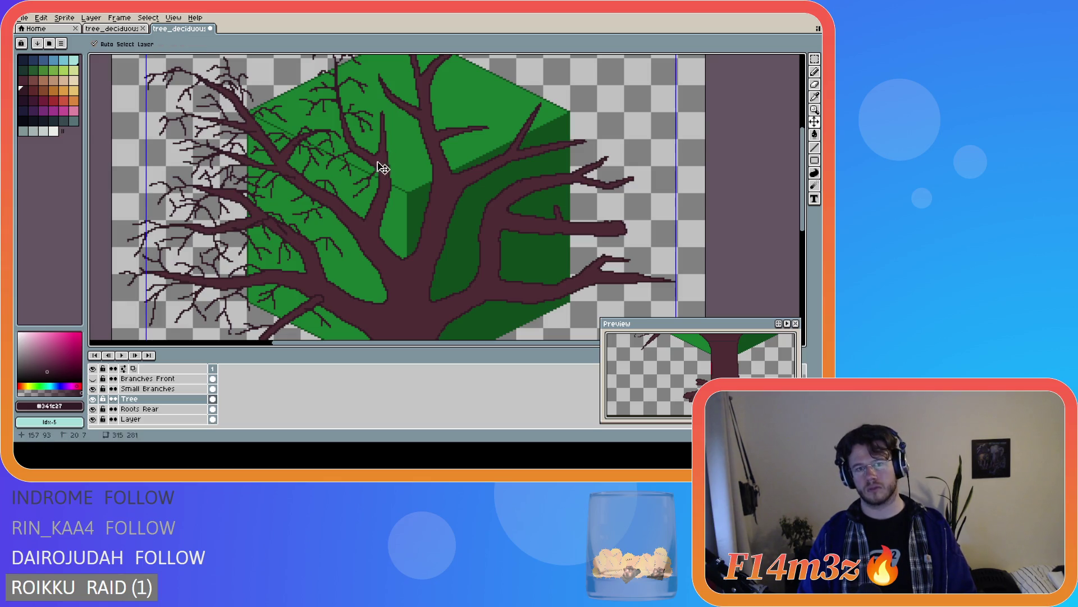
Draw thin one-pixel twigs along the branch and rising up-right off the upper limb
left_click_drag(372, 162, 337, 182)
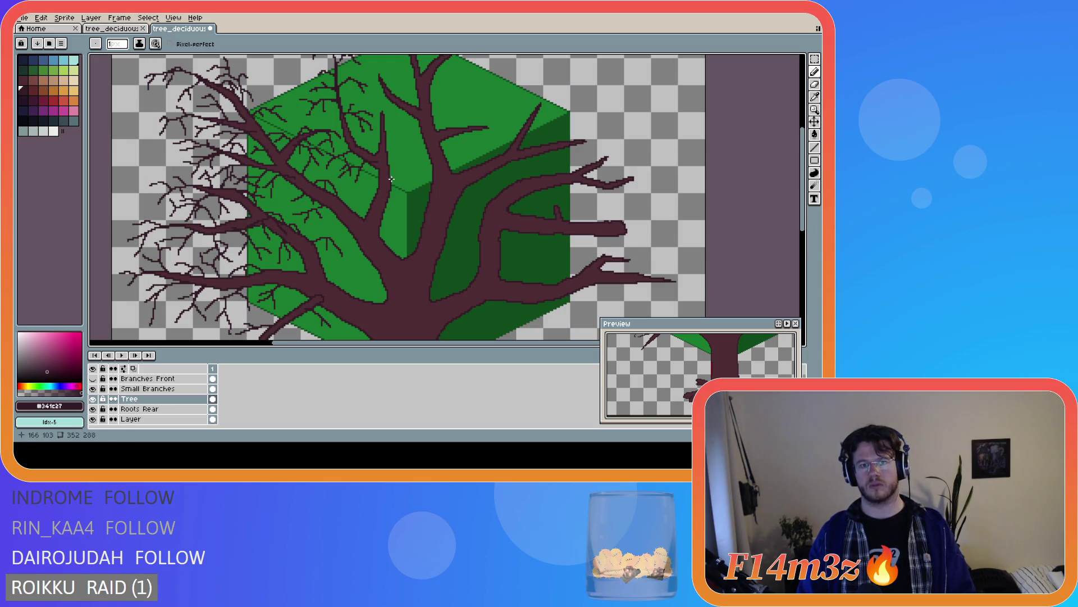
mouse_move(386, 140)
left_mouse_down()
mouse_move(415, 125)
mouse_move(414, 145)
left_mouse_up()
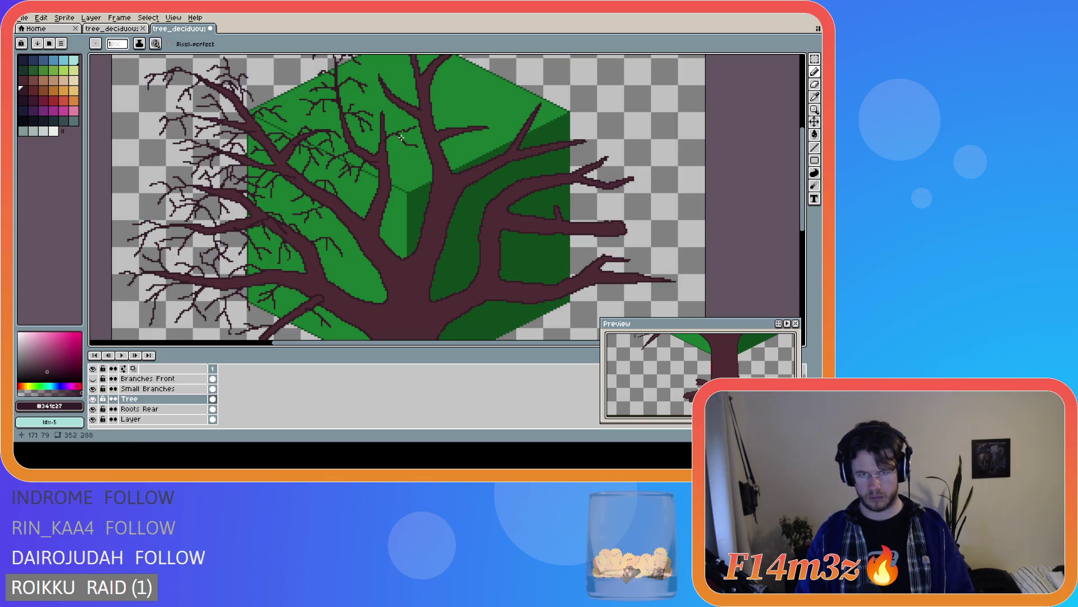
key("ctrl")
mouse_move(399, 143)
left_mouse_down()
mouse_move(416, 127)
mouse_move(419, 142)
left_mouse_up()
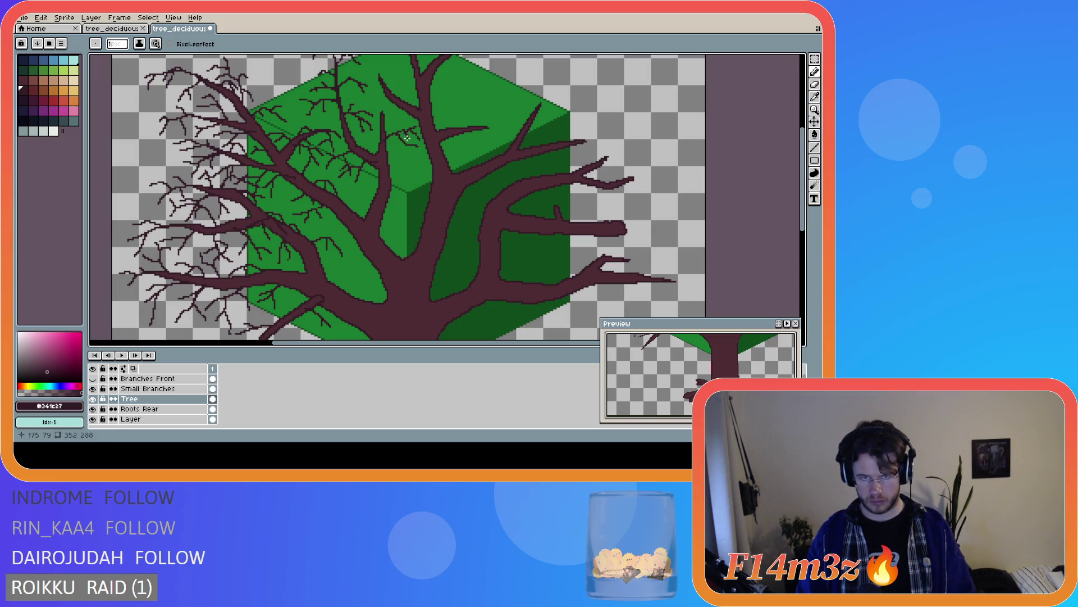
key("ctrl")
Add short twigs near the branch fork and fine twigs along the upper limb
mouse_move(393, 133)
left_mouse_down()
mouse_move(408, 132)
mouse_move(401, 140)
left_mouse_up()
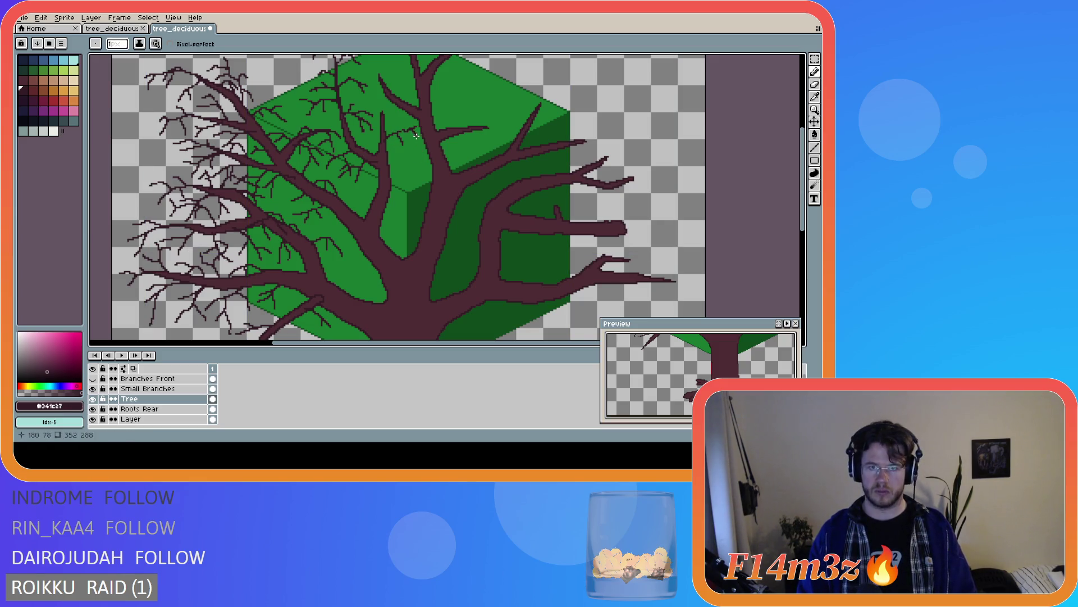
key("ctrl")
mouse_move(394, 133)
left_mouse_down()
mouse_move(420, 141)
mouse_move(402, 139)
mouse_move(423, 135)
mouse_move(398, 126)
mouse_move(407, 118)
left_mouse_up()
key("ctrl")
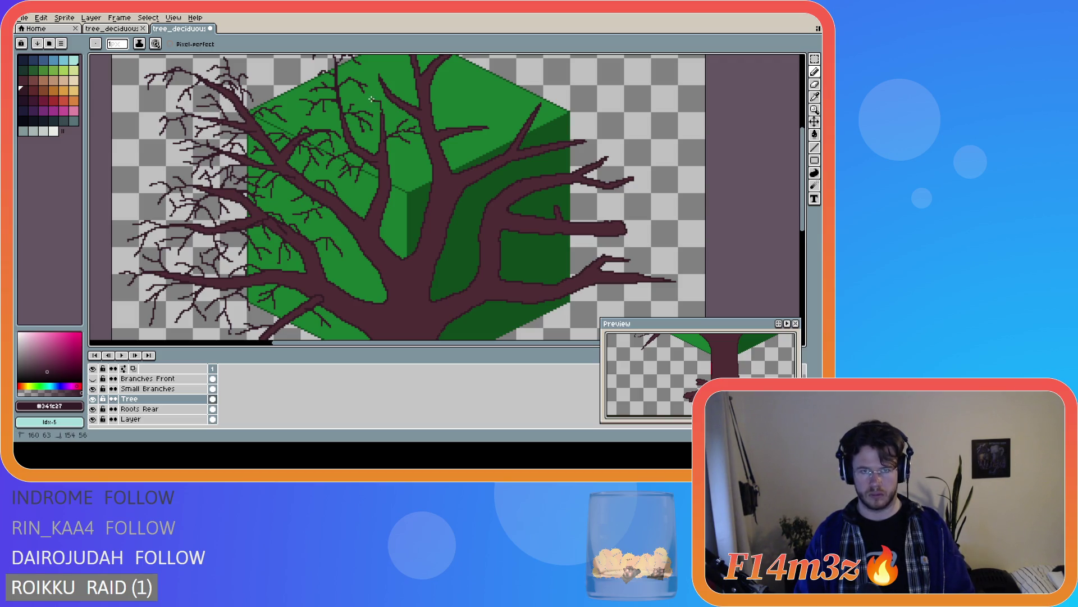
left_click_drag(378, 112, 375, 96)
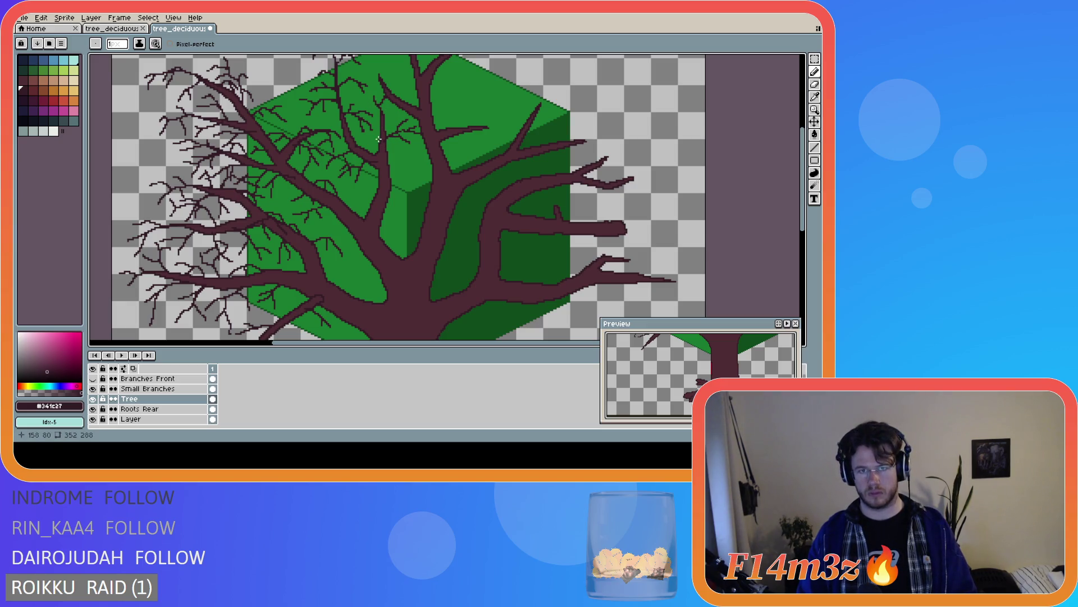
left_click_drag(380, 137, 374, 132)
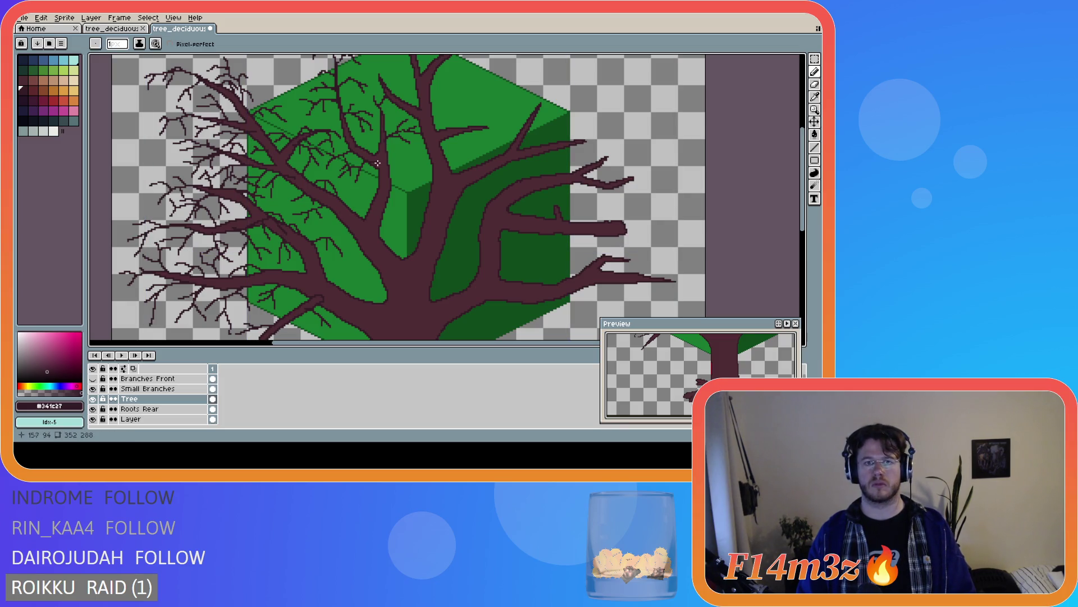
left_click_drag(380, 137, 371, 121)
scroll(412, 176, "down", 2)
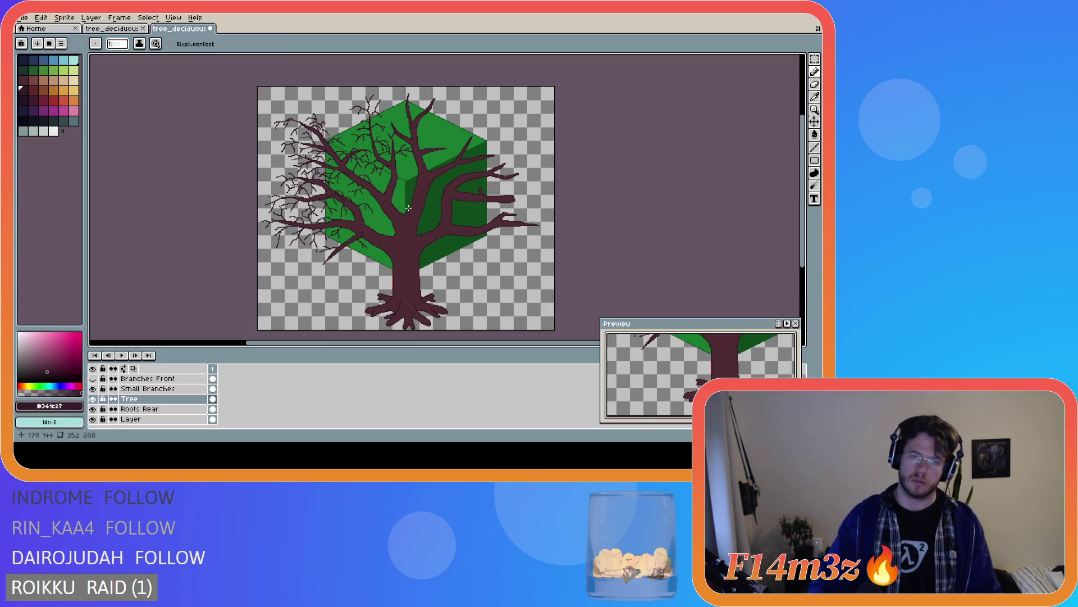
scroll(393, 167, "up", 2)
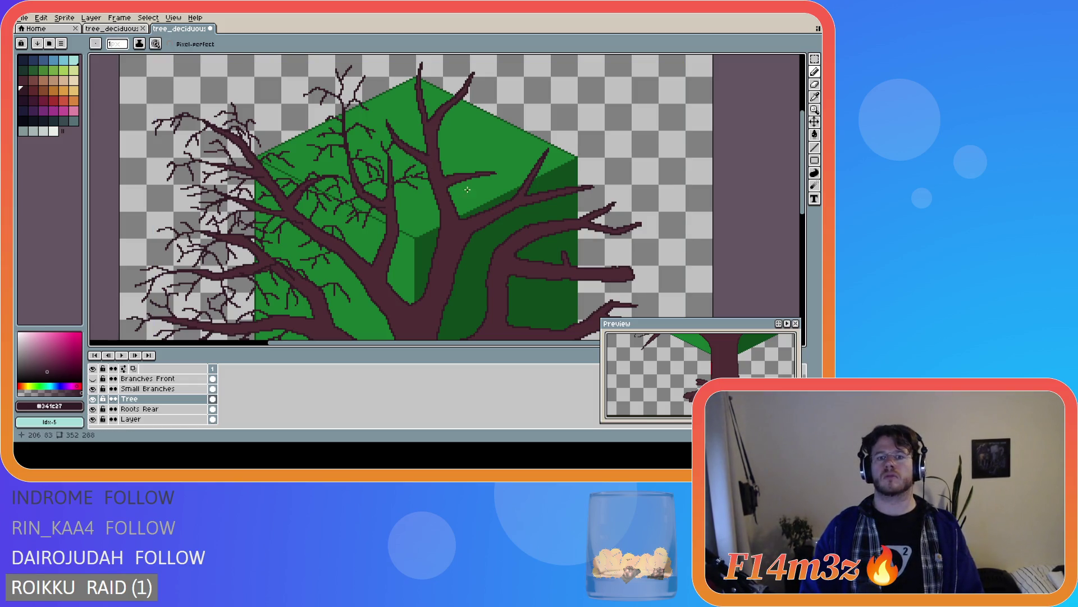
scroll(467, 190, "down", 2)
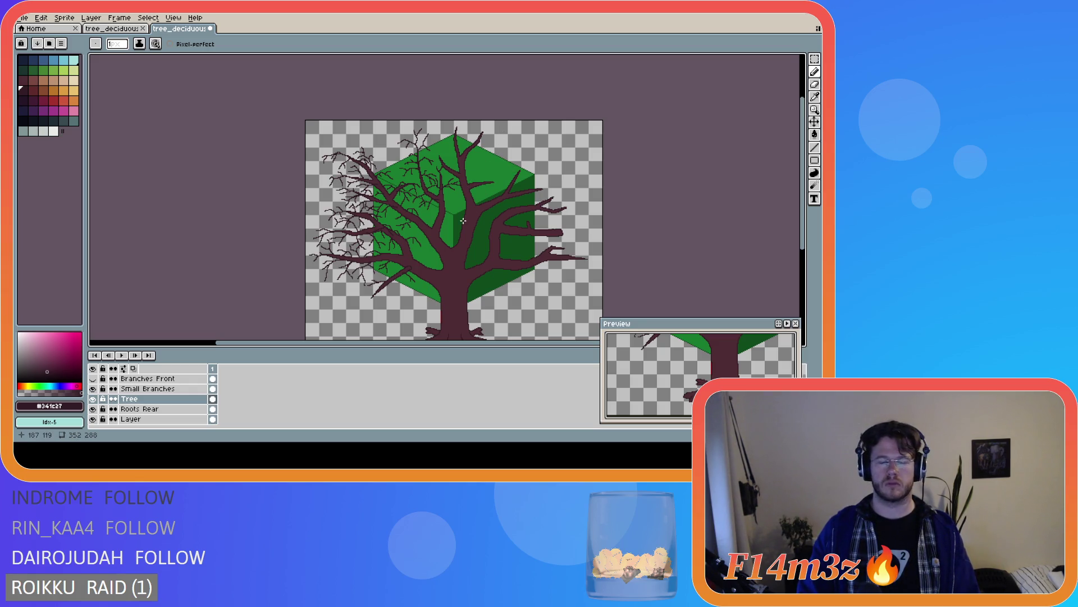
scroll(463, 221, "up", 2)
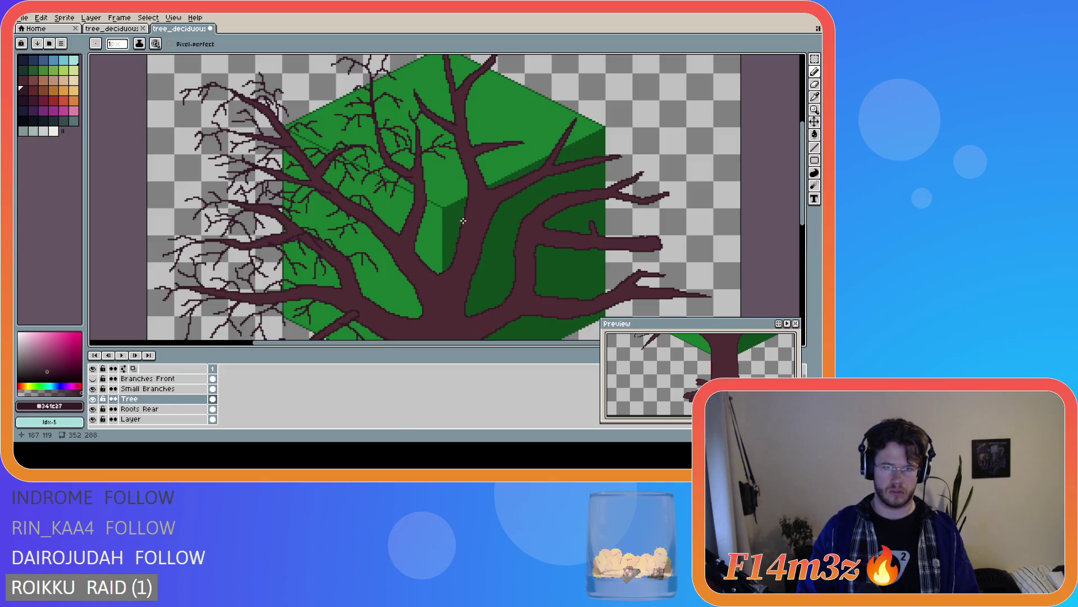
left_click(441, 186)
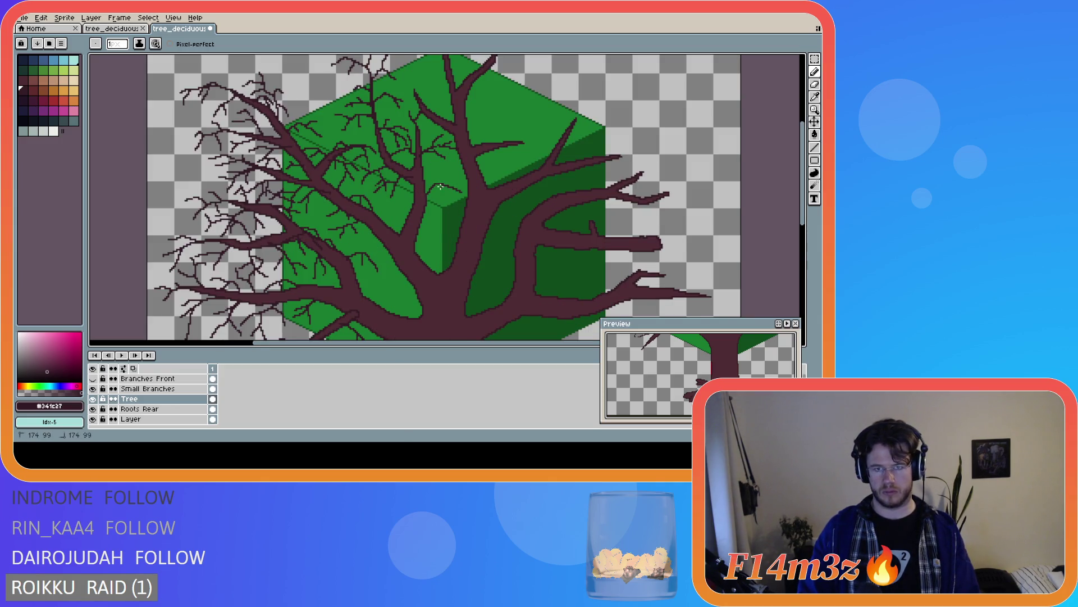
key("ctrl")
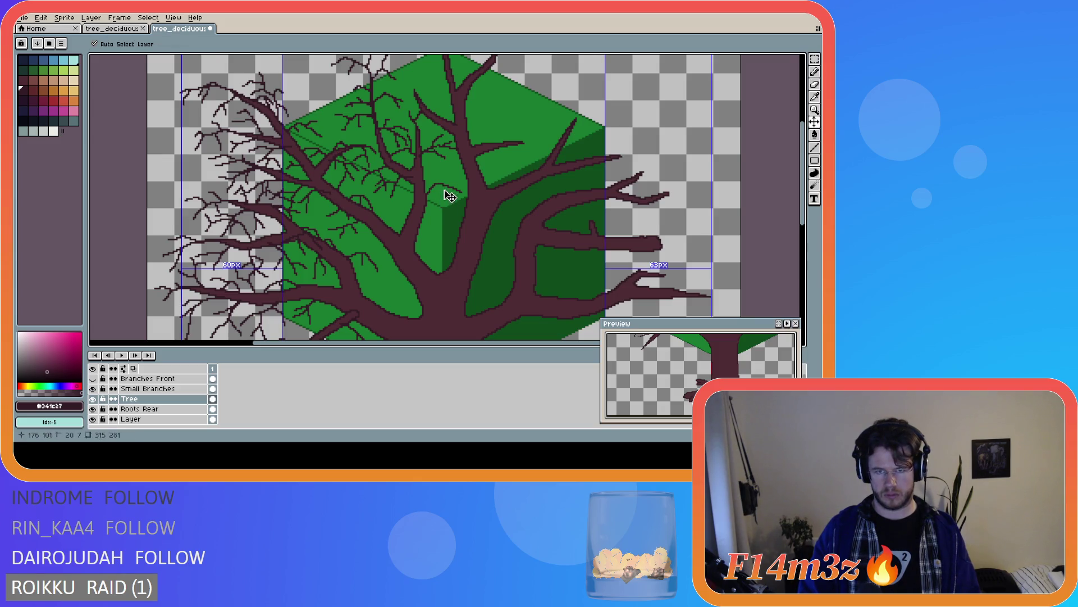
key("ctrl")
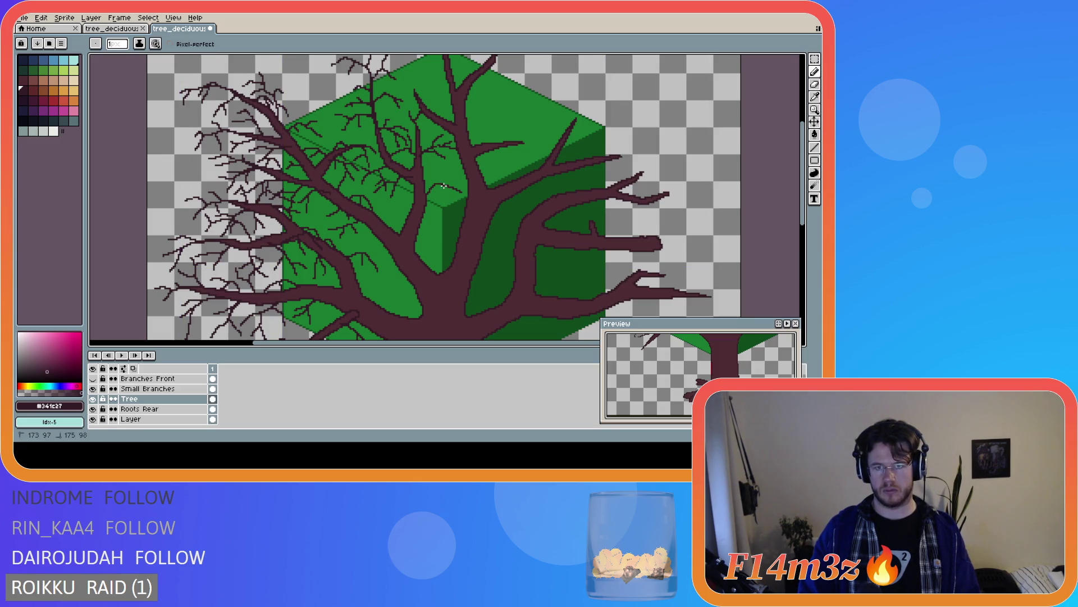
left_click_drag(443, 179, 444, 205)
left_click_drag(437, 186, 438, 186)
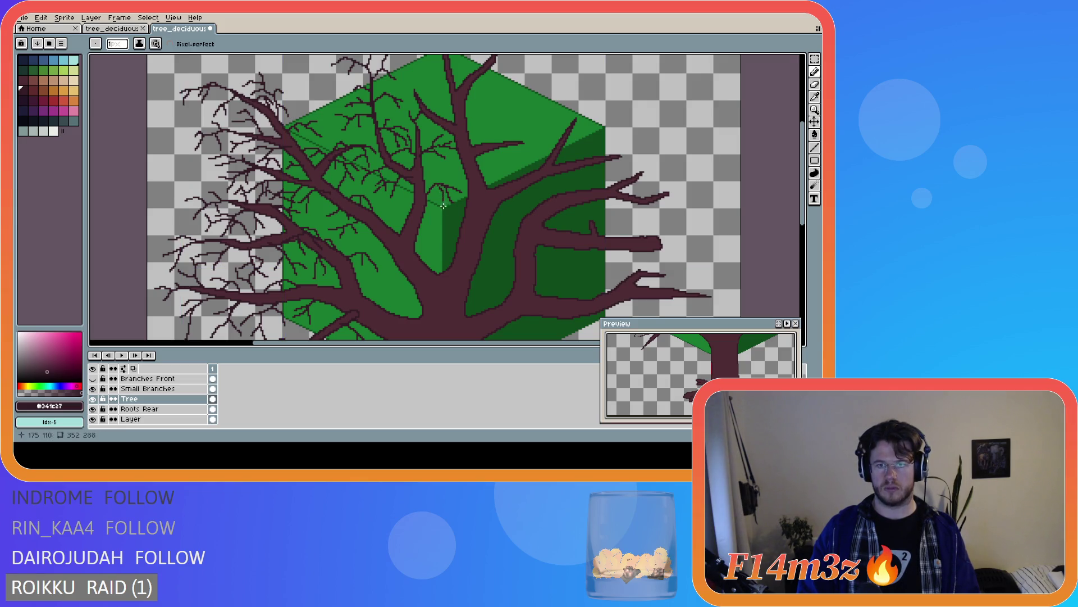
key("ctrl")
key("ctrl")
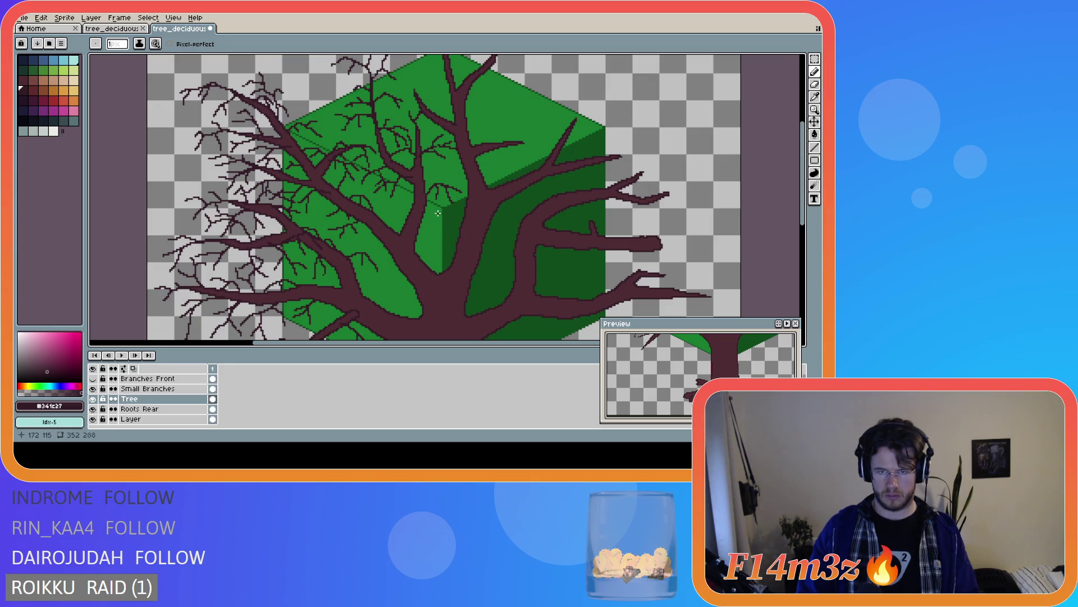
scroll(483, 213, "down", 2)
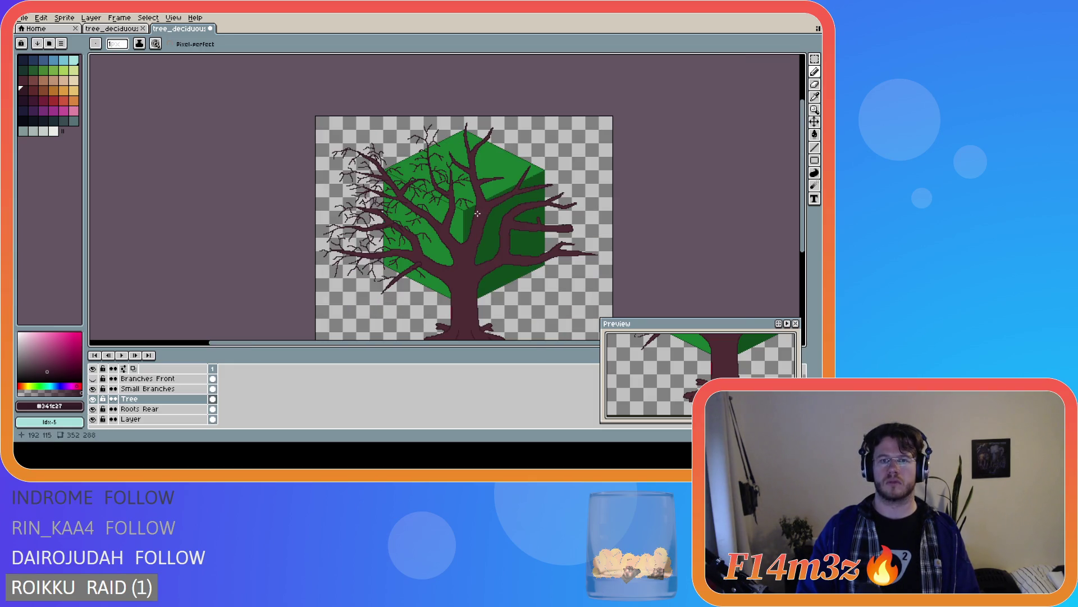
scroll(477, 214, "up", 2)
scroll(477, 213, "down", 2)
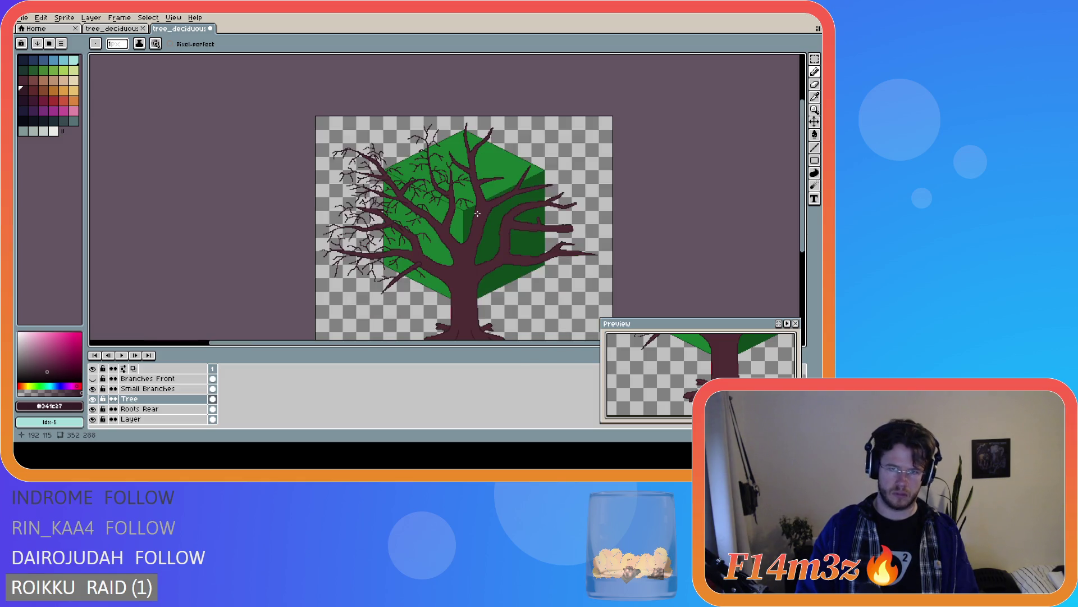
scroll(477, 213, "up", 2)
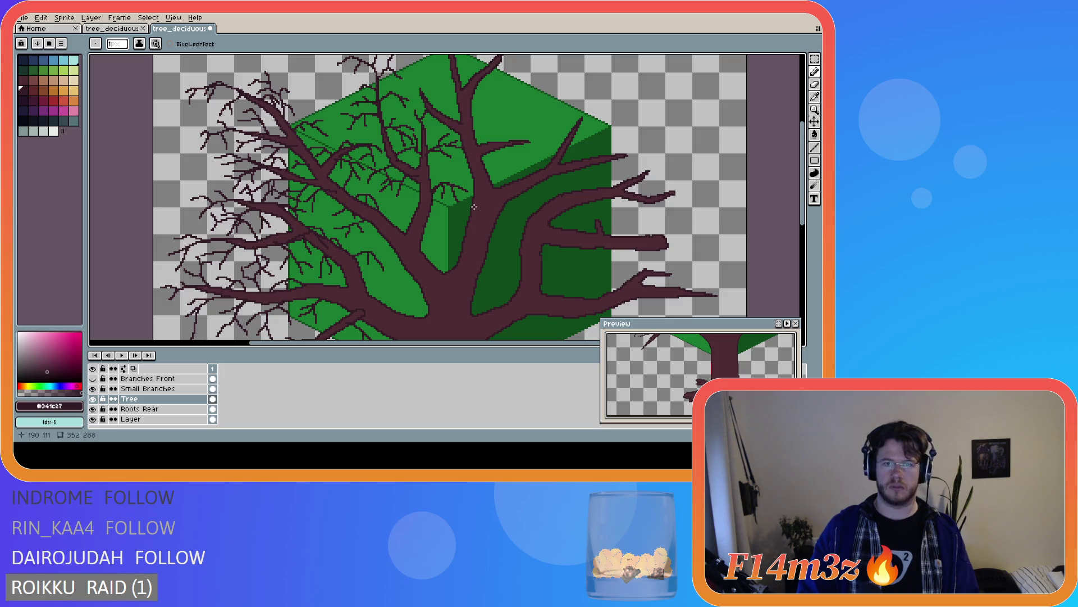
scroll(456, 259, "down", 2)
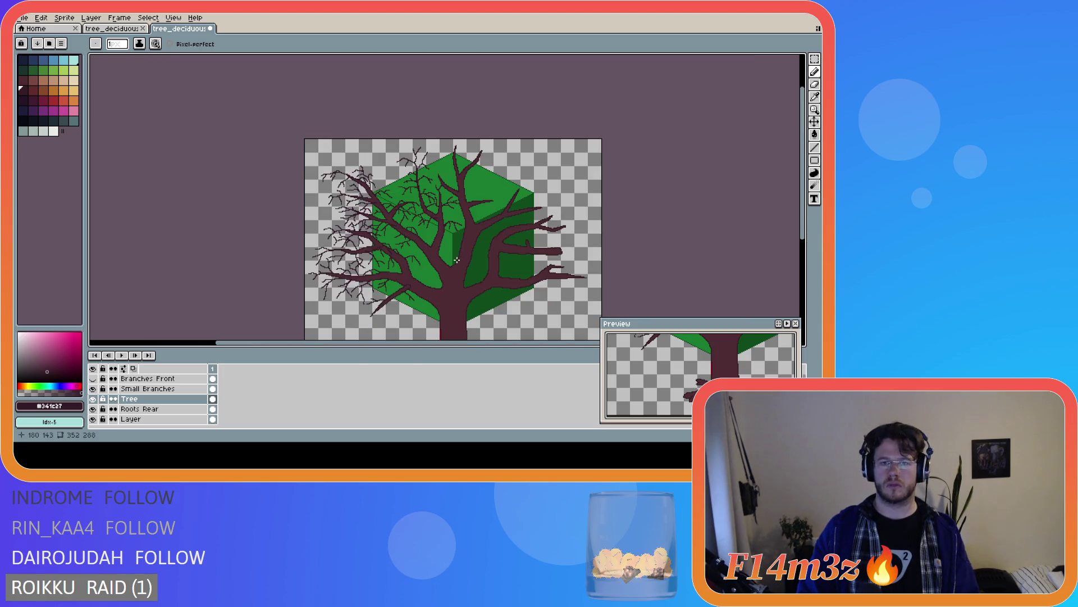
scroll(457, 259, "up", 2)
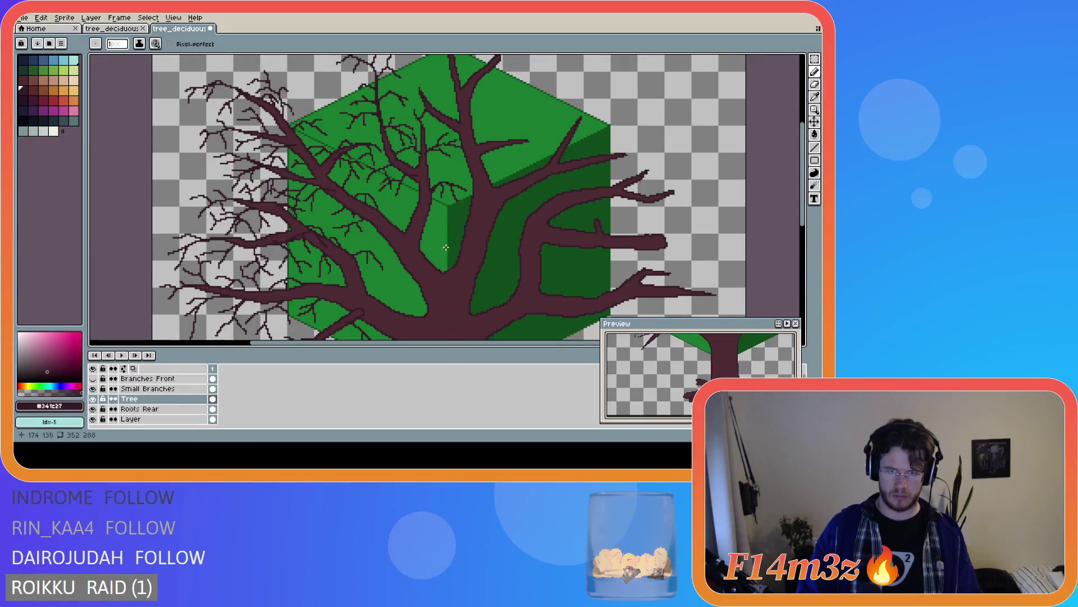
scroll(426, 224, "down", 2)
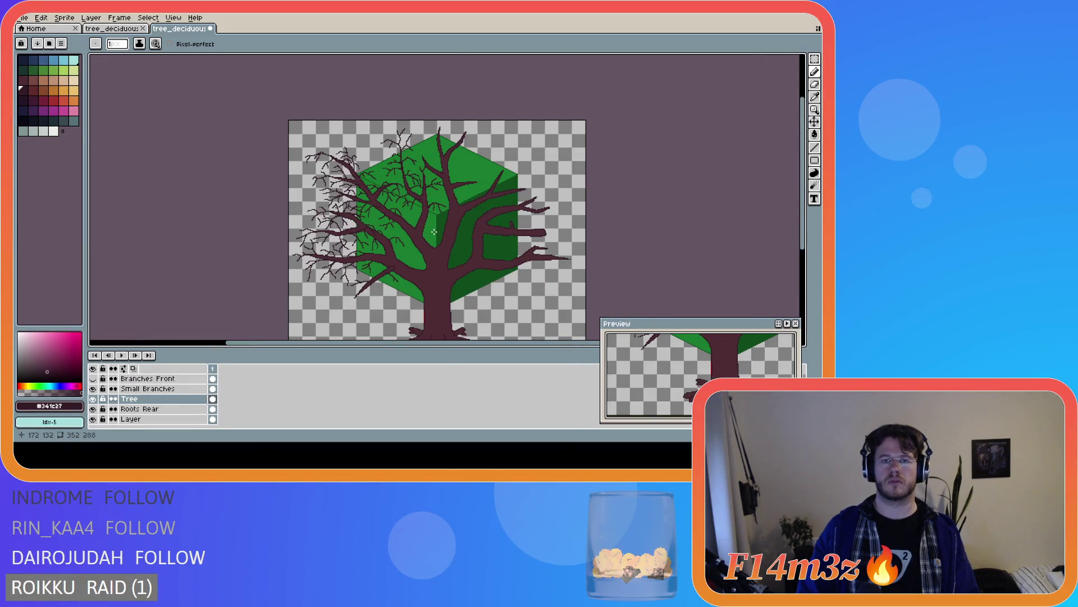
scroll(436, 213, "up", 2)
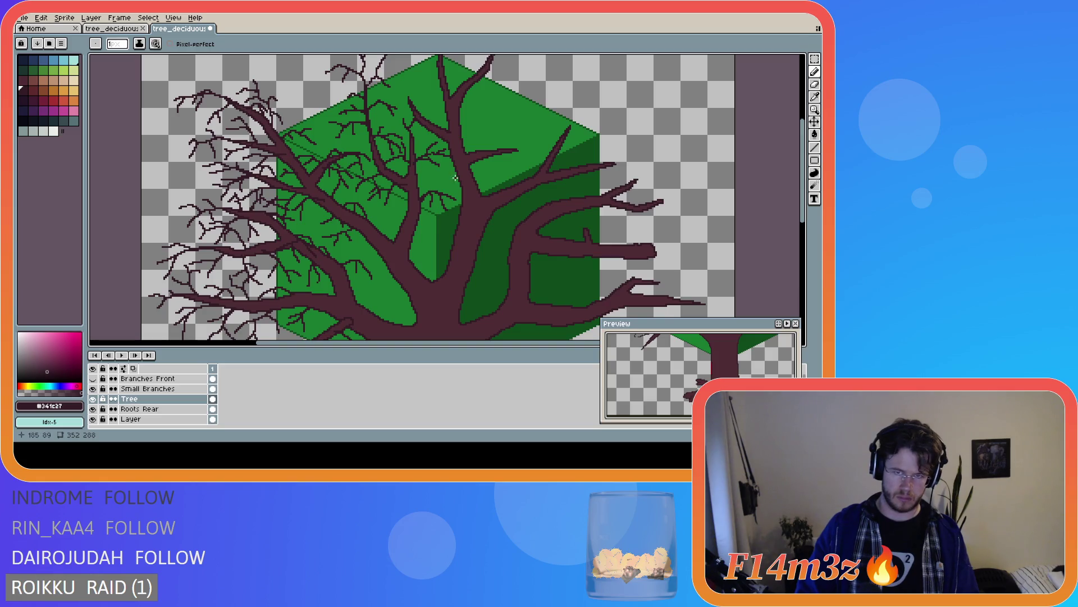
Undo the stray thin twig stroke and return to the Pencil tool
key("v")
key("b")
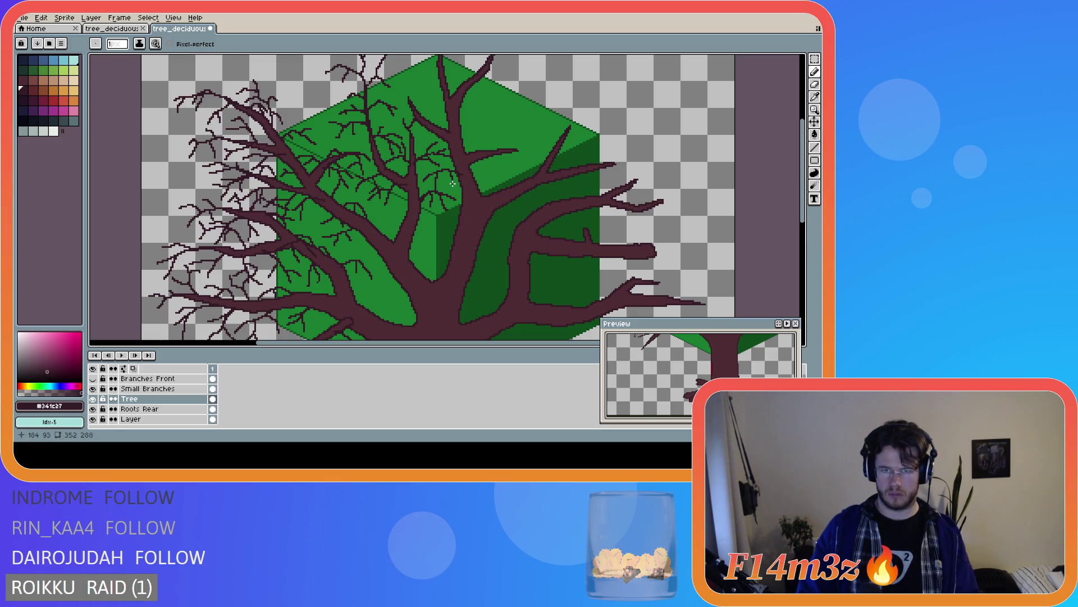
key("ctrl+z")
left_click(518, 150)
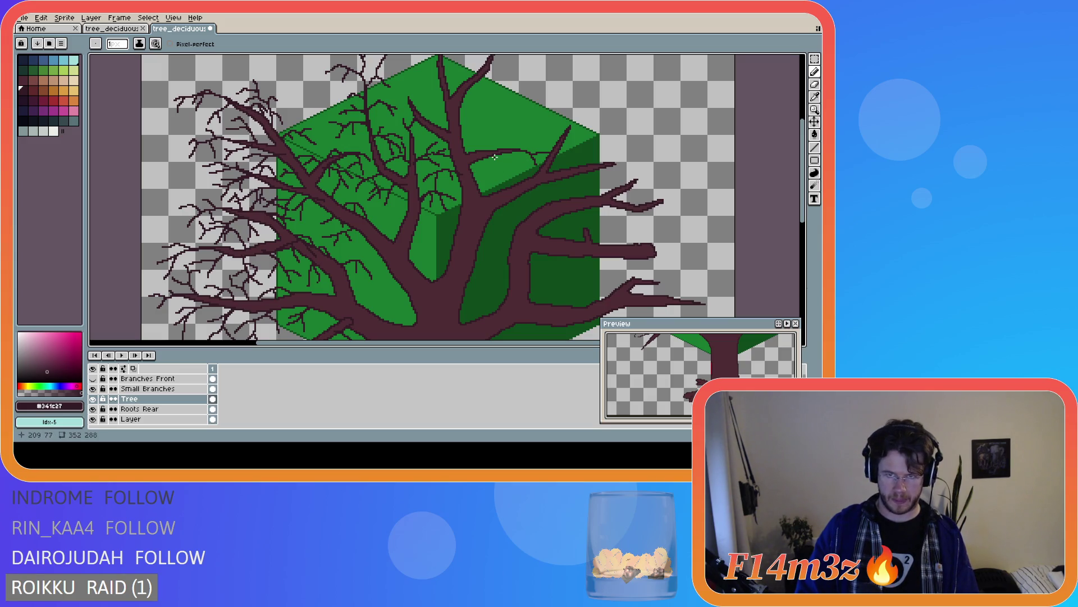
Draw three new canopy twigs: a short one across the top, one rising up-right, one reaching right
left_click_drag(501, 161, 524, 167)
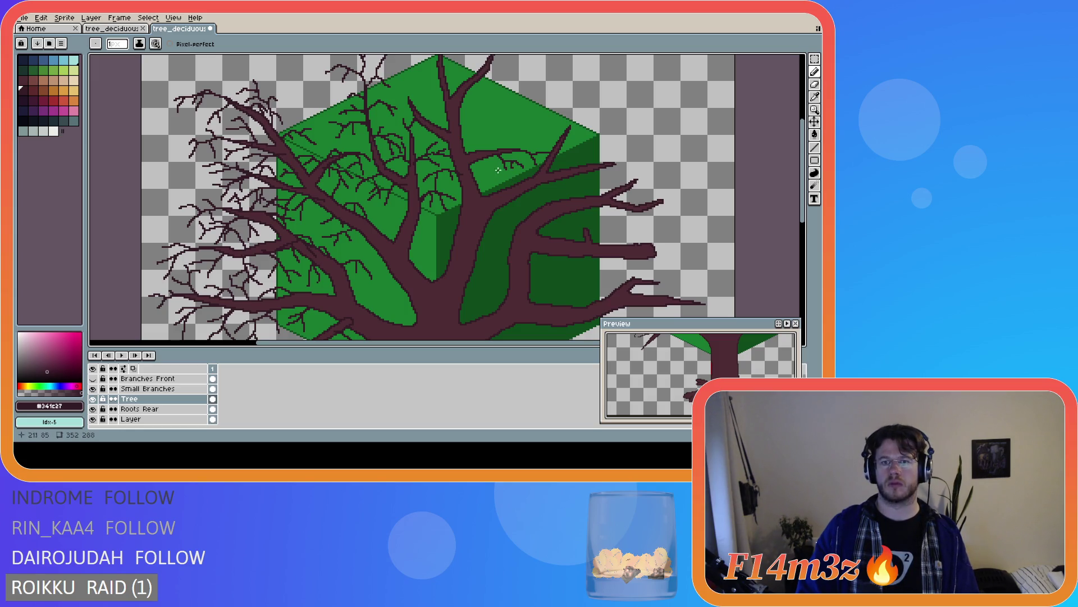
mouse_move(474, 150)
left_mouse_down()
mouse_move(505, 128)
mouse_move(490, 116)
left_mouse_up()
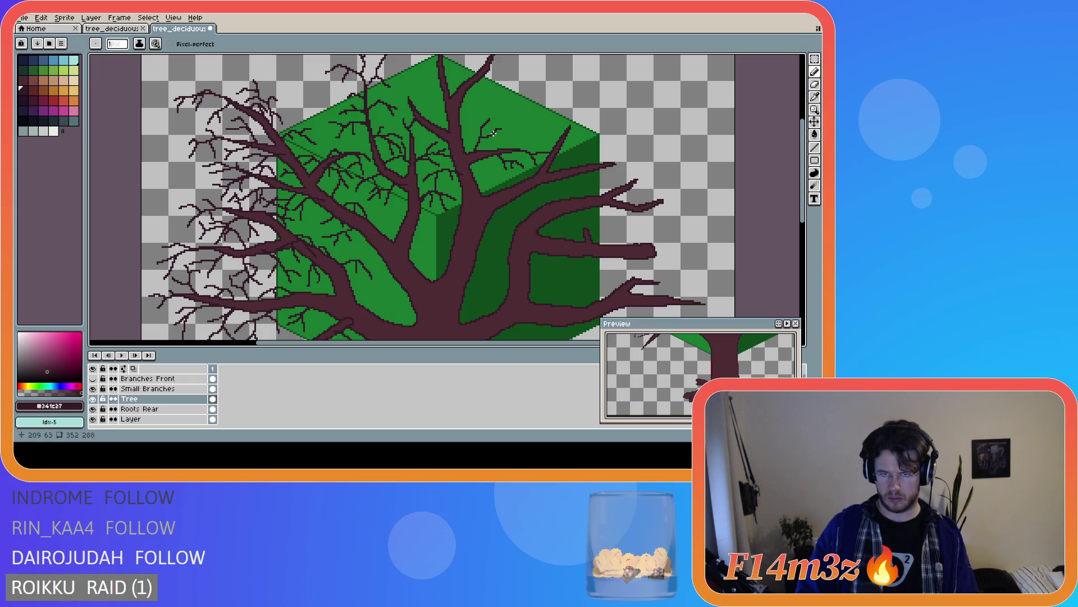
left_click_drag(493, 134, 520, 146)
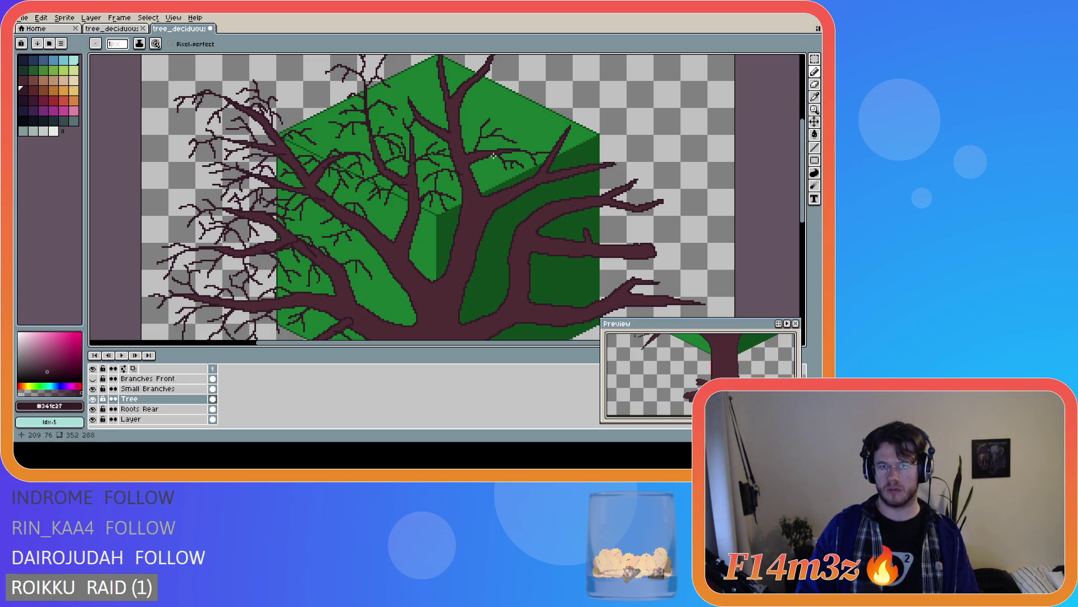
scroll(543, 170, "down", 2)
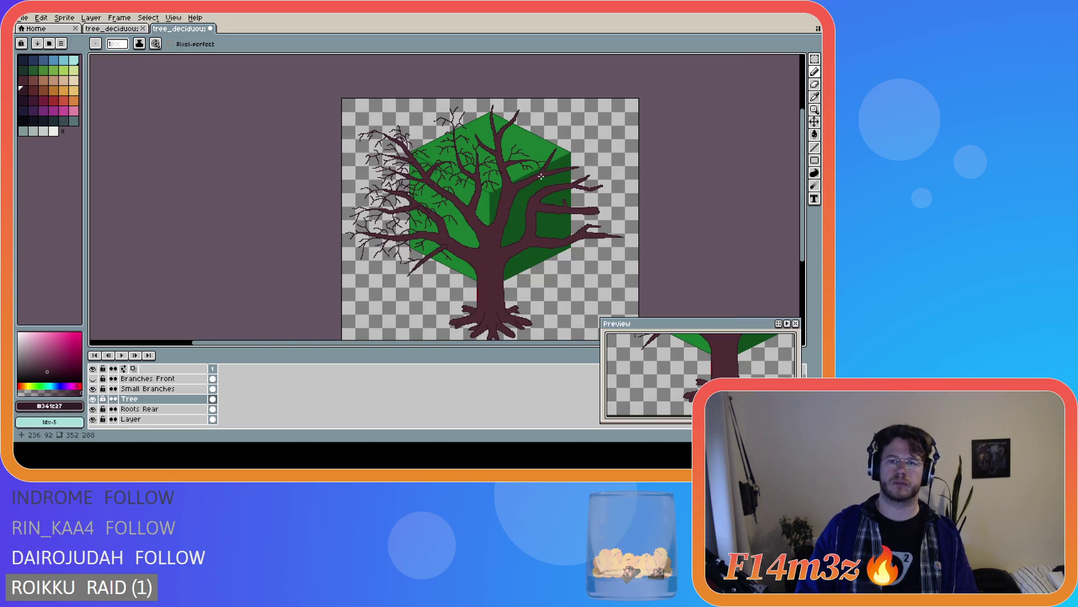
scroll(520, 159, "up", 2)
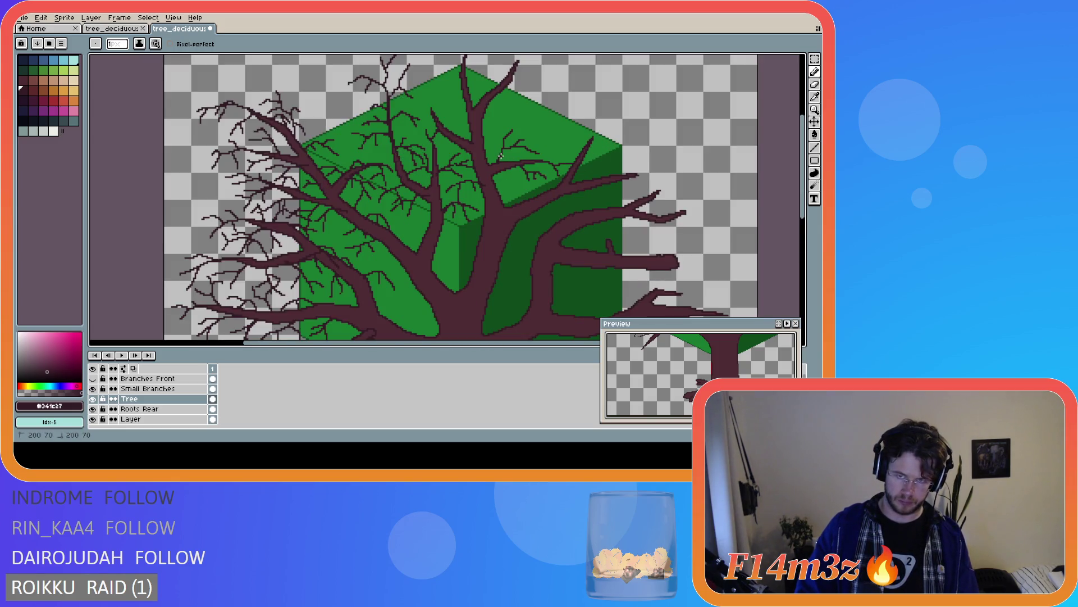
scroll(507, 169, "down", 2)
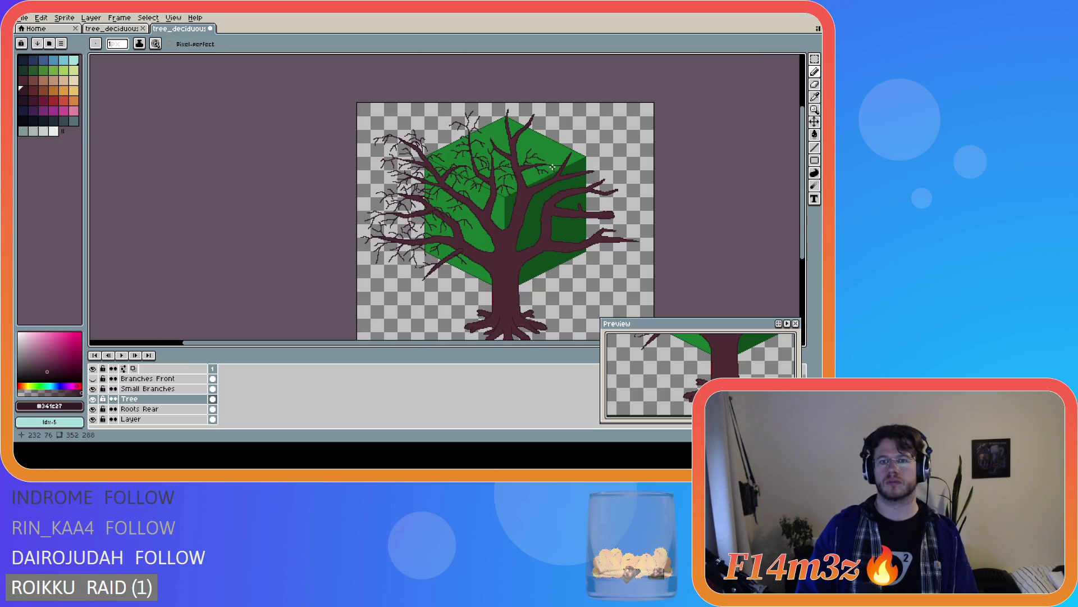
scroll(528, 171, "up", 2)
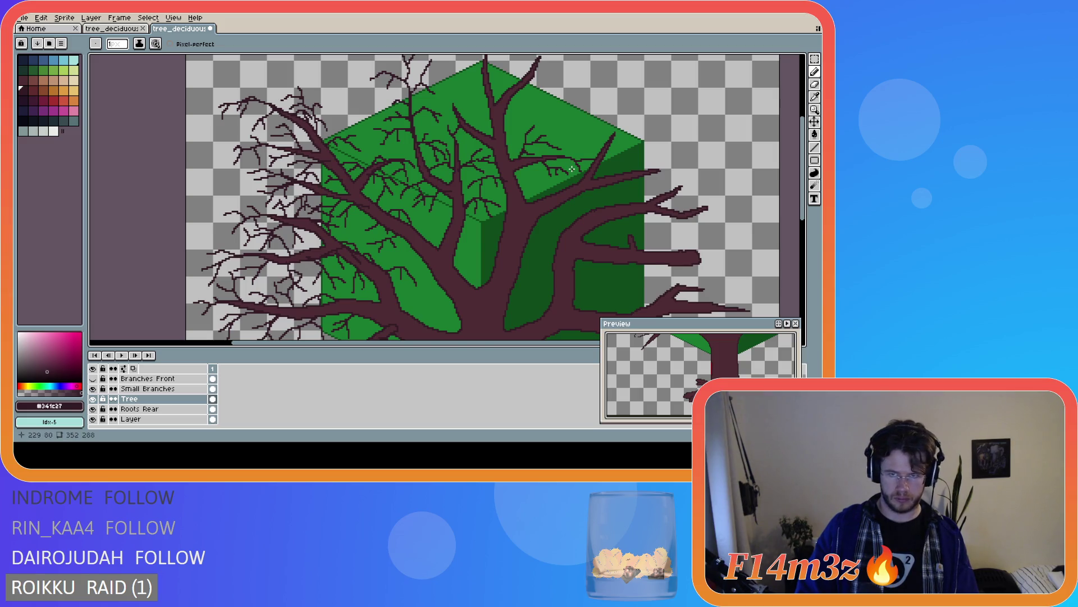
scroll(571, 168, "down", 2)
scroll(562, 169, "up", 1)
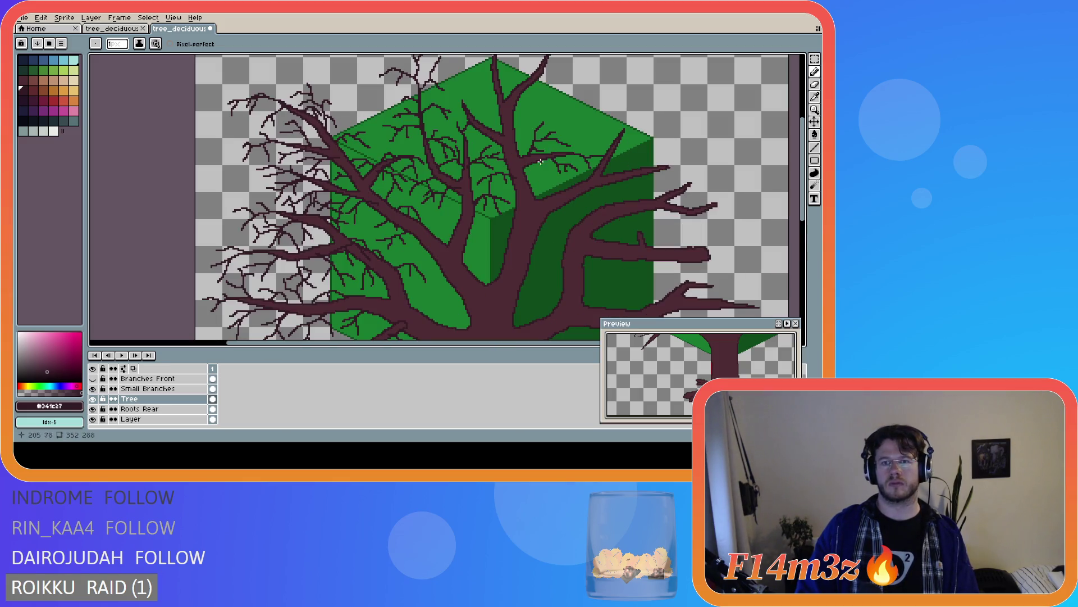
scroll(540, 162, "up", 1)
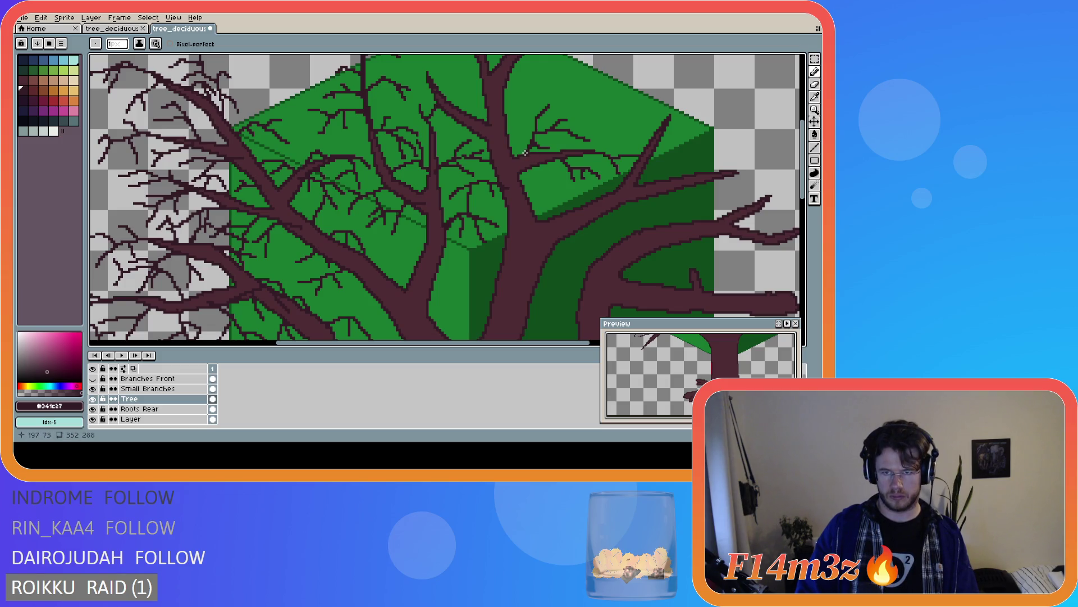
scroll(525, 153, "down", 2)
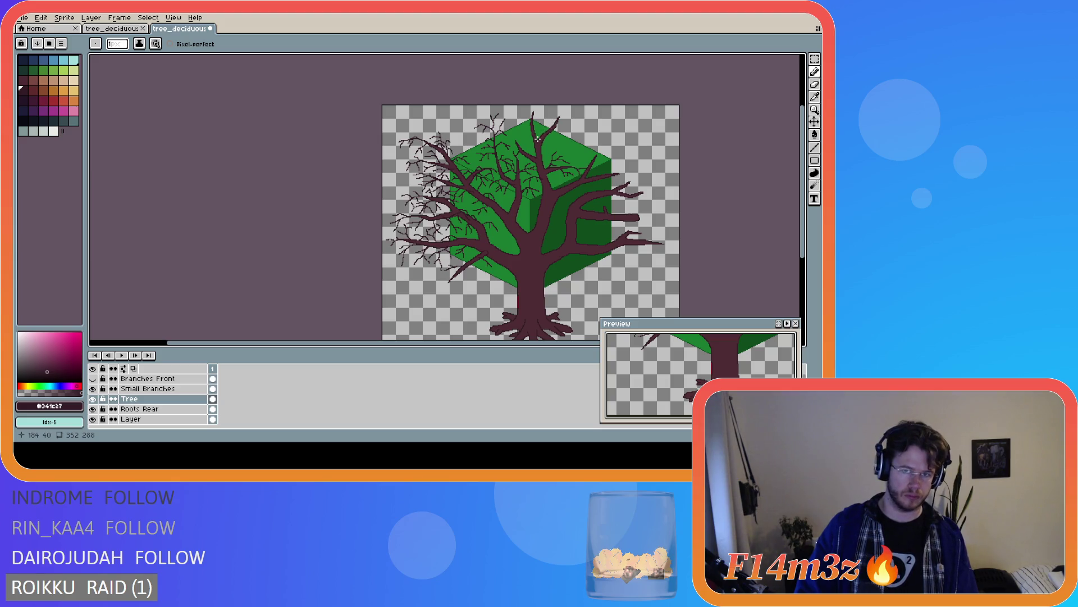
scroll(528, 208, "up", 1)
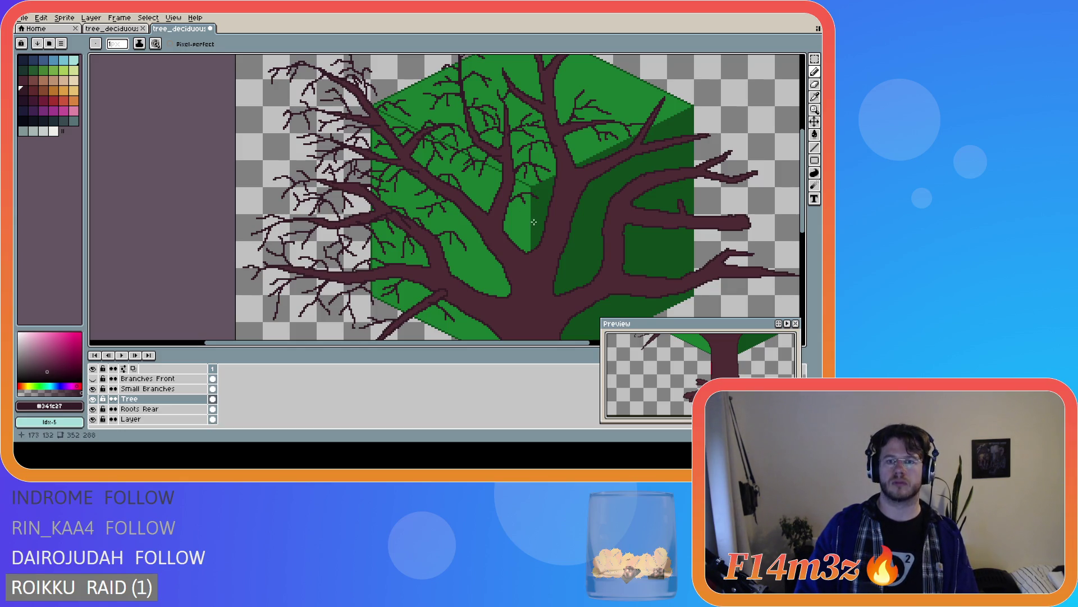
scroll(533, 222, "down", 1)
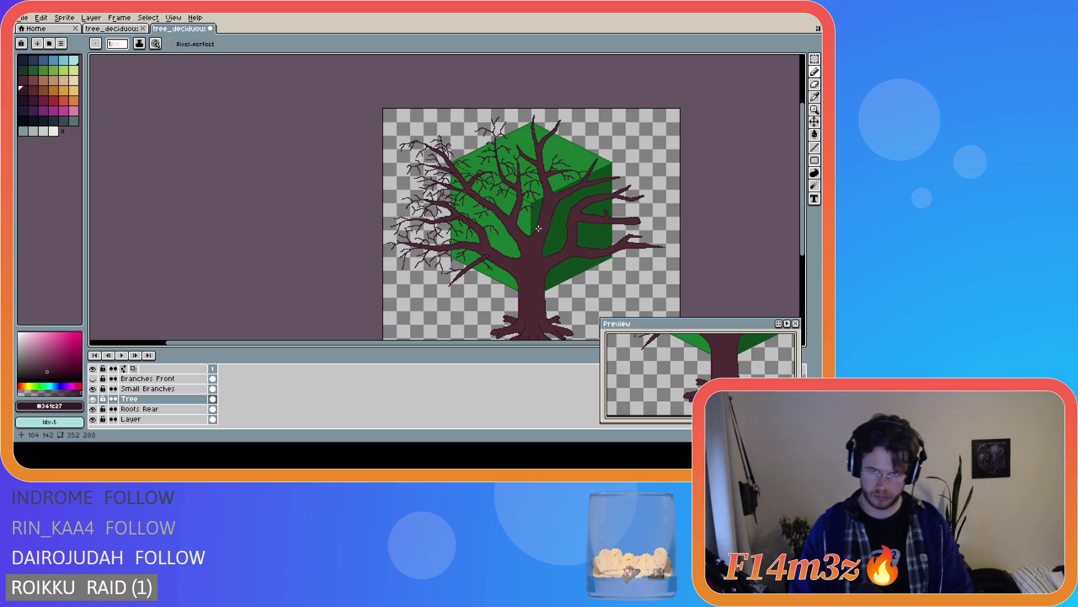
scroll(489, 144, "up", 1)
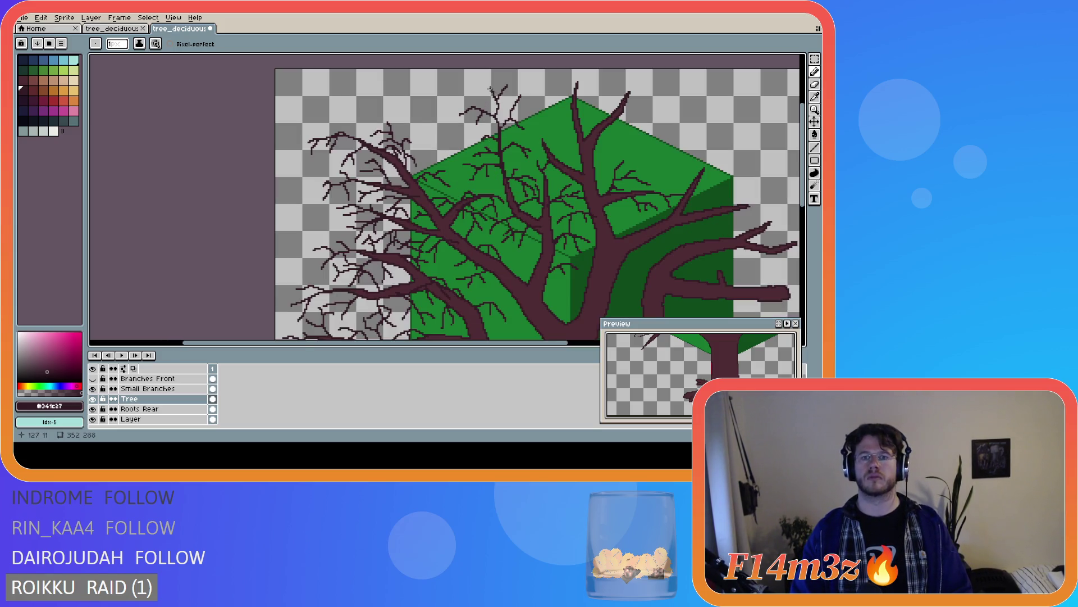
scroll(473, 179, "down", 2)
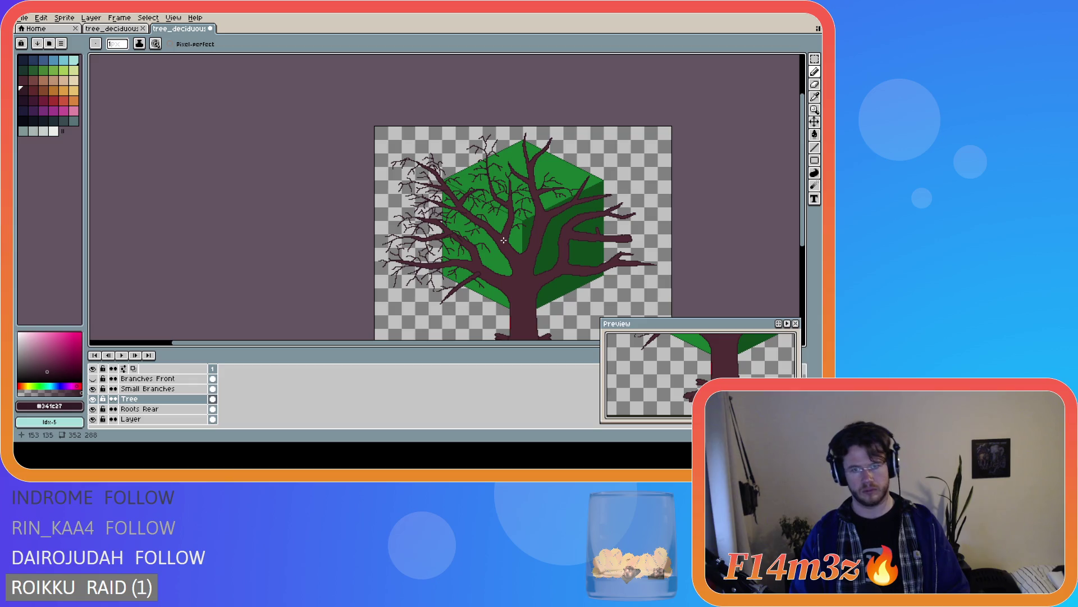
scroll(501, 228, "up", 2)
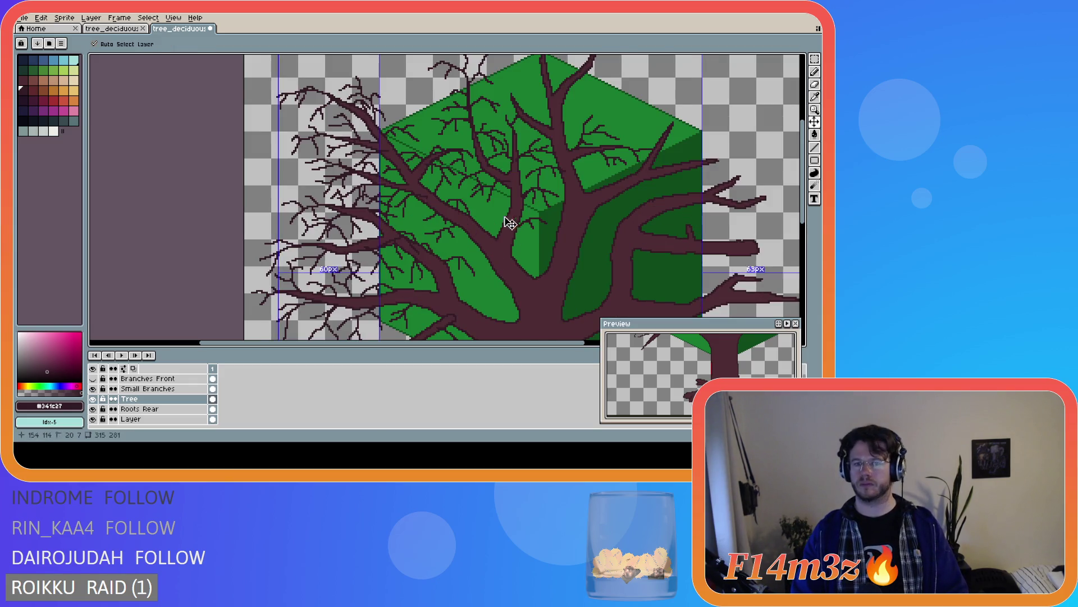
key("ctrl")
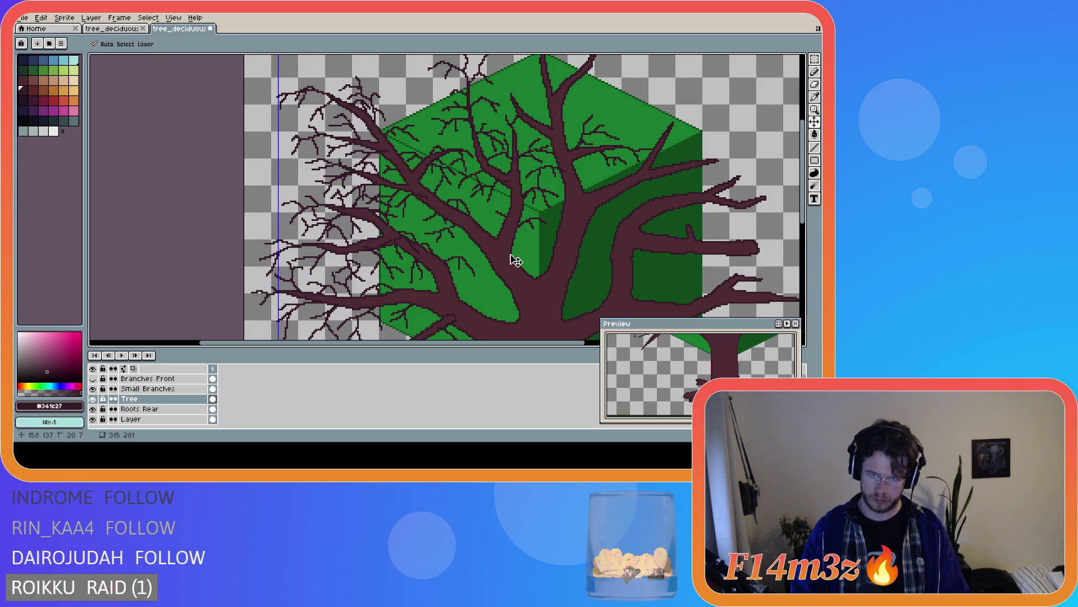
scroll(609, 235, "down", 1)
scroll(576, 232, "up", 1)
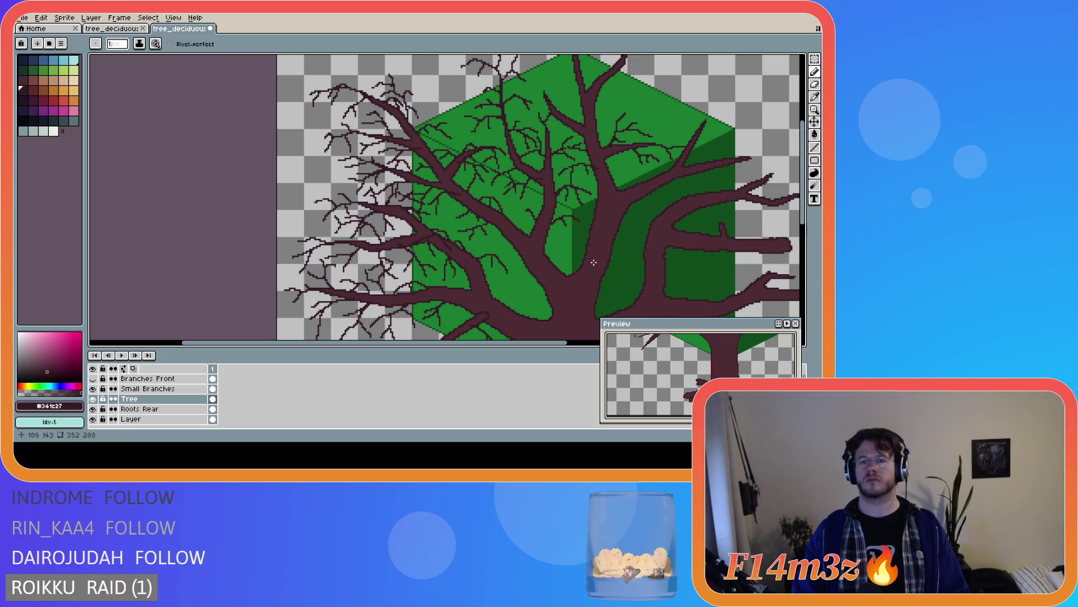
scroll(583, 256, "down", 1)
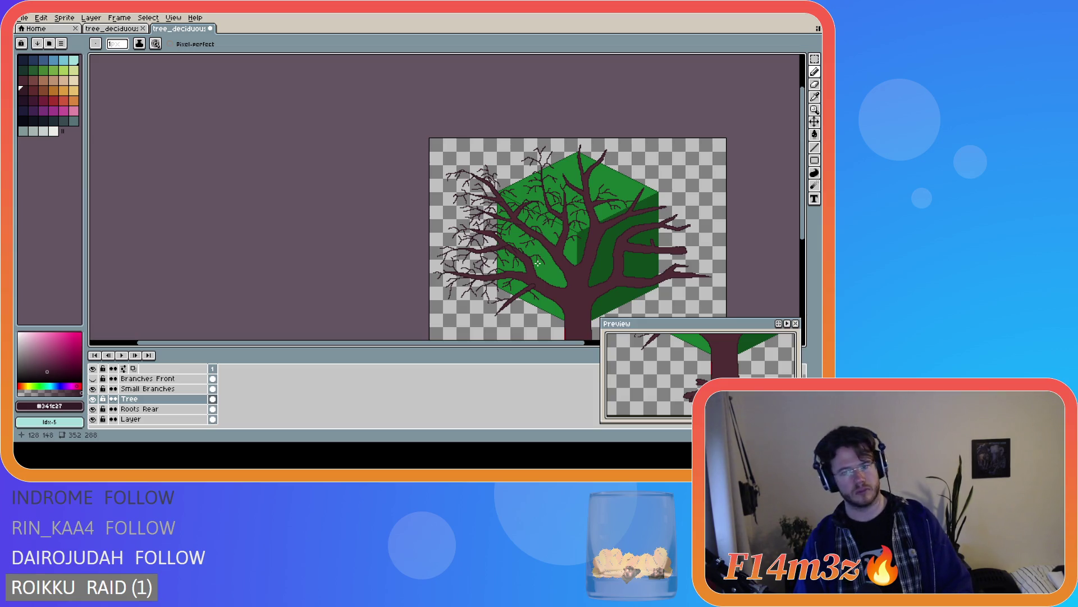
scroll(533, 262, "up", 3)
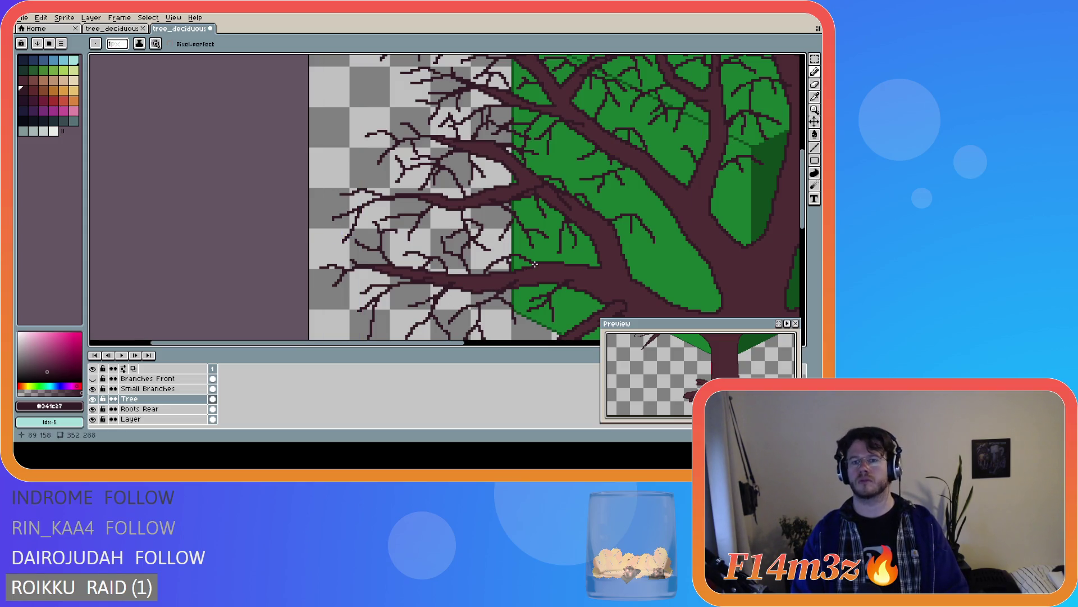
left_click_drag(458, 154, 467, 149)
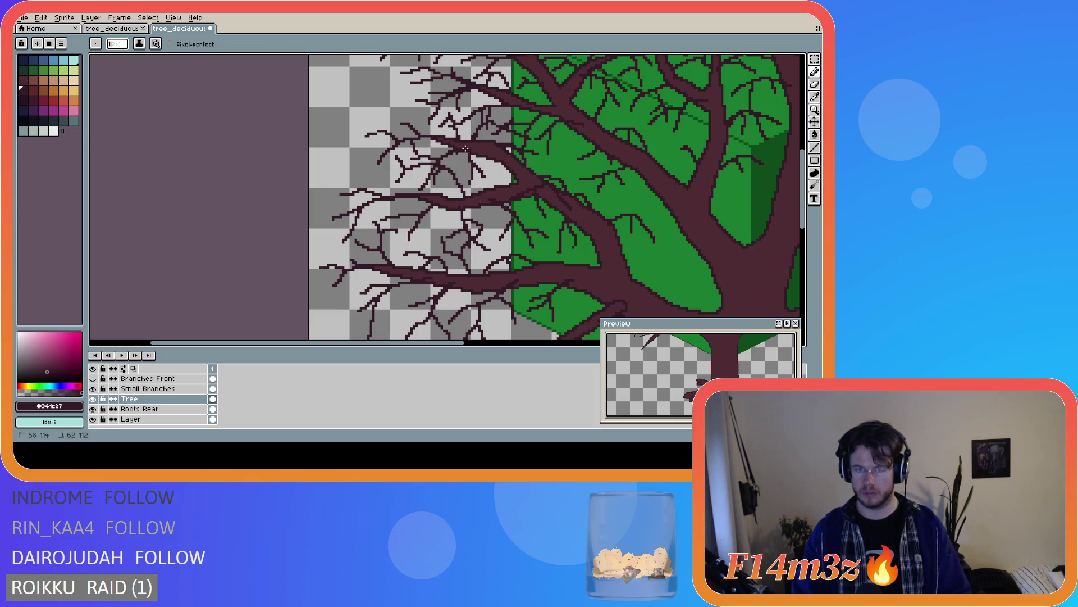
key("v")
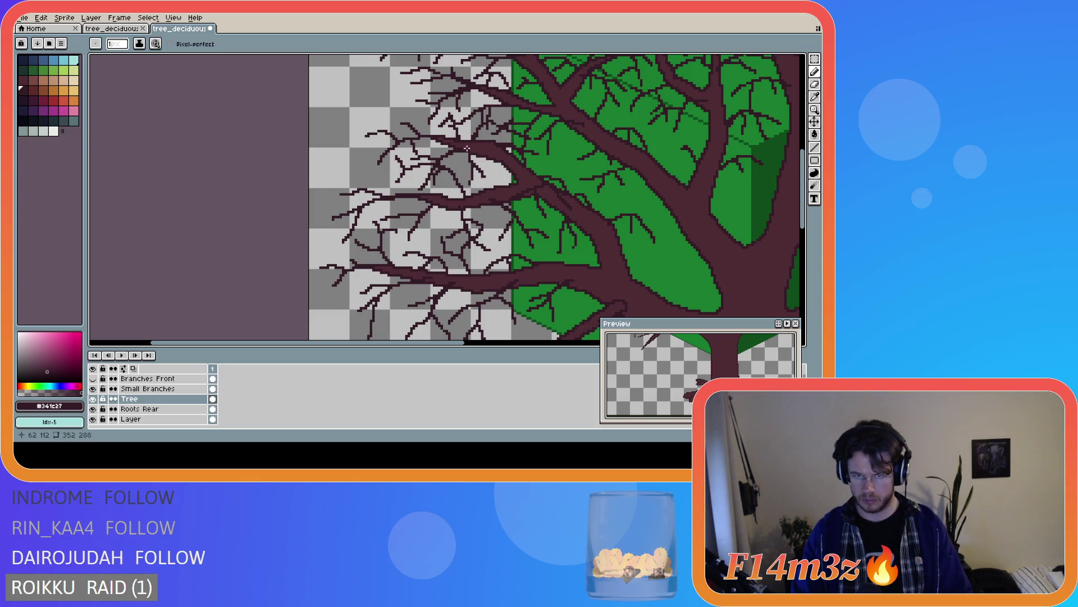
key("ctrl")
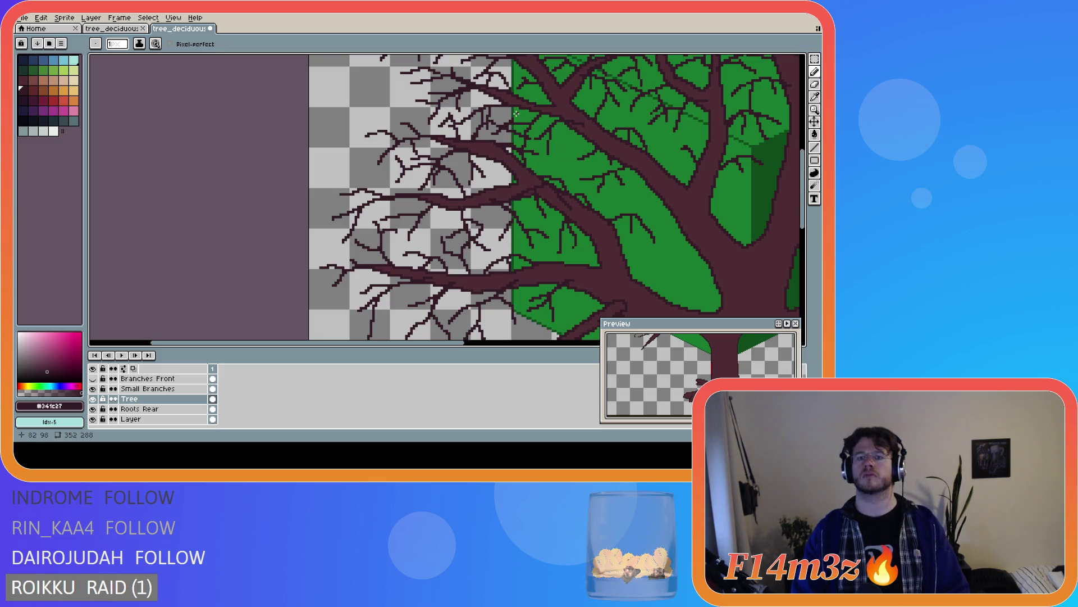
key("v")
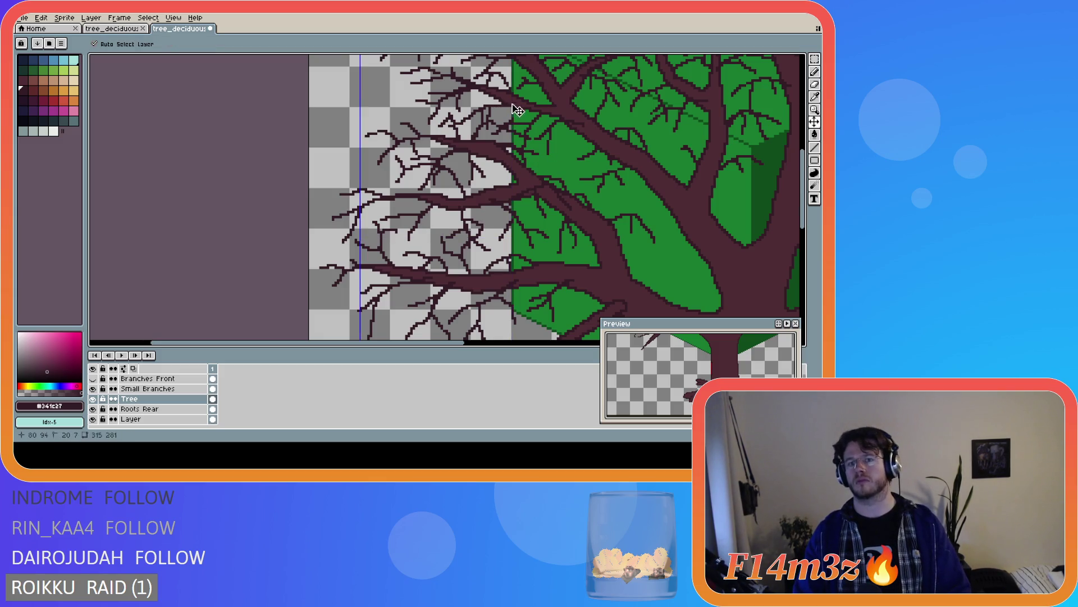
key("ctrl")
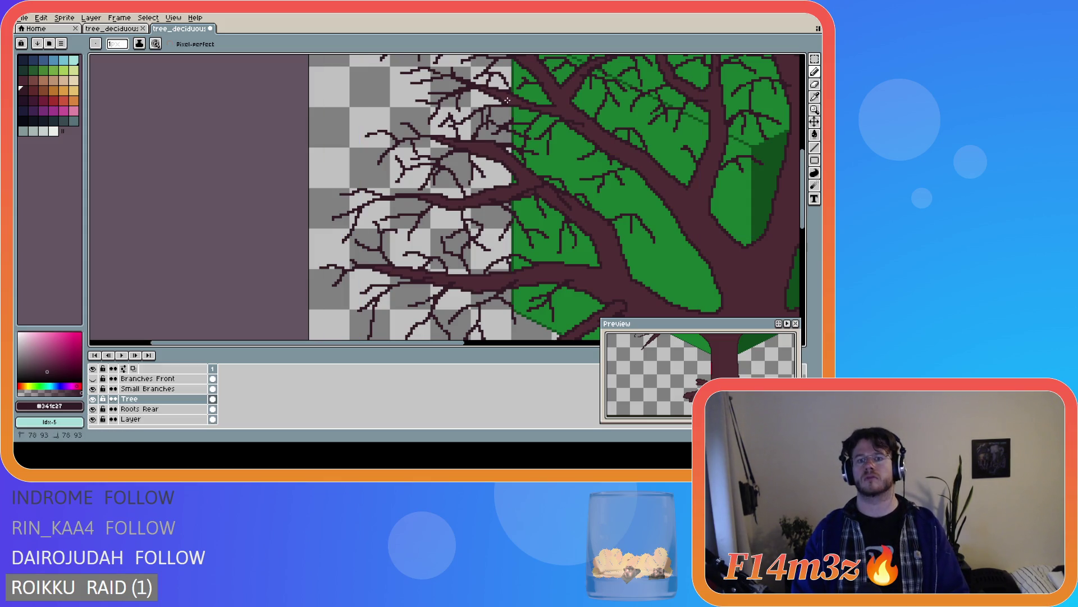
key("ctrl")
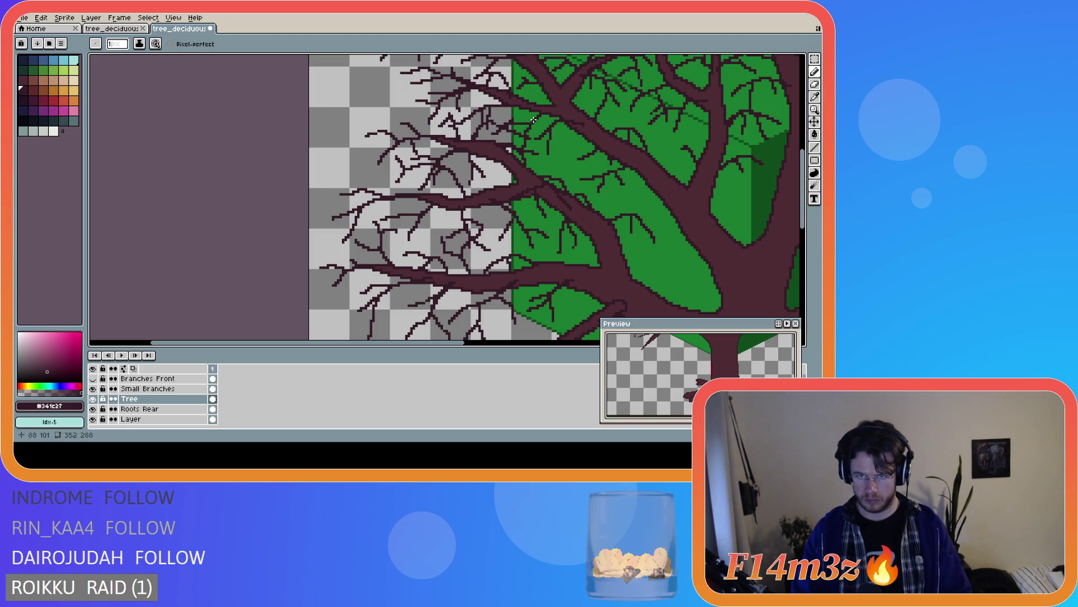
scroll(609, 185, "down", 1)
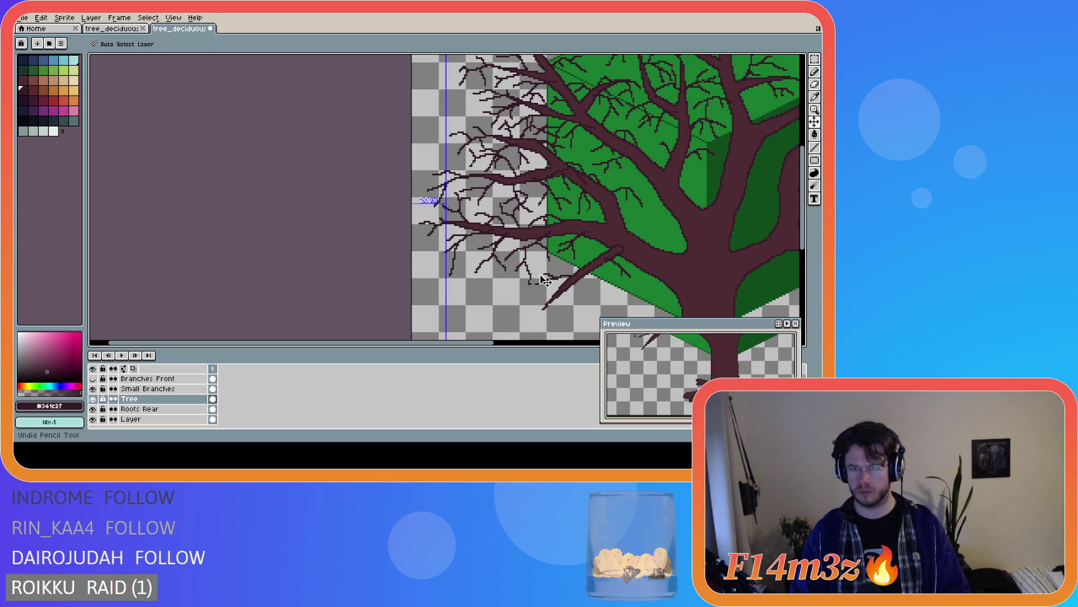
left_click_drag(485, 343, 611, 331)
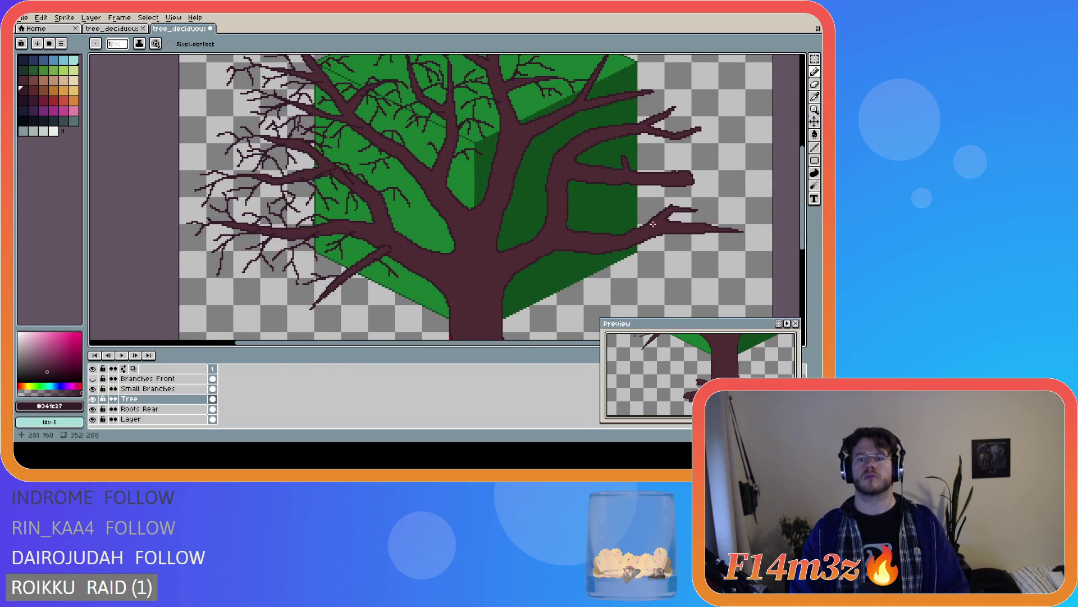
scroll(738, 156, "down", 1)
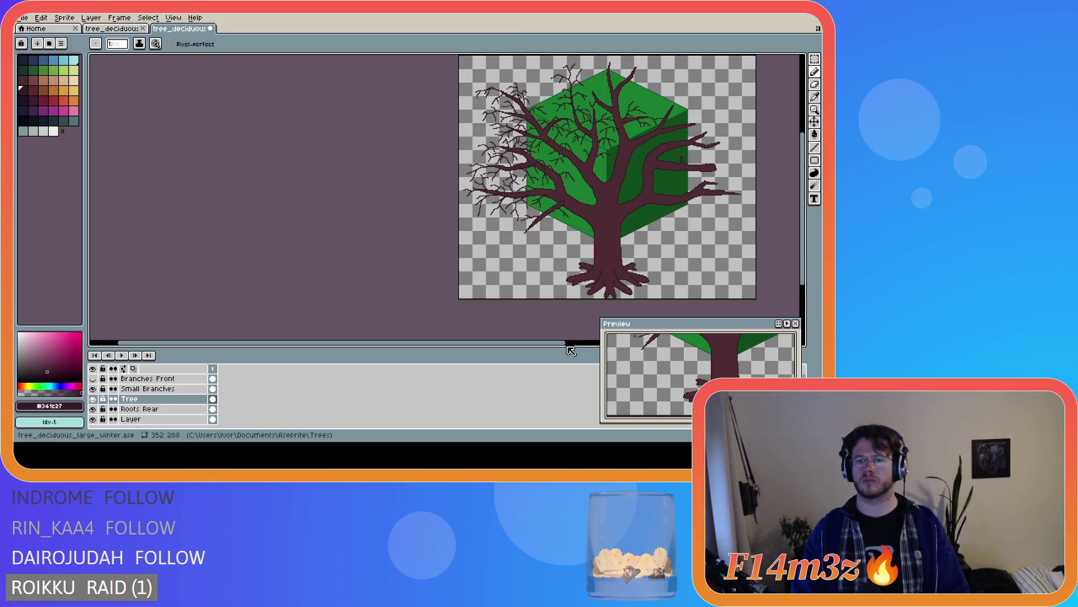
left_click_drag(565, 344, 664, 339)
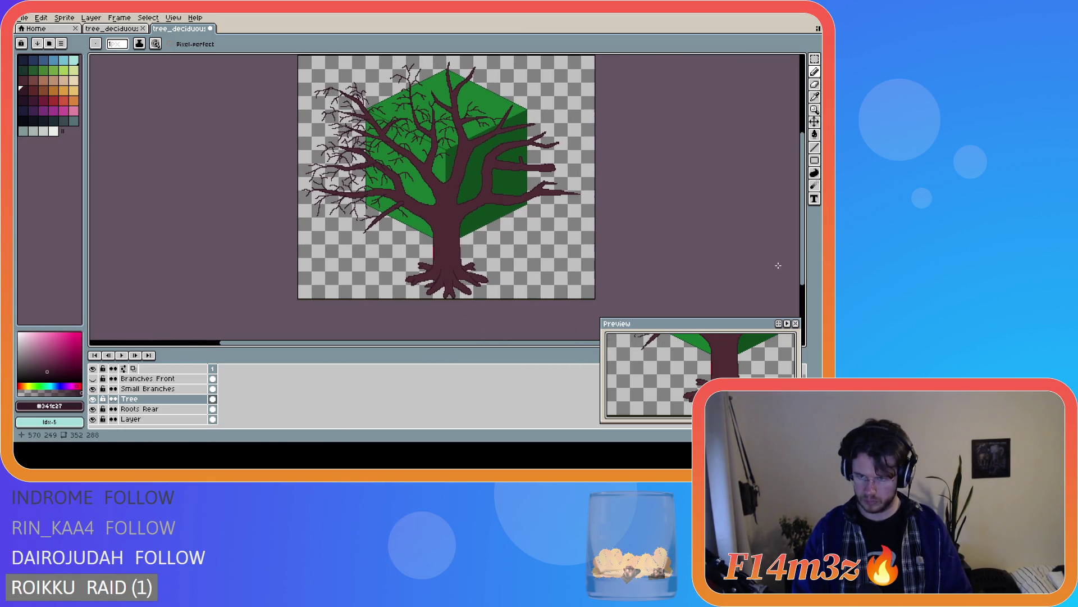
left_click_drag(803, 233, 802, 199)
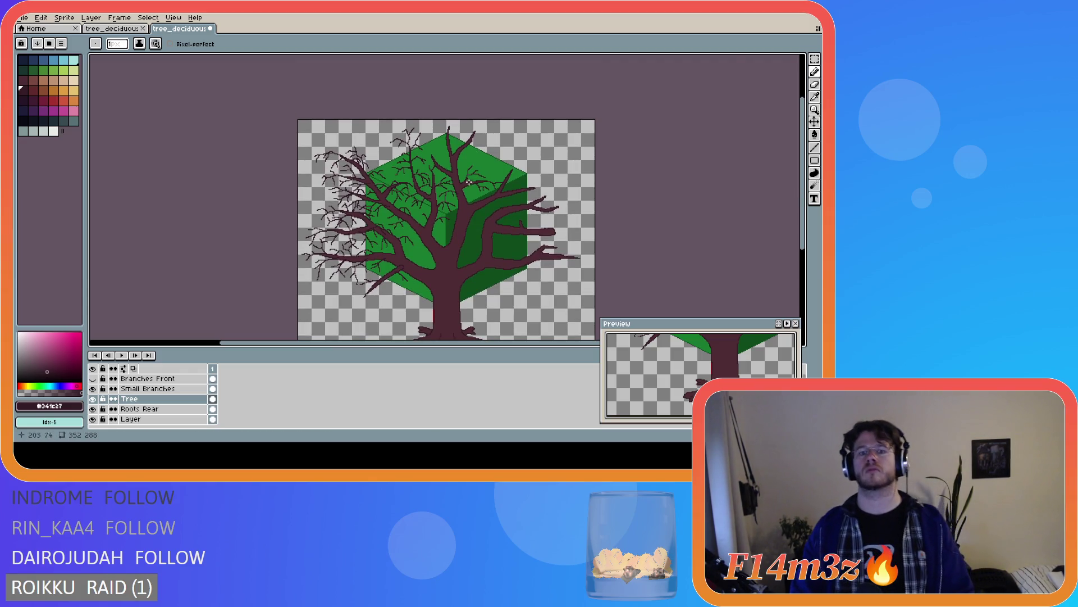
scroll(469, 182, "up", 2)
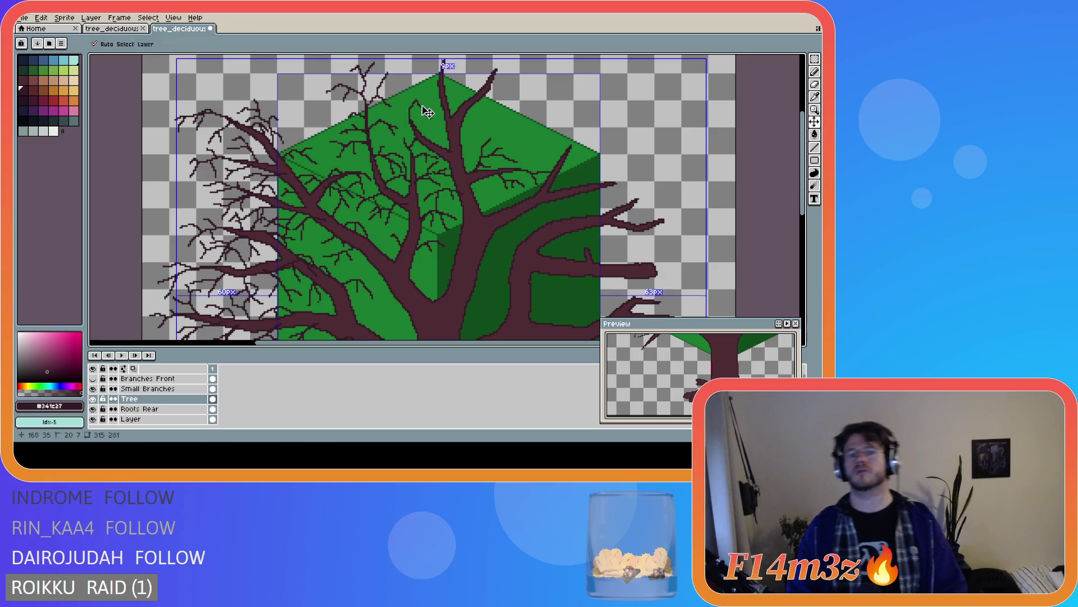
Draw a short twig on the upper crown, replacing an undone upward twig
left_click(413, 98)
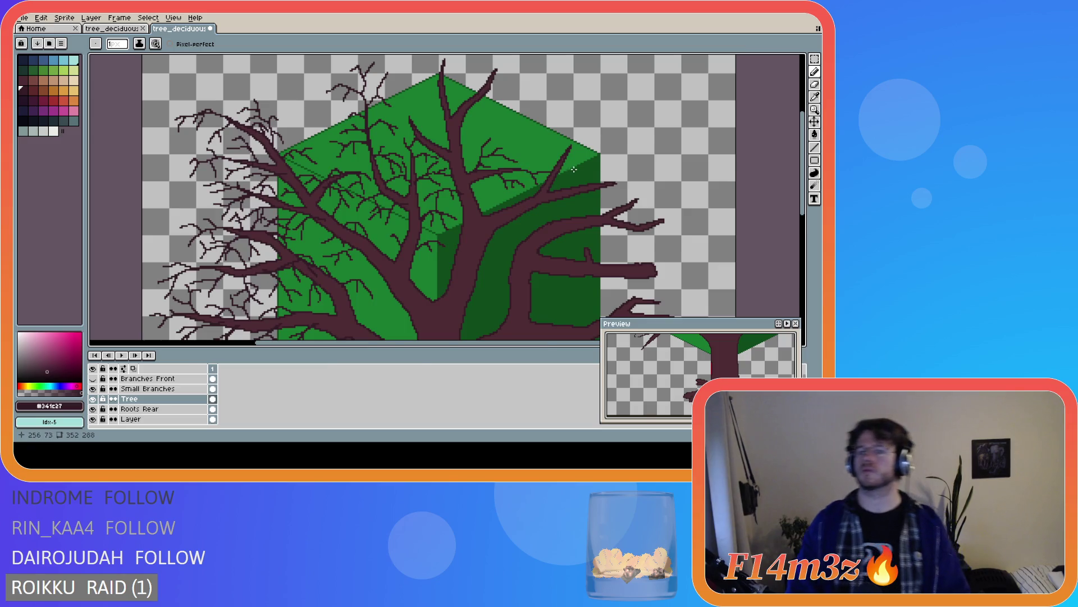
scroll(597, 204, "down", 3)
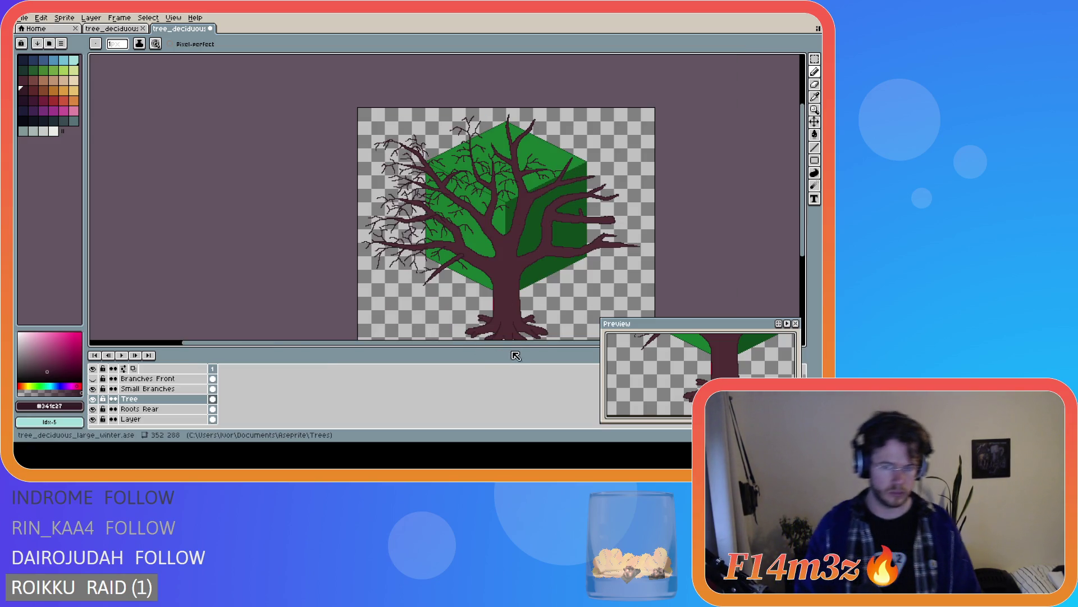
left_click_drag(517, 343, 540, 344)
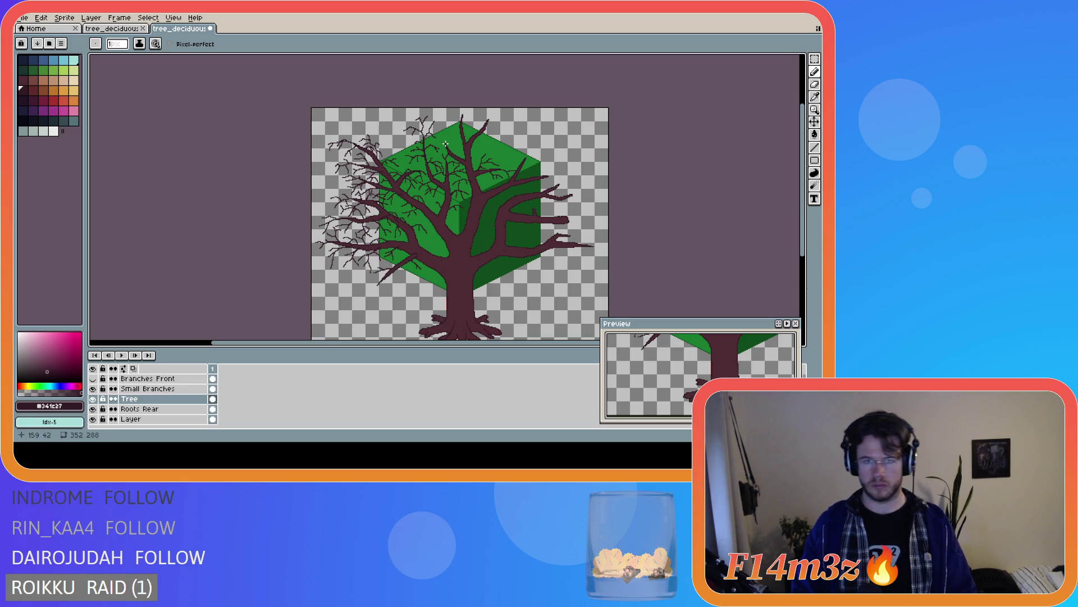
scroll(446, 144, "up", 2)
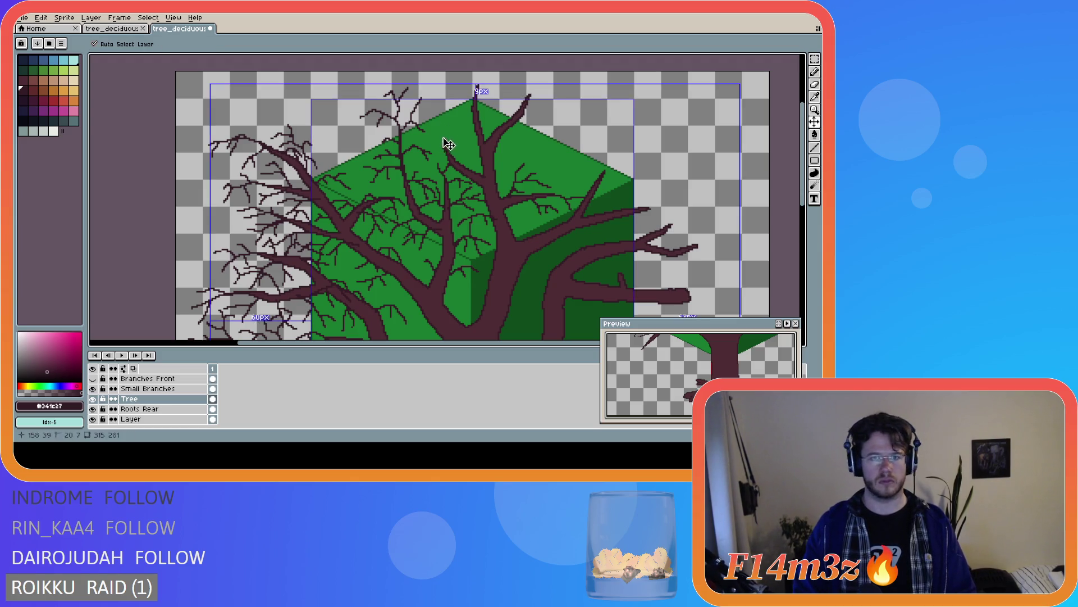
left_click_drag(444, 144, 443, 116)
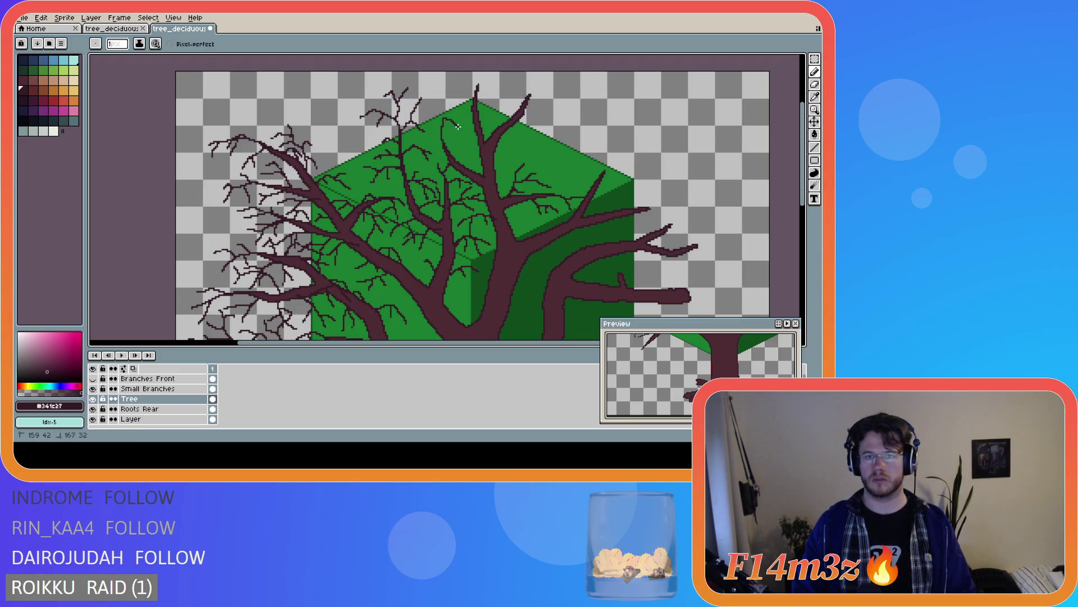
key("ctrl+z")
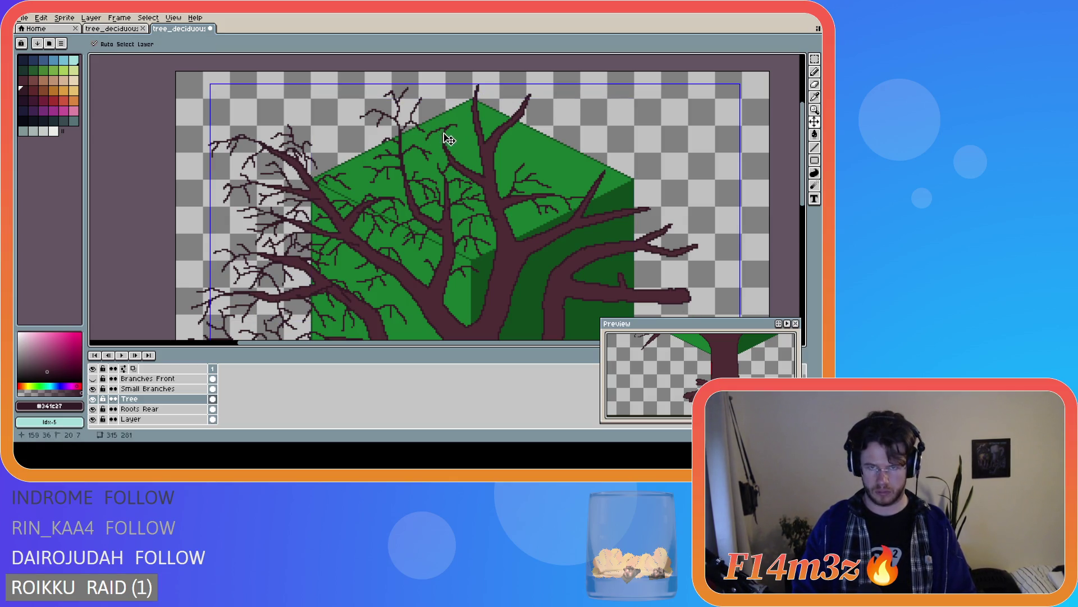
left_click_drag(444, 135, 454, 127)
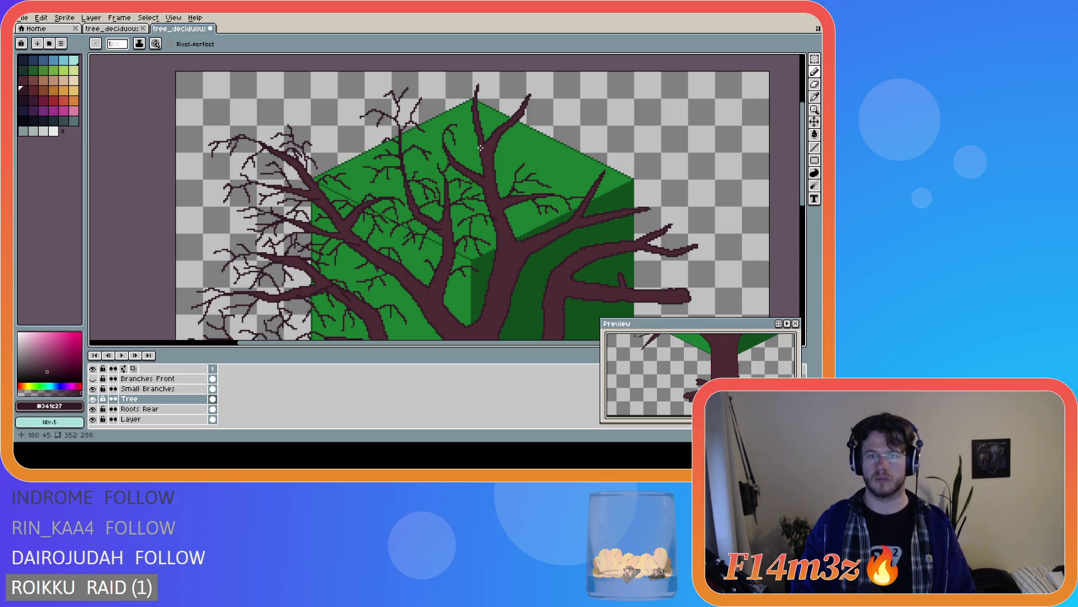
Replace a straight twig line with two thin twigs near the crown top
left_click(441, 121, "shift")
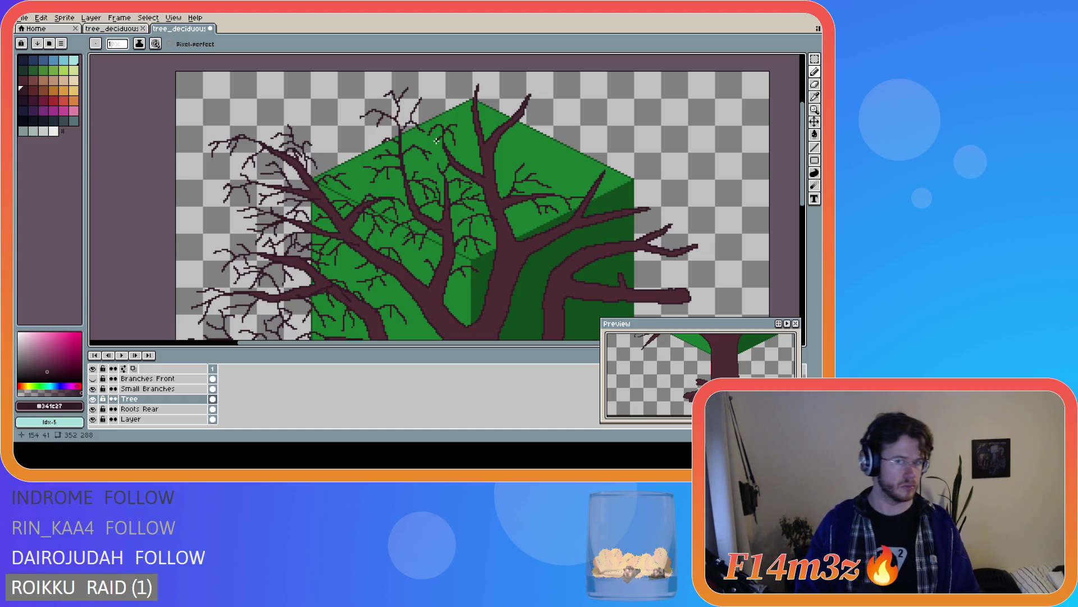
scroll(502, 192, "down", 2)
scroll(516, 194, "up", 2)
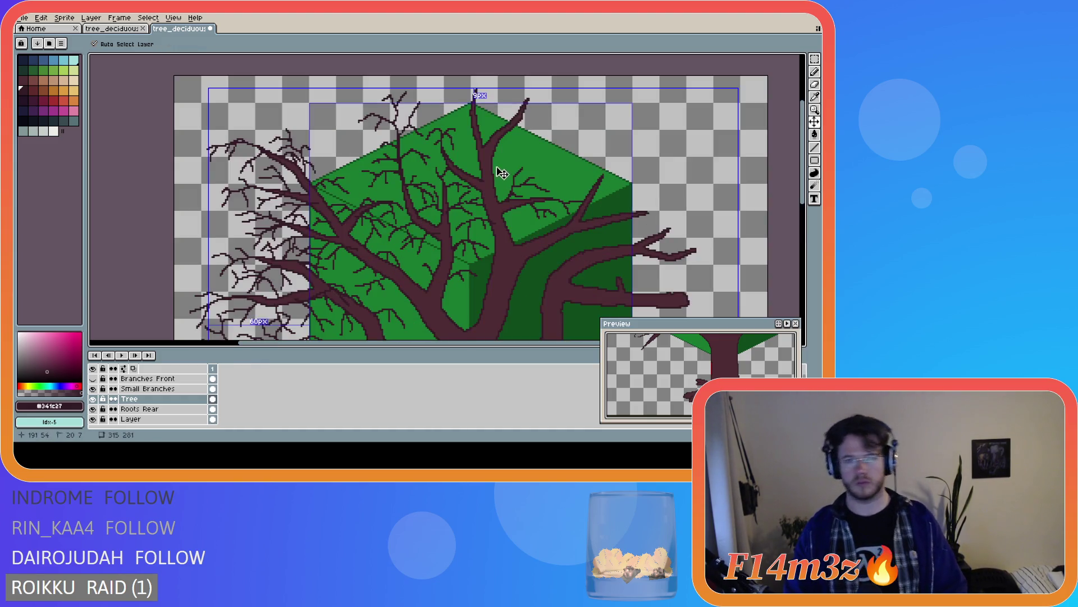
key("ctrl+z")
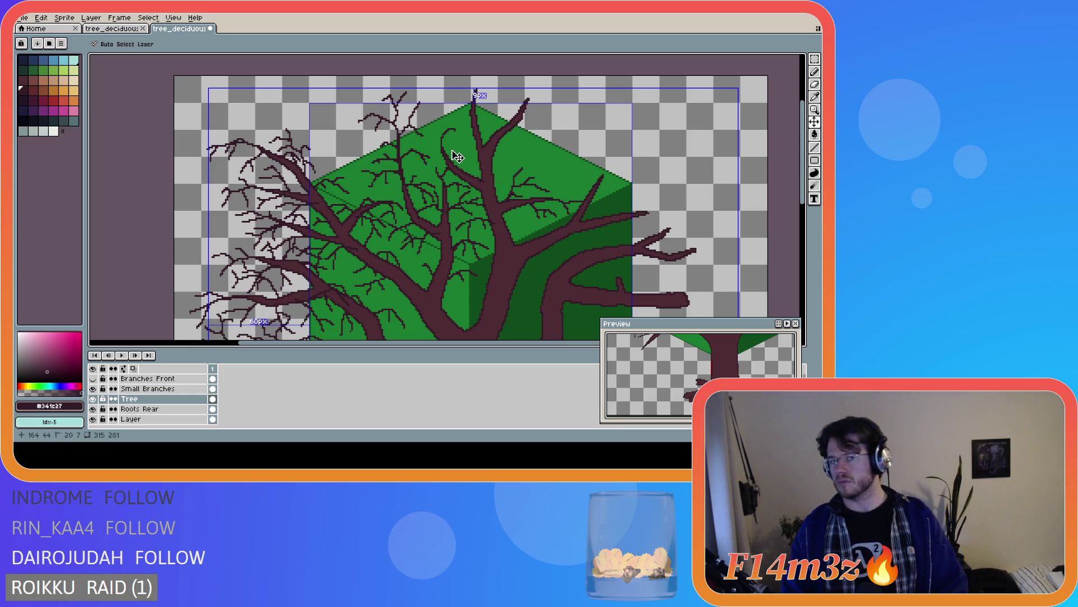
left_click_drag(439, 146, 438, 129)
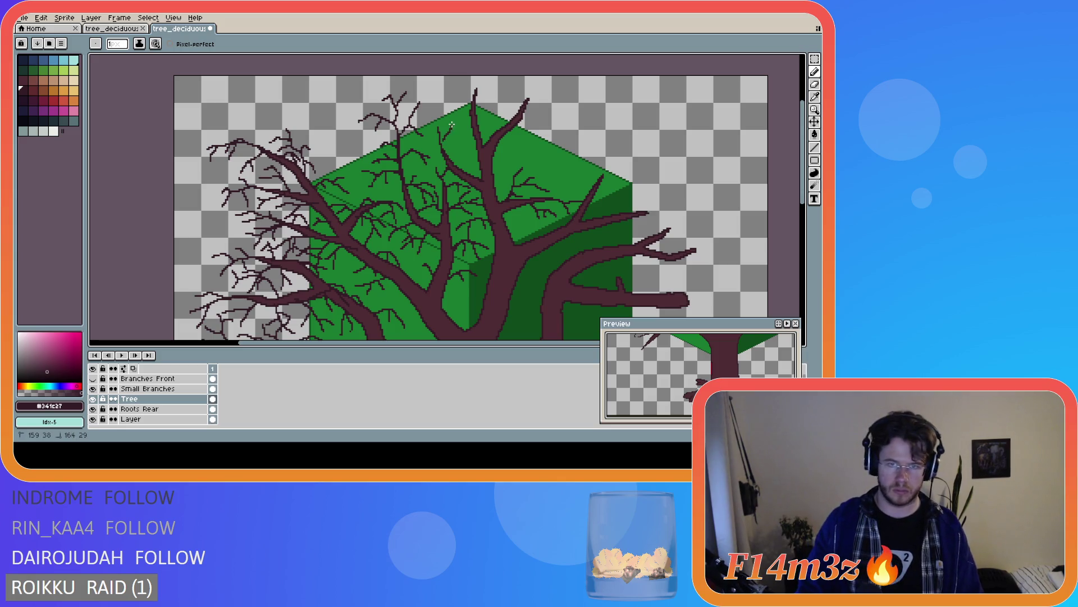
left_click_drag(441, 138, 464, 133)
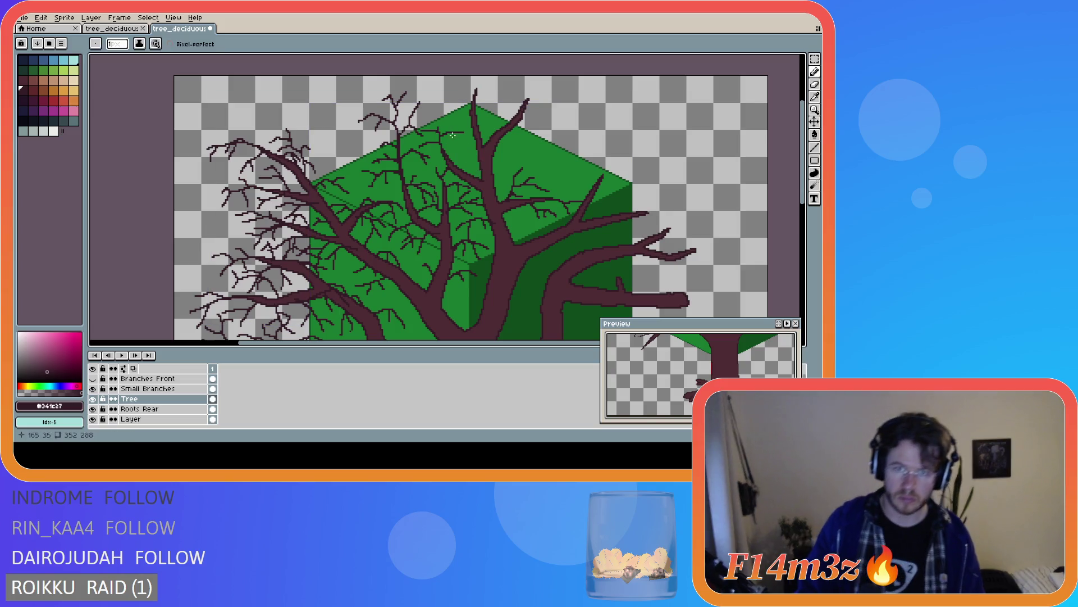
Try a small curled twig near the crown top, then undo it and the previous stroke
scroll(509, 197, "down", 2)
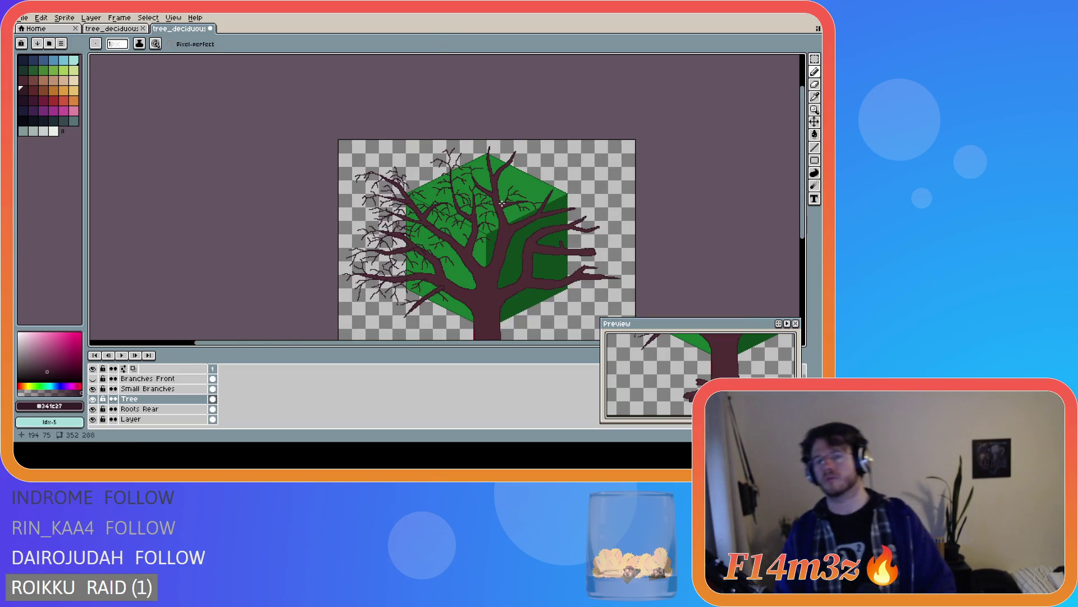
scroll(480, 174, "up", 2)
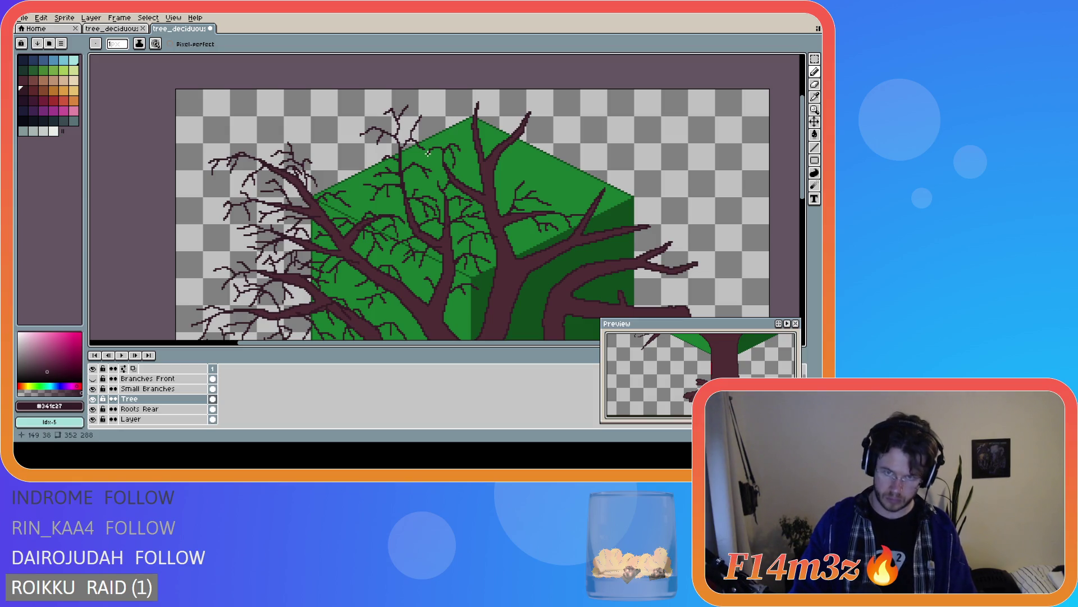
scroll(481, 179, "down", 1)
scroll(493, 191, "up", 1)
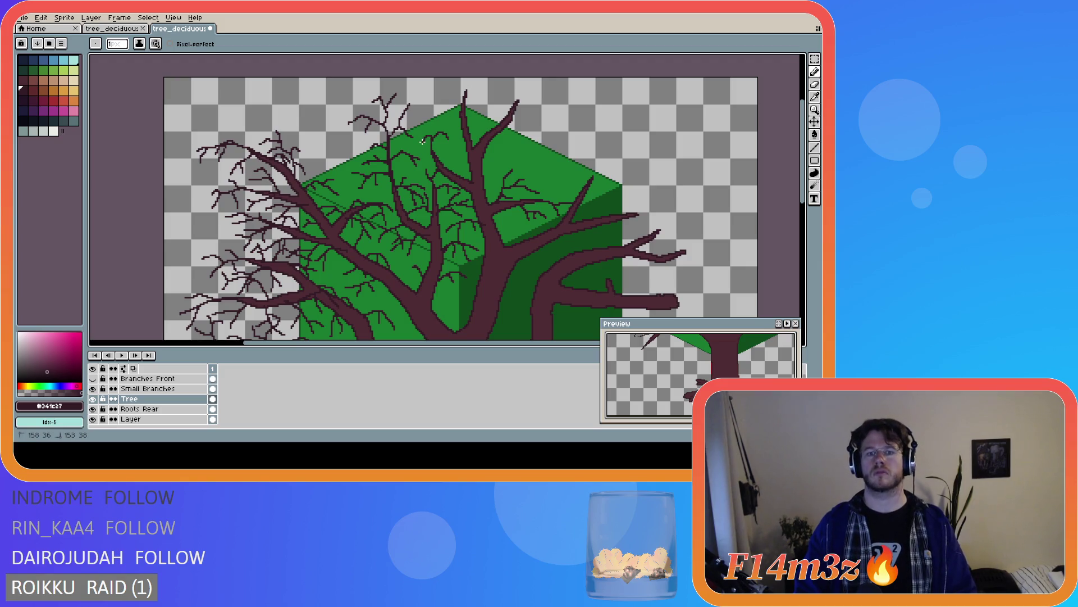
left_click_drag(441, 156, 439, 144)
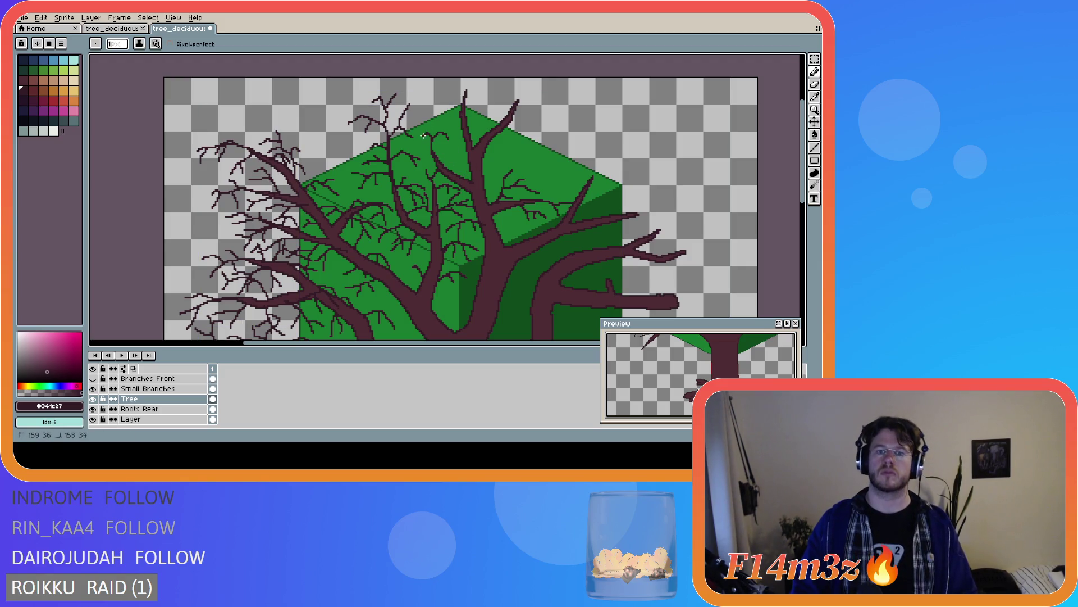
key("ctrl+z")
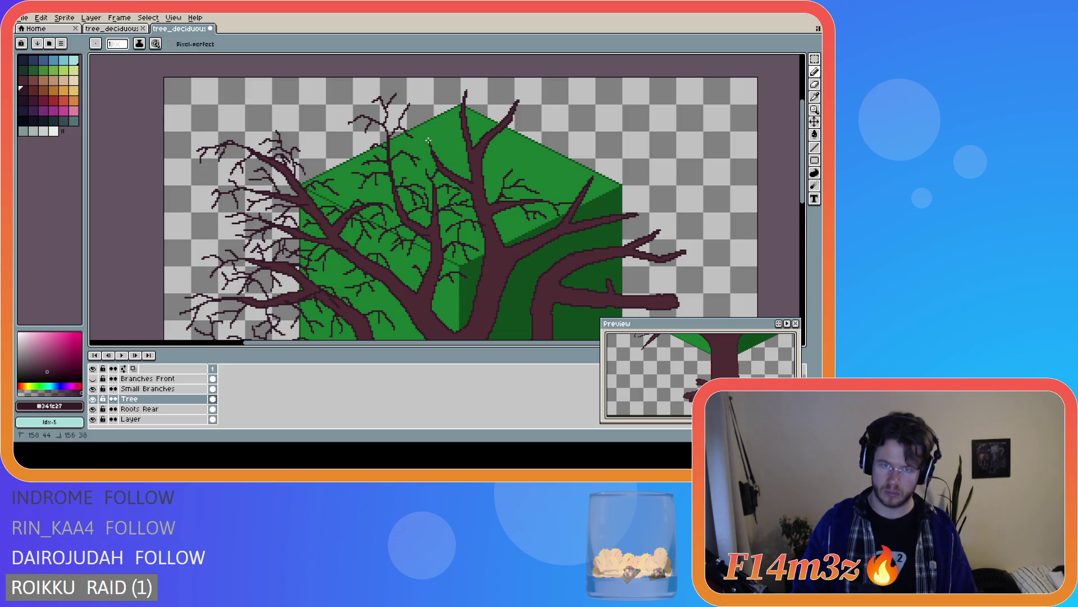
key("ctrl+z")
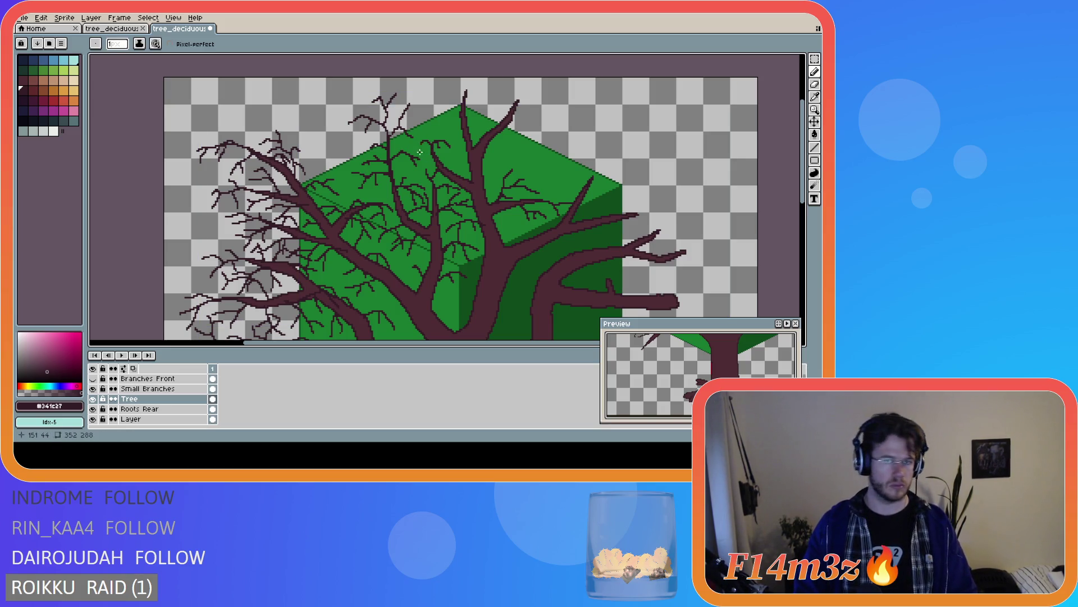
scroll(487, 189, "down", 2)
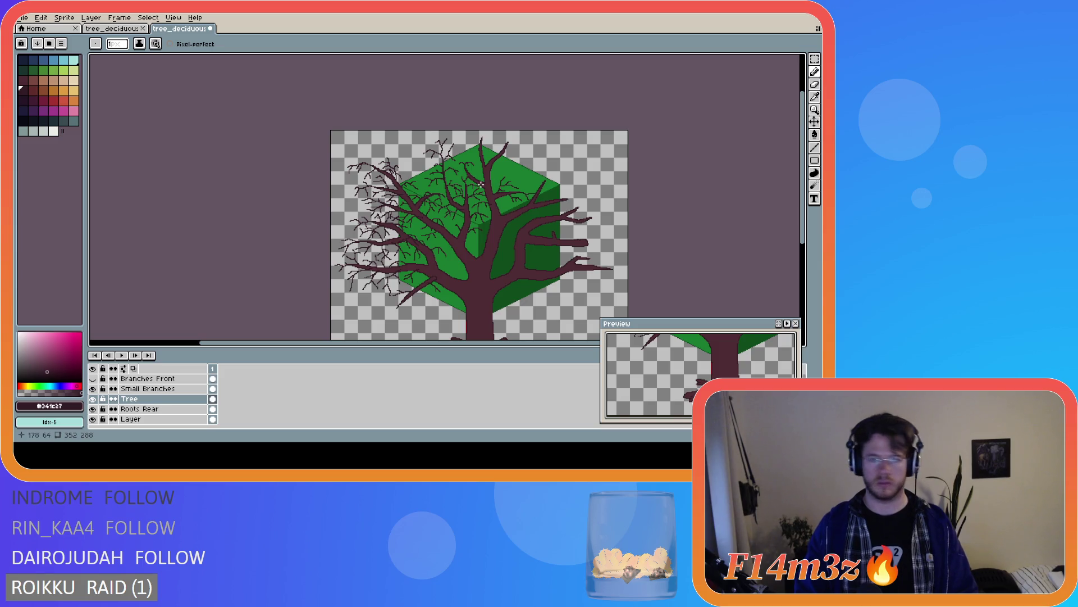
scroll(487, 175, "up", 3)
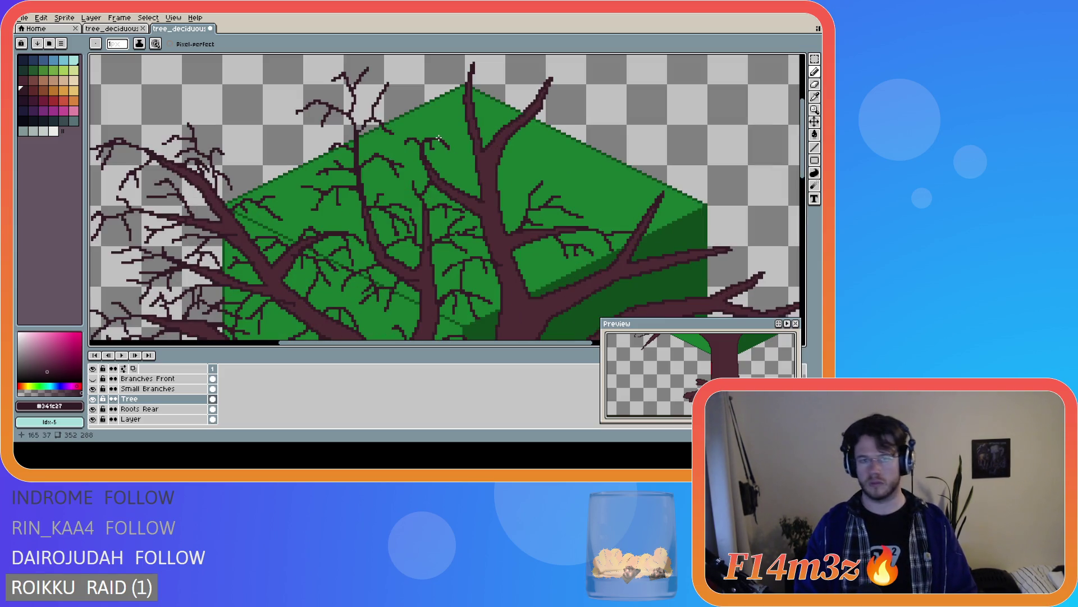
left_click_drag(421, 141, 457, 133)
scroll(472, 192, "down", 1)
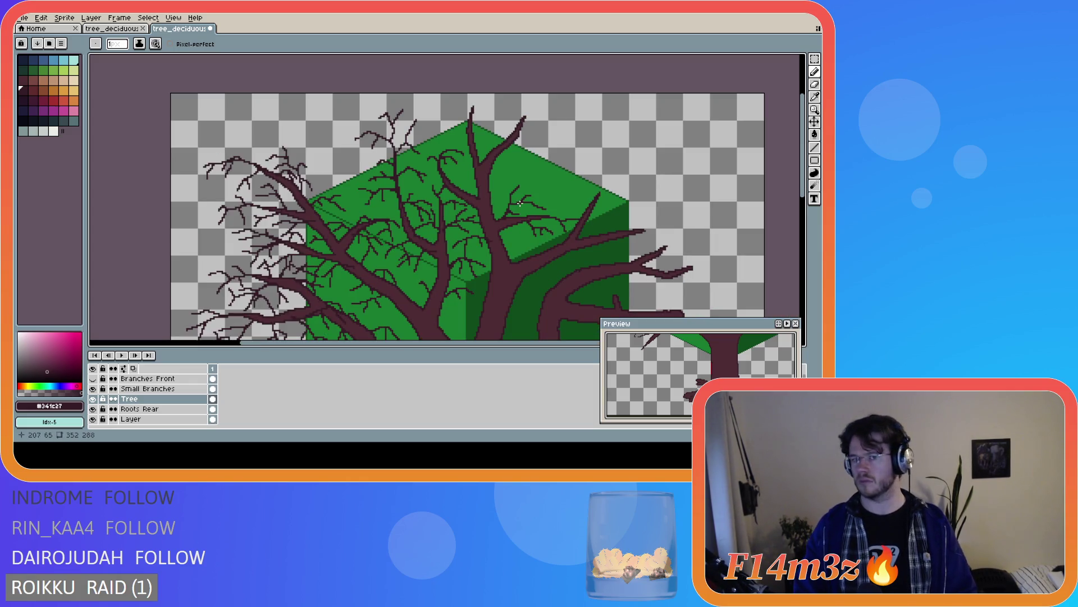
scroll(521, 205, "down", 1)
scroll(487, 209, "up", 2)
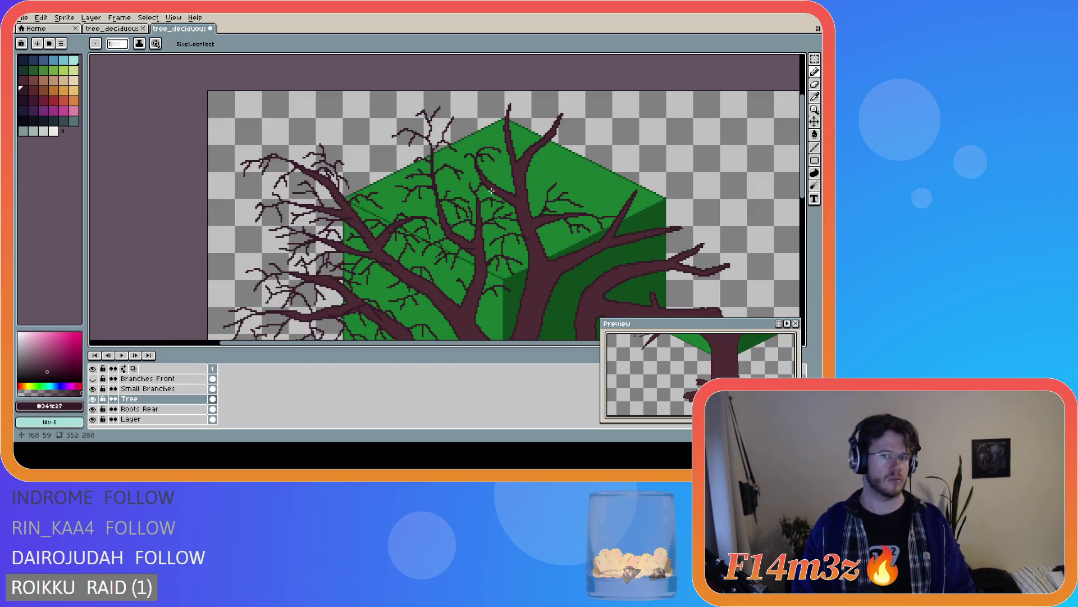
key("v")
key("b")
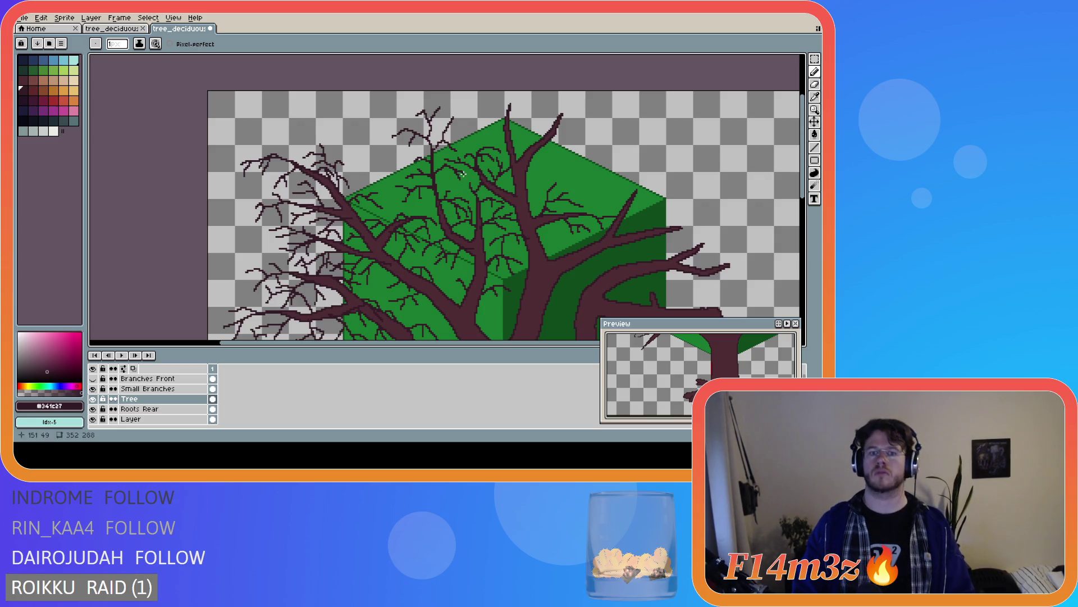
left_click_drag(468, 166, 464, 170)
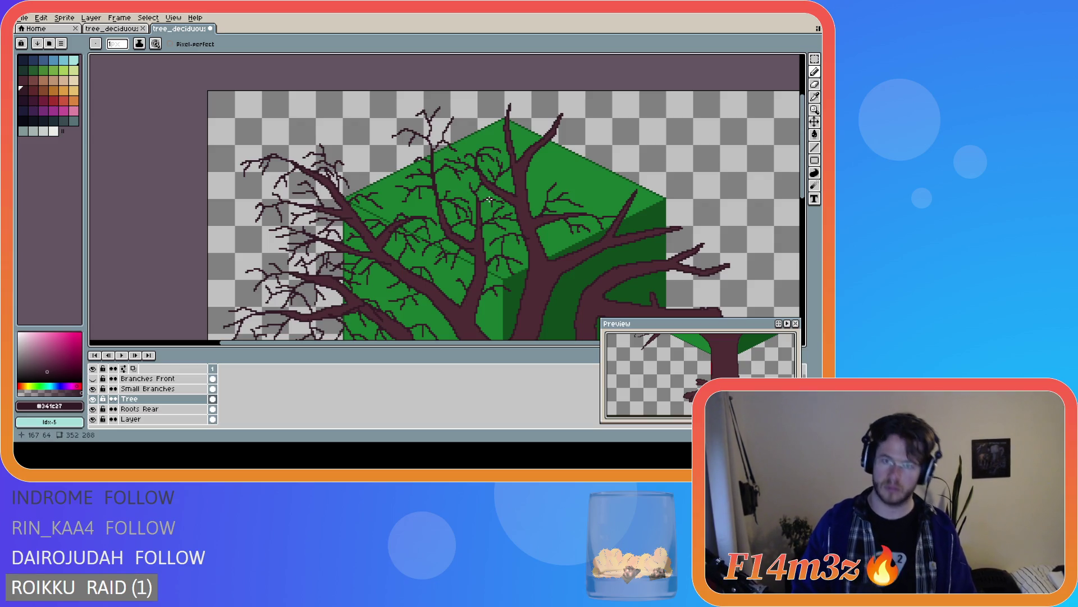
scroll(531, 186, "down", 2)
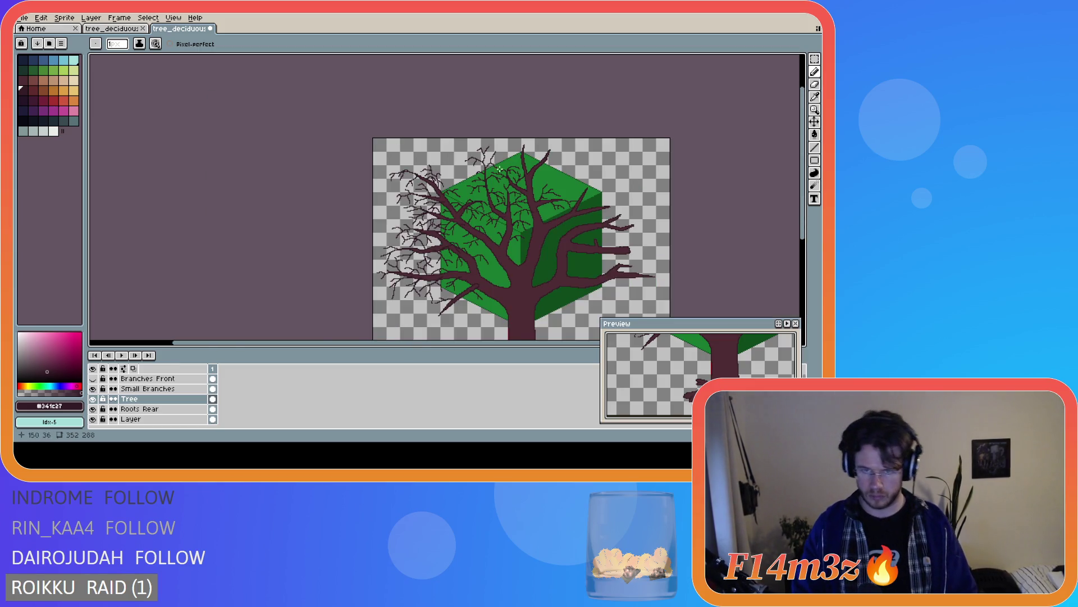
scroll(499, 169, "up", 2)
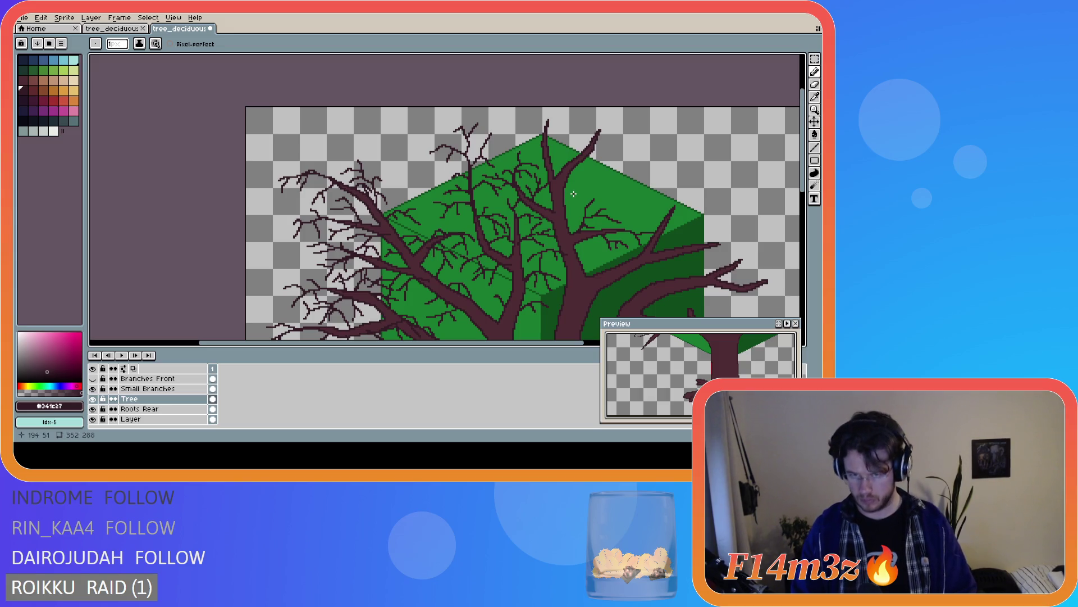
scroll(574, 191, "down", 2)
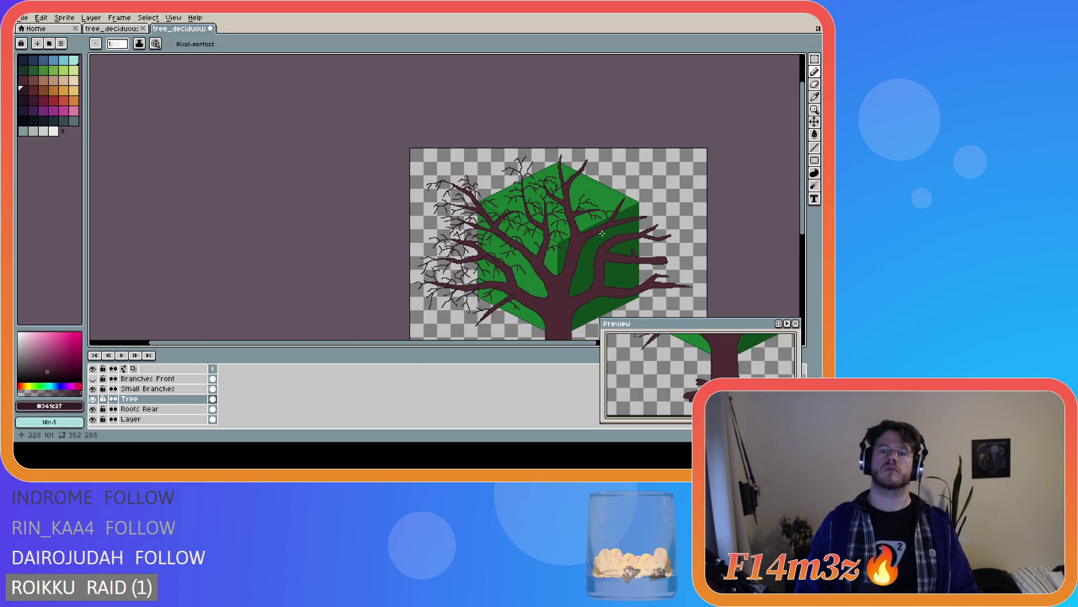
scroll(572, 219, "up", 2)
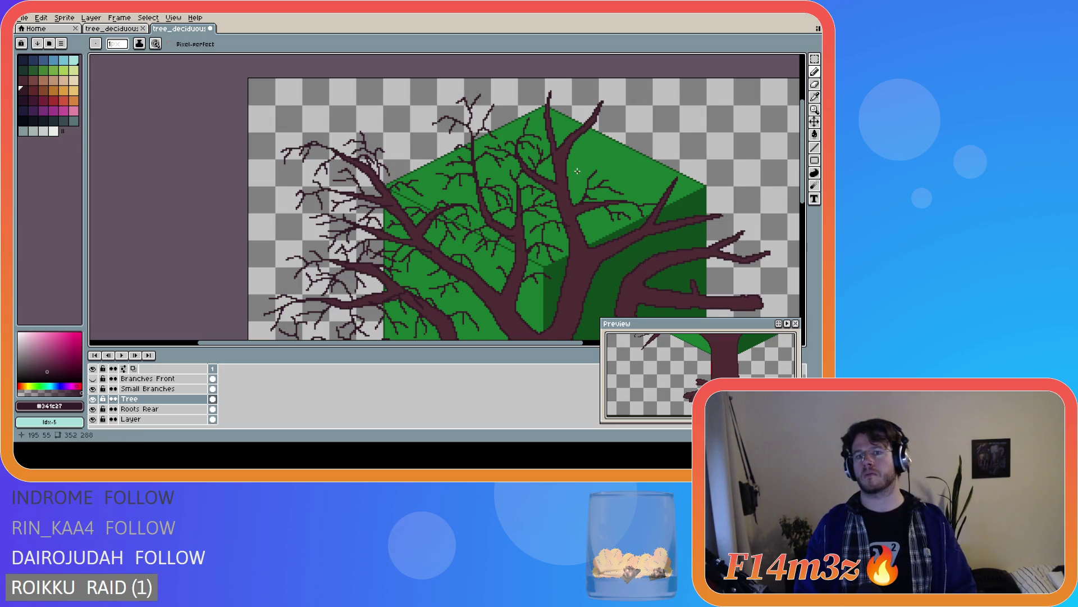
scroll(578, 171, "down", 2)
scroll(567, 168, "up", 4)
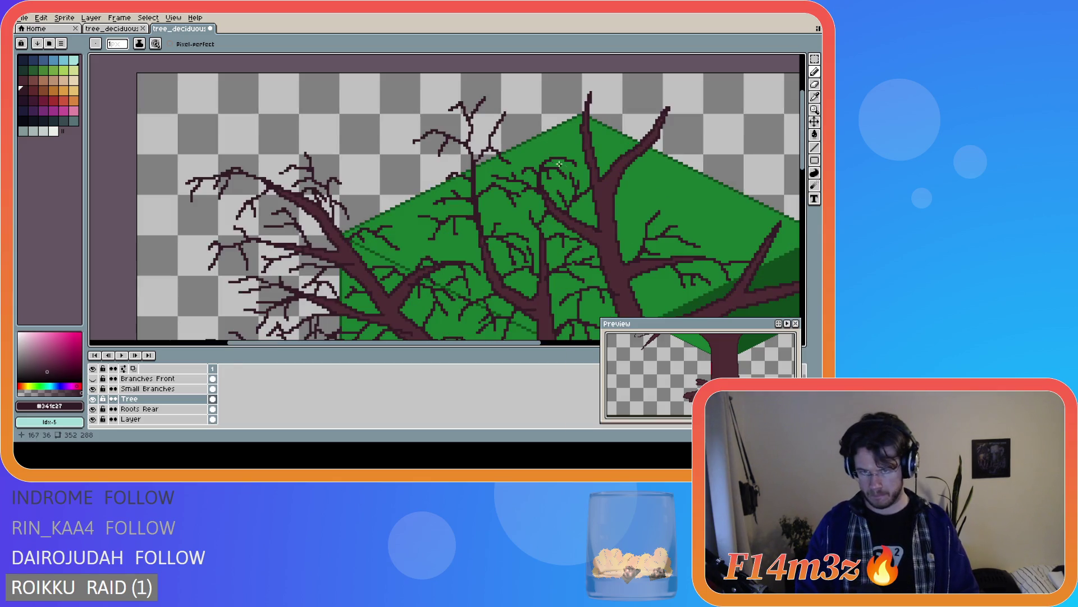
scroll(596, 185, "down", 3)
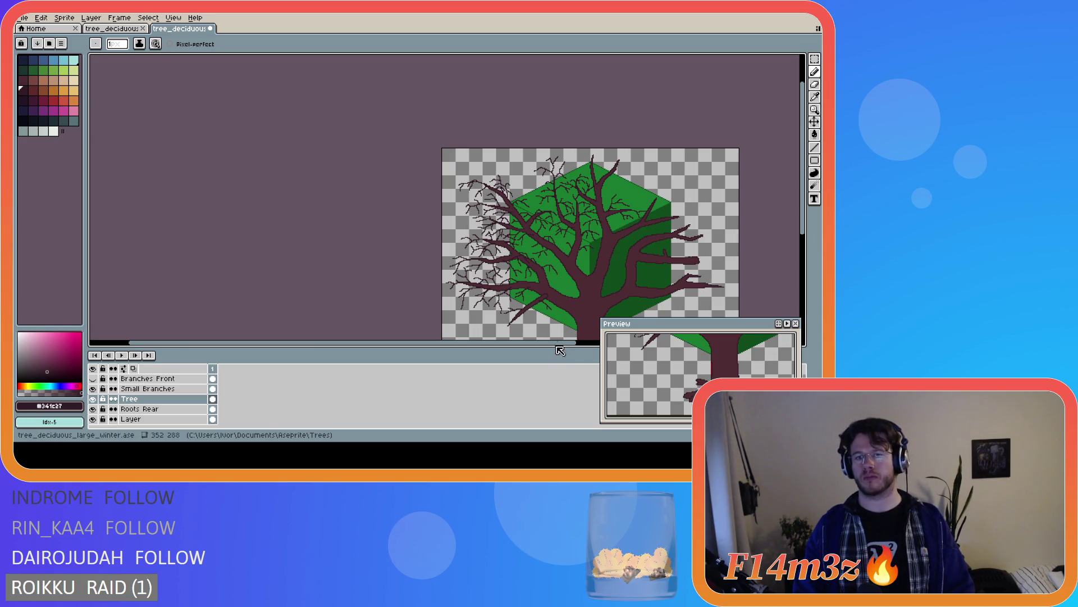
Draw a short drooping twig down from the tip of the low left limb
scroll(766, 218, "right", 4)
scroll(571, 216, "down", 4)
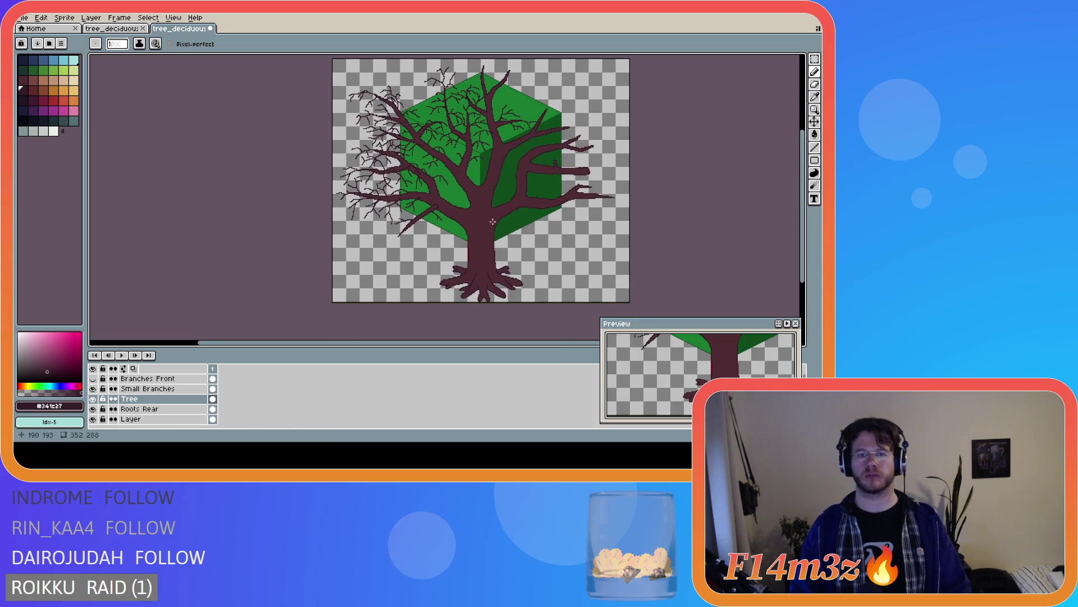
scroll(443, 236, "up", 1)
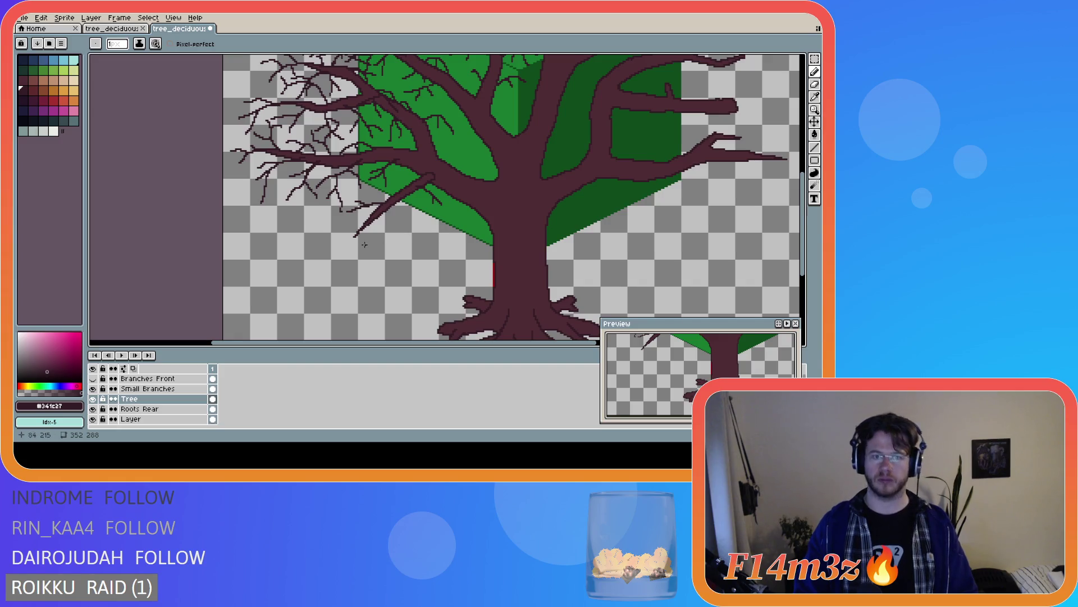
mouse_move(354, 237)
left_mouse_down()
mouse_move(345, 259)
mouse_move(337, 242)
mouse_move(323, 252)
mouse_move(363, 234)
mouse_move(360, 248)
left_mouse_up()
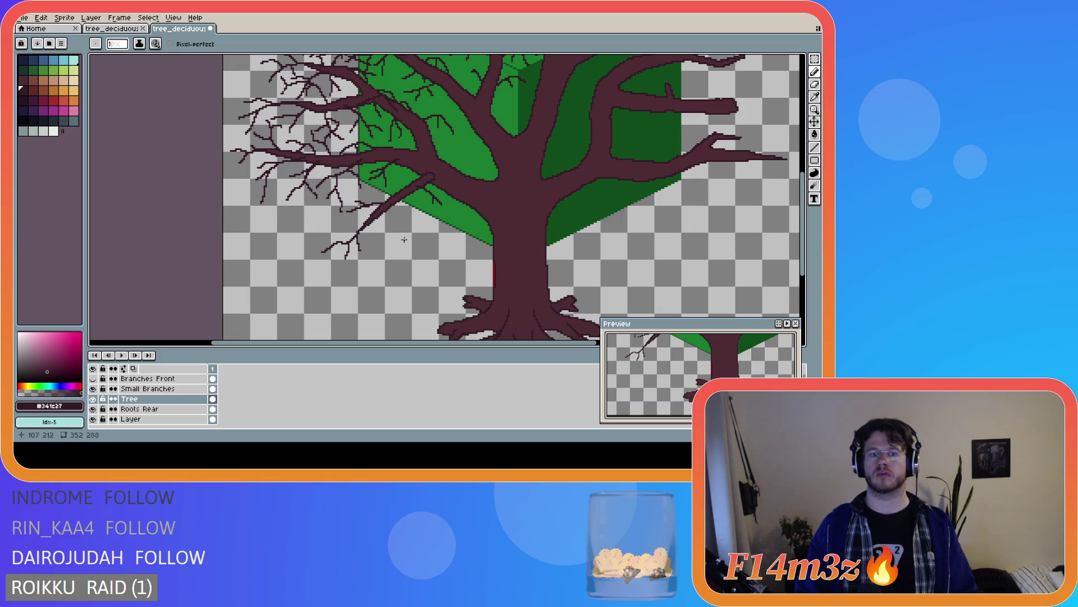
scroll(466, 246, "down", 2)
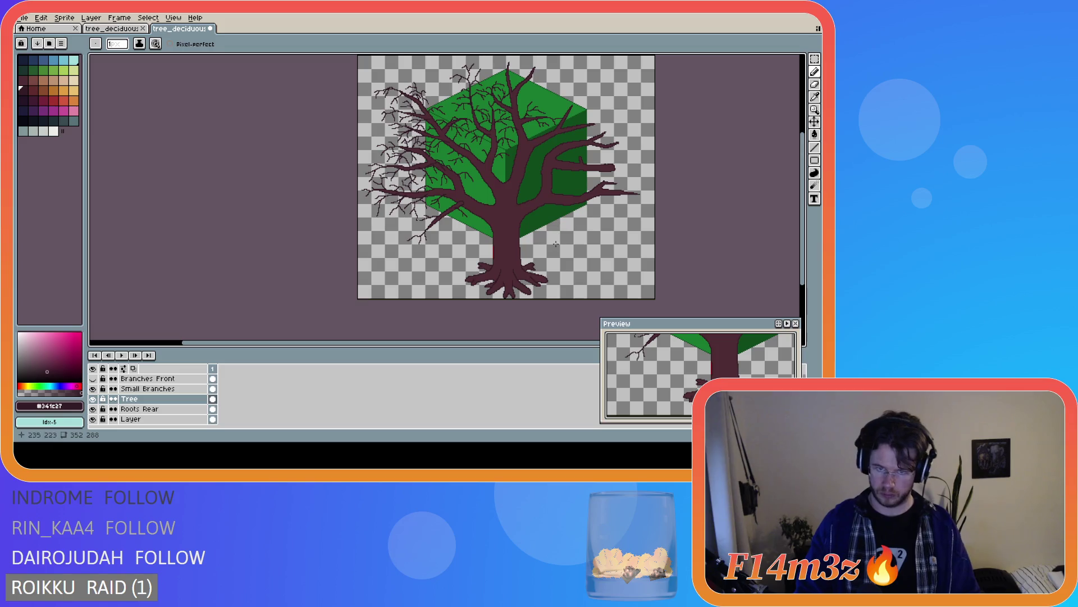
scroll(422, 241, "up", 2)
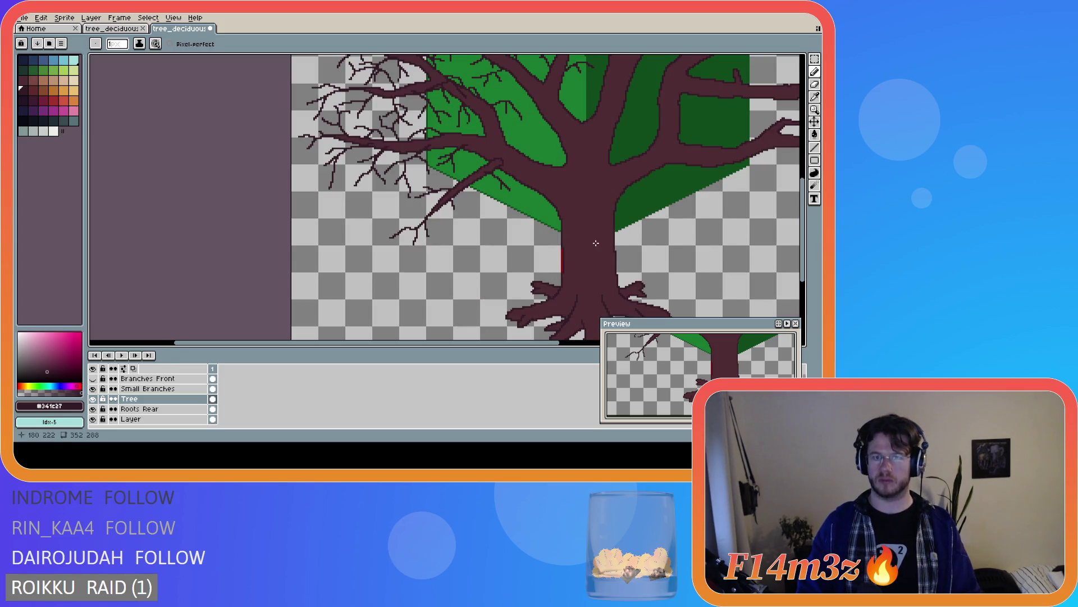
scroll(596, 243, "down", 2)
mouse_move(494, 343)
left_mouse_down()
mouse_move(549, 340)
mouse_move(735, 286)
left_mouse_up()
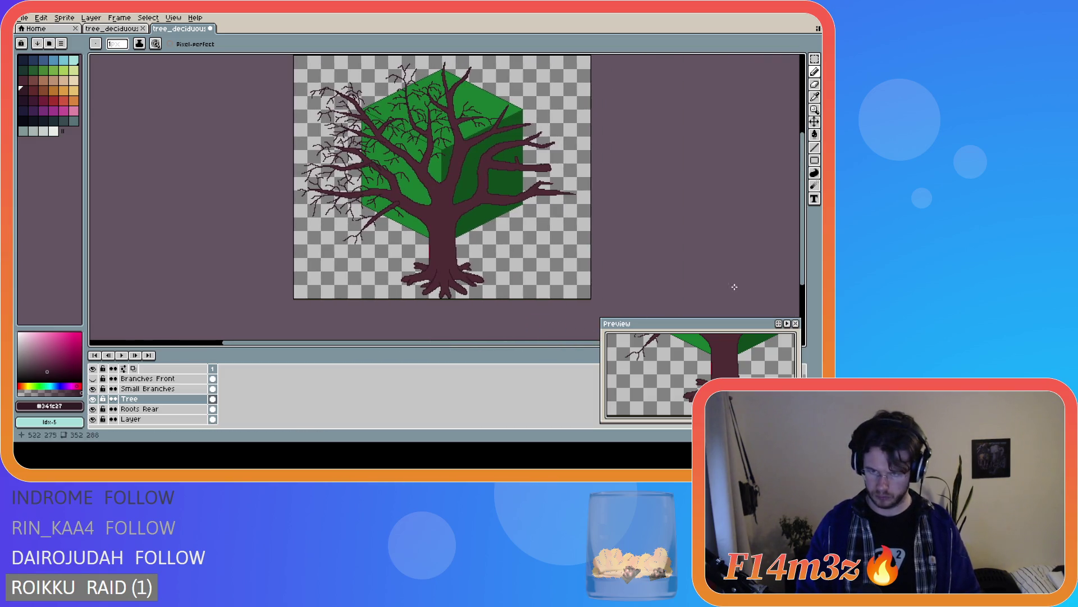
left_click_drag(796, 250, 797, 218)
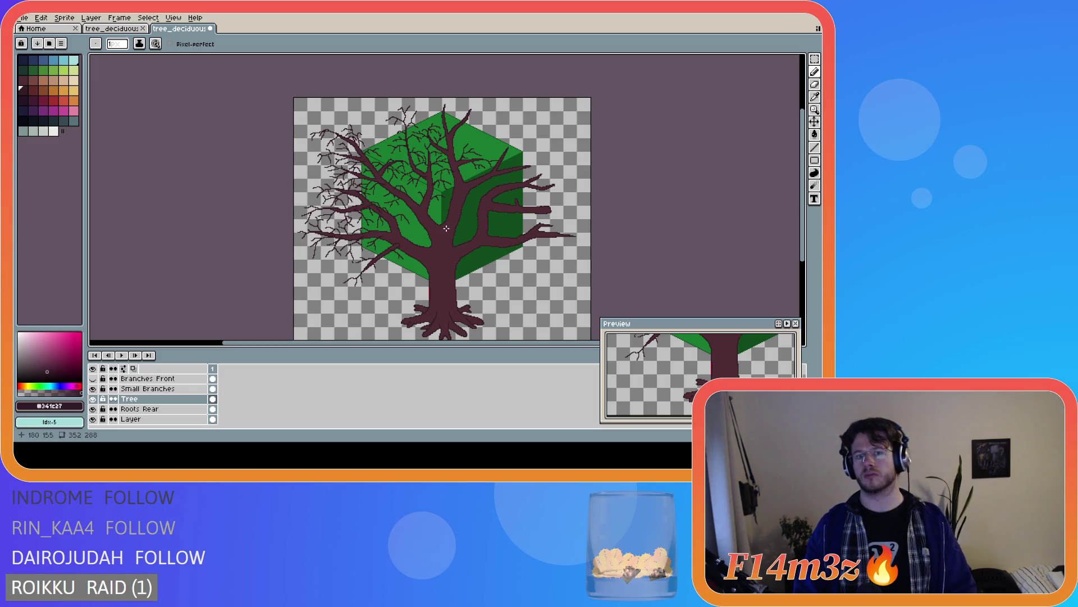
scroll(457, 224, "up", 1)
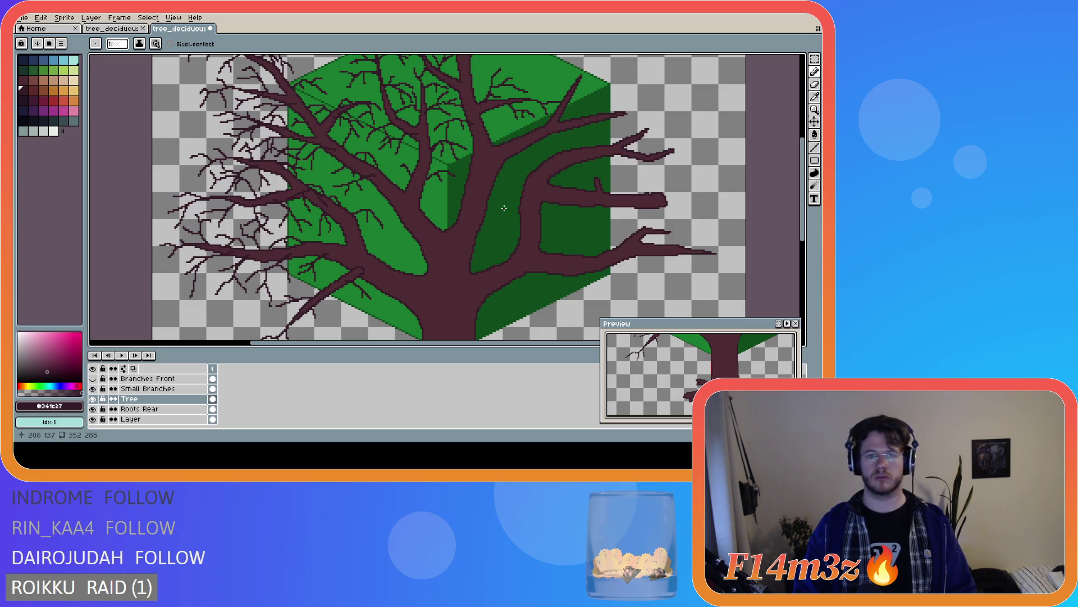
Draw three short twig strokes on the upper right limb near the cube's top apex
scroll(586, 140, "up", 3)
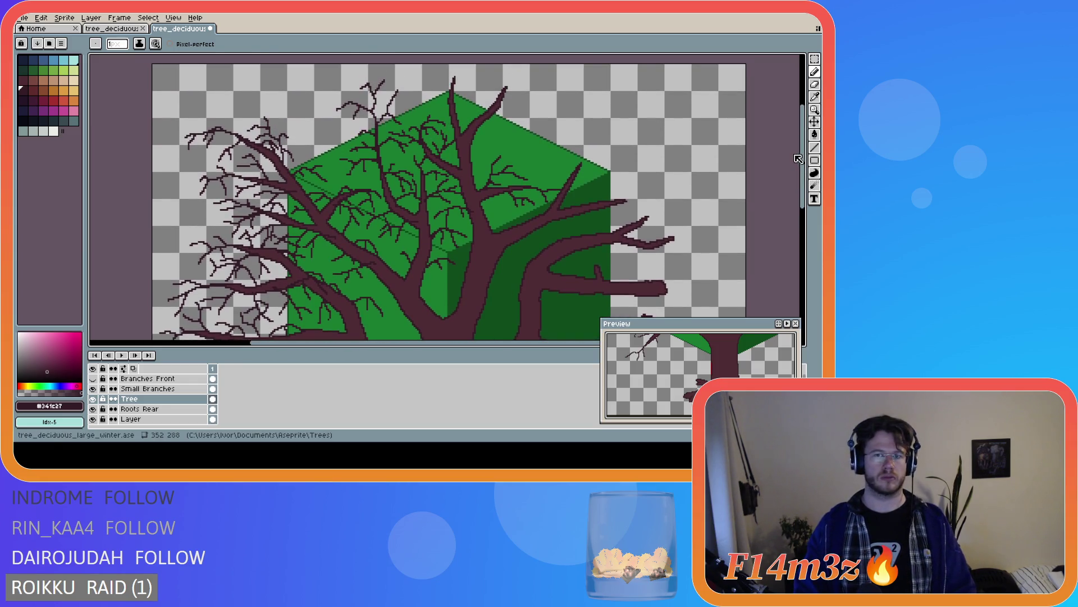
left_click_drag(488, 117, 512, 127)
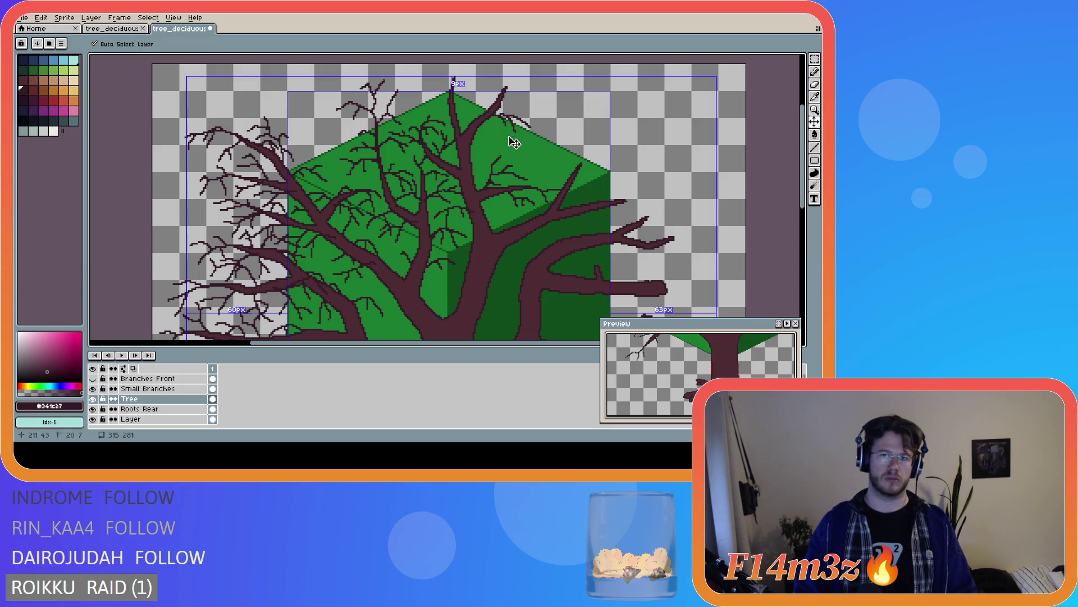
left_click_drag(517, 116, 534, 112)
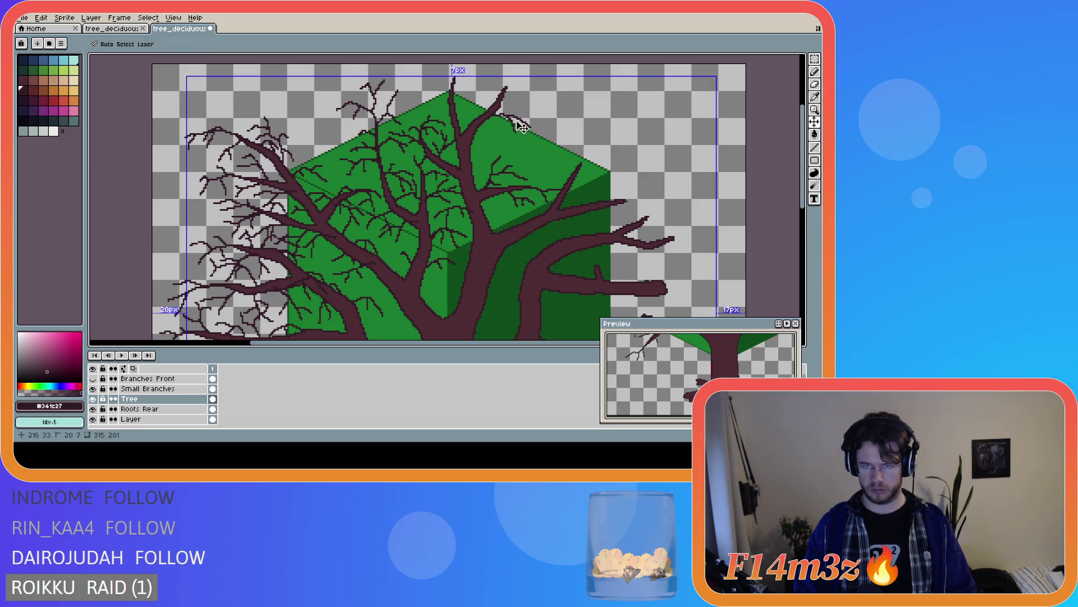
left_click_drag(514, 115, 532, 122)
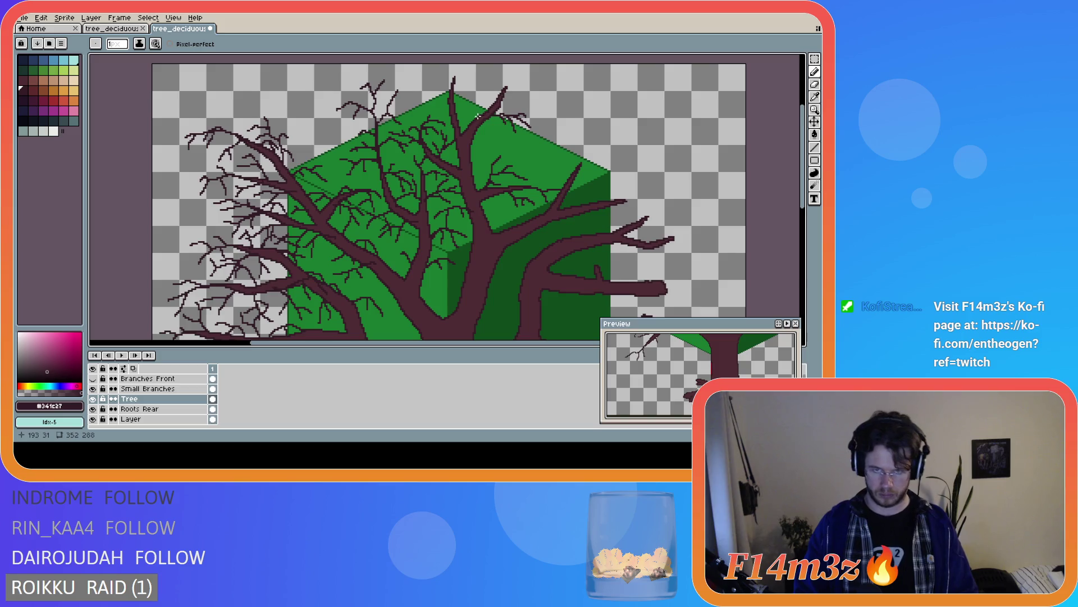
Place a single twig pixel and a short twig over the cube's upper-left face
scroll(478, 116, "down", 2)
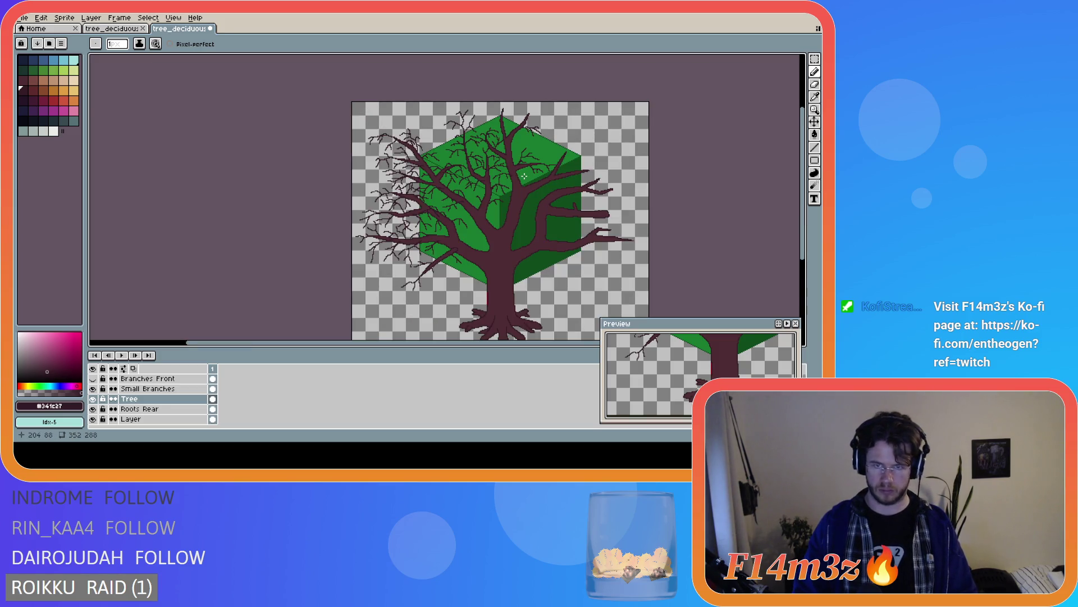
scroll(513, 171, "up", 3)
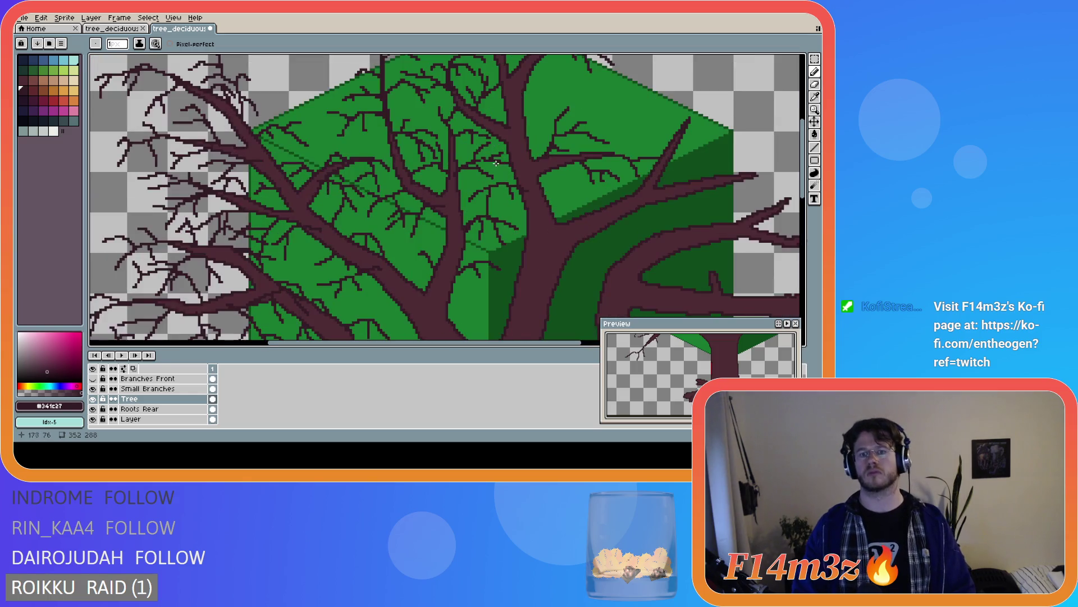
left_click(438, 115)
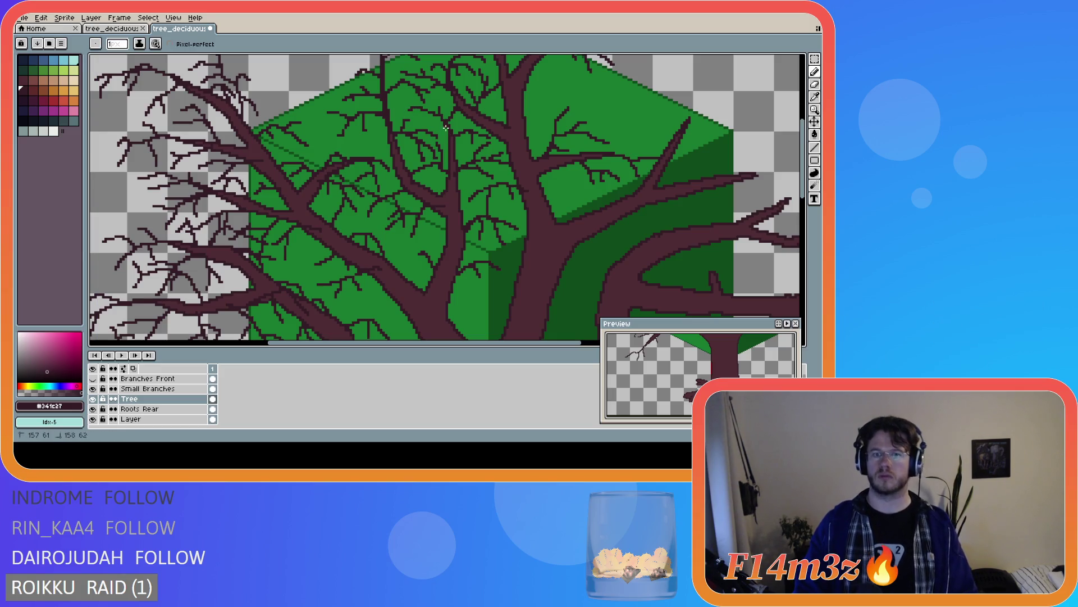
key("ctrl")
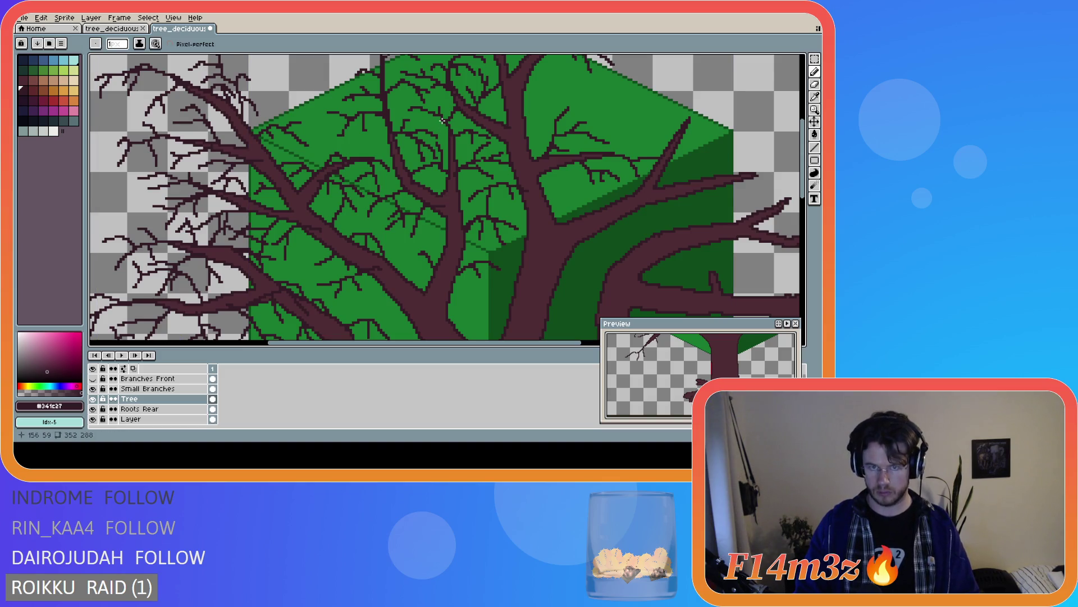
left_click_drag(442, 120, 448, 133)
scroll(500, 199, "down", 1)
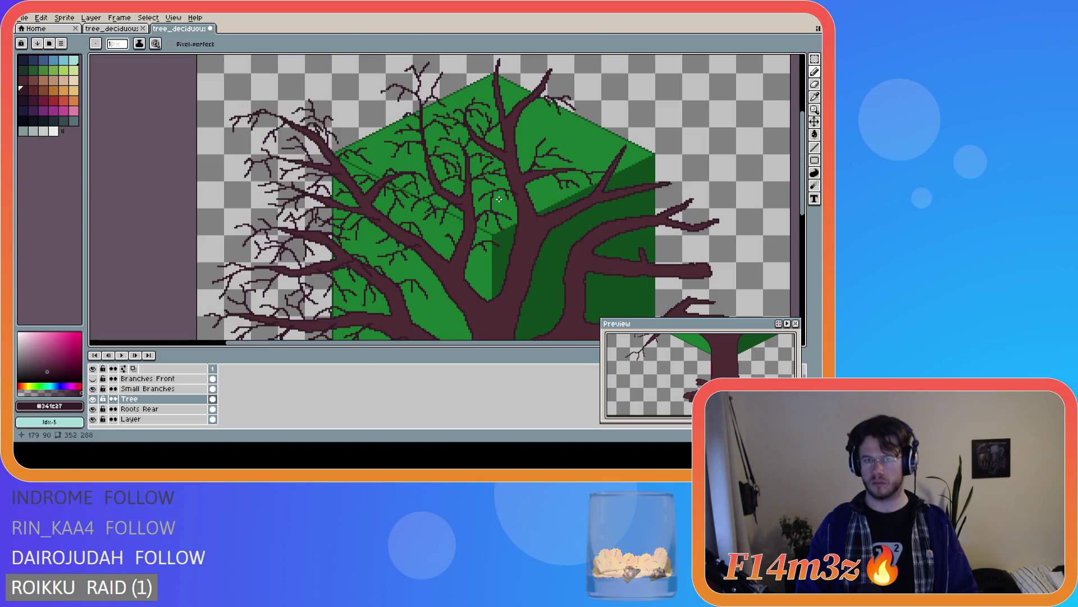
scroll(496, 193, "down", 3)
scroll(393, 167, "up", 3)
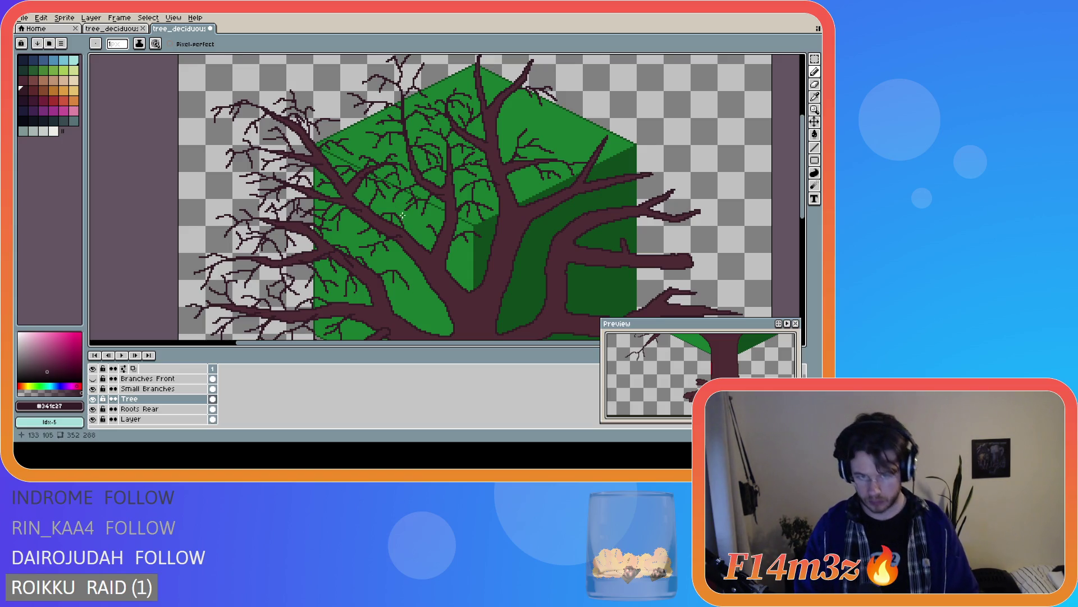
scroll(405, 197, "down", 2)
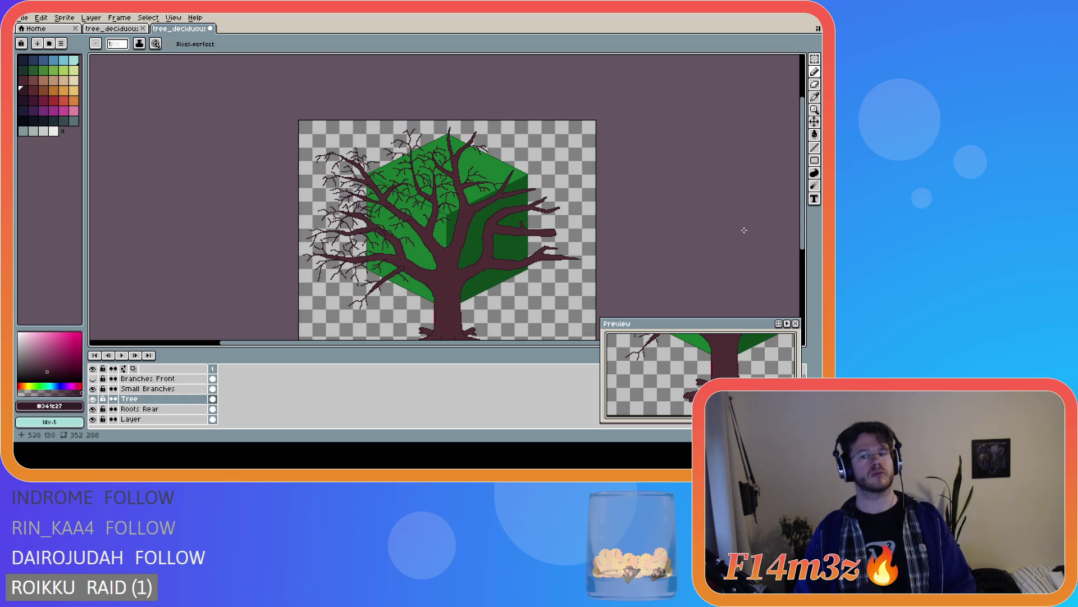
Draw four small twigs at the tree top, two rising right and two on the left
mouse_move(798, 235)
left_mouse_down()
mouse_move(798, 264)
mouse_move(796, 251)
left_mouse_up()
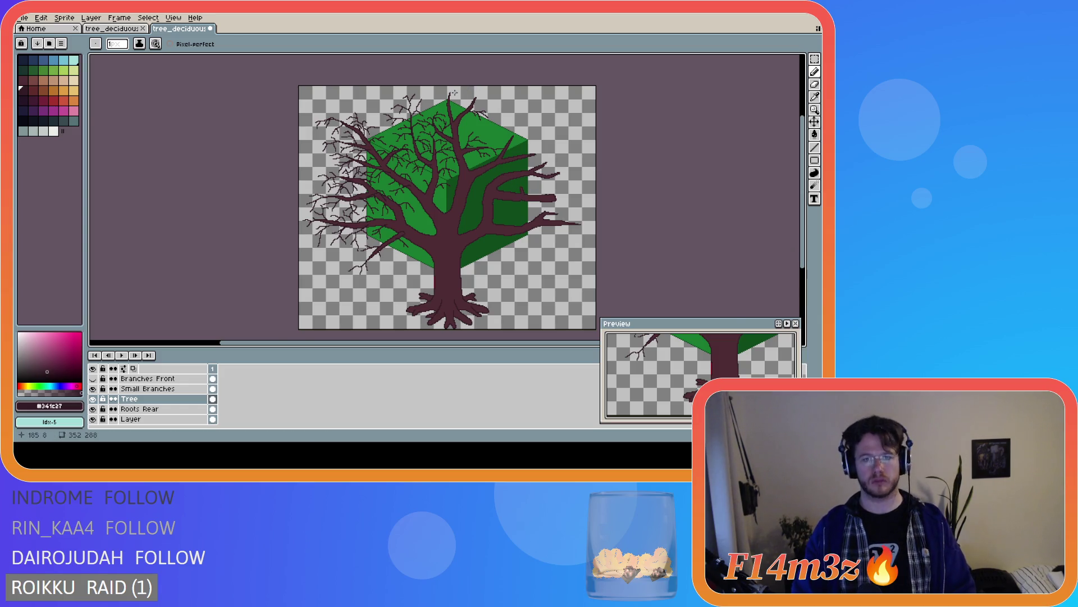
scroll(454, 92, "up", 1)
mouse_move(446, 92)
left_mouse_down()
mouse_move(453, 79)
mouse_move(473, 98)
left_mouse_up()
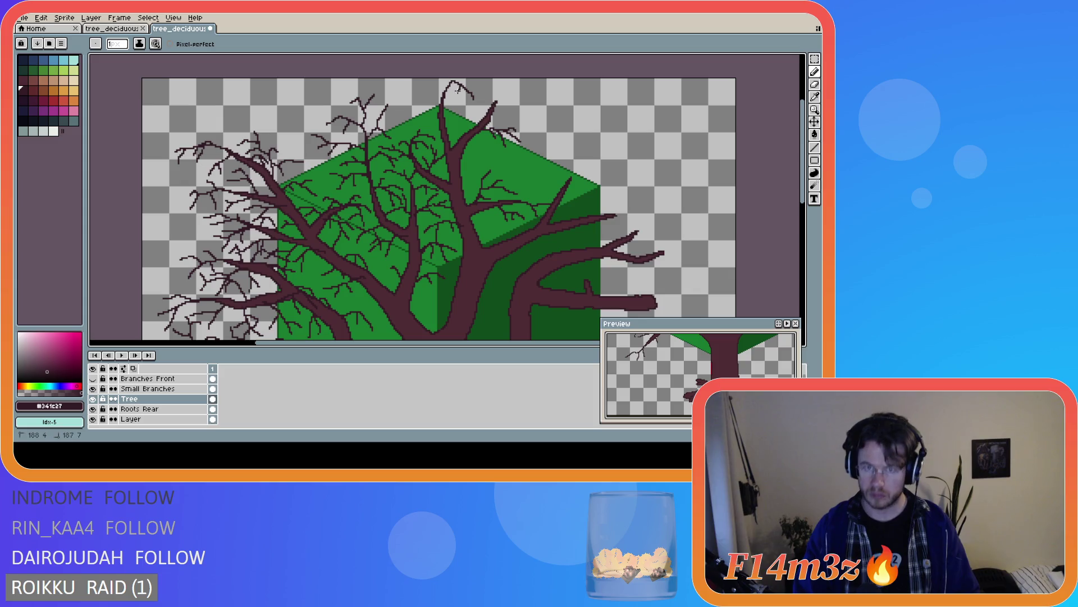
mouse_move(459, 84)
left_mouse_down()
mouse_move(452, 96)
mouse_move(484, 100)
left_mouse_up()
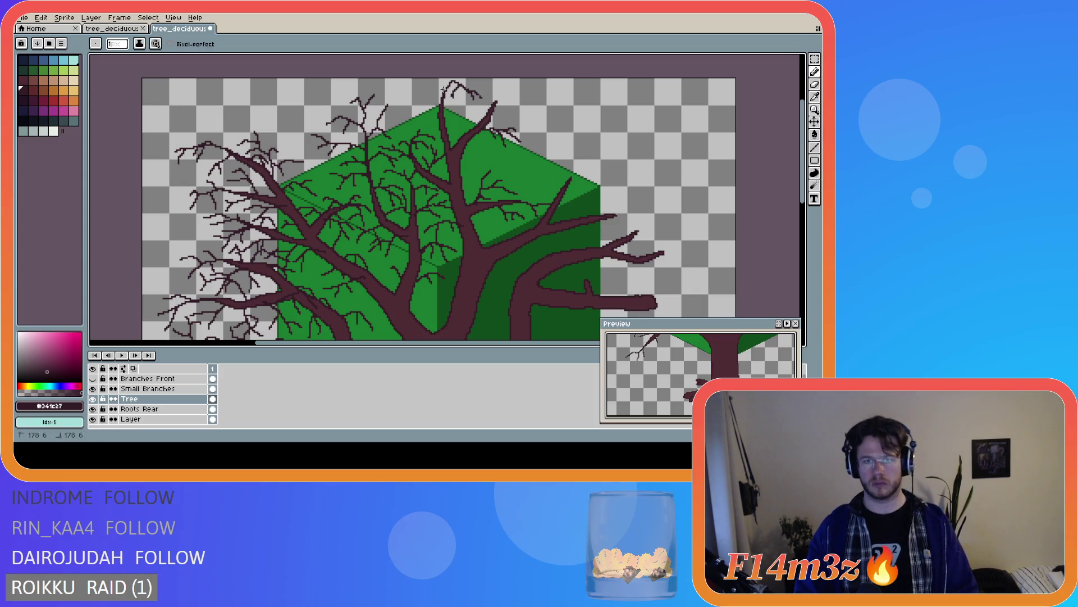
left_click_drag(444, 93, 431, 84)
key("ctrl")
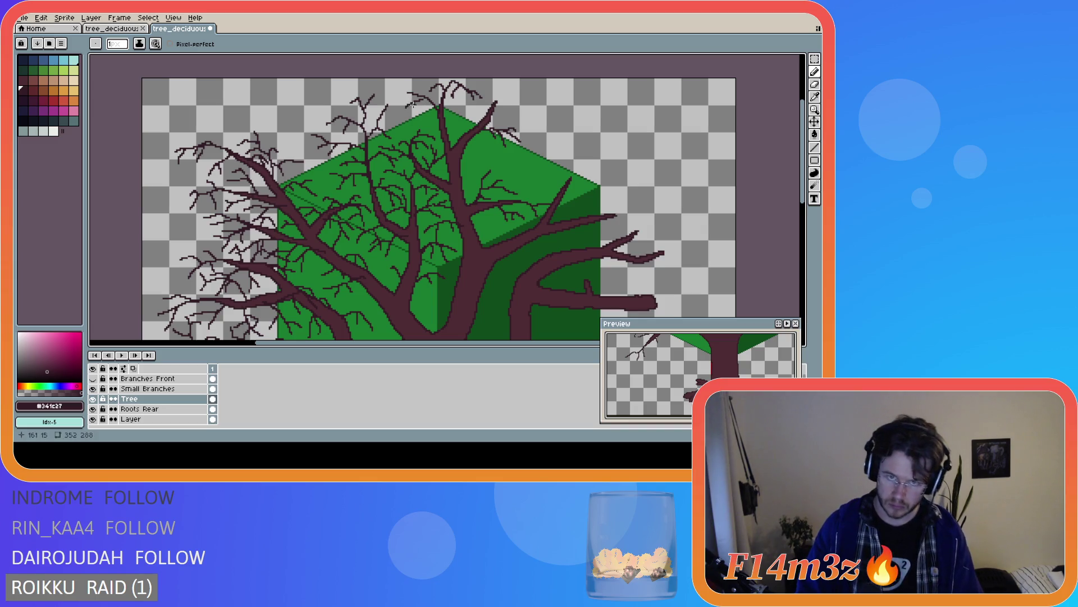
mouse_move(423, 96)
left_mouse_down()
mouse_move(405, 104)
mouse_move(423, 90)
left_mouse_up()
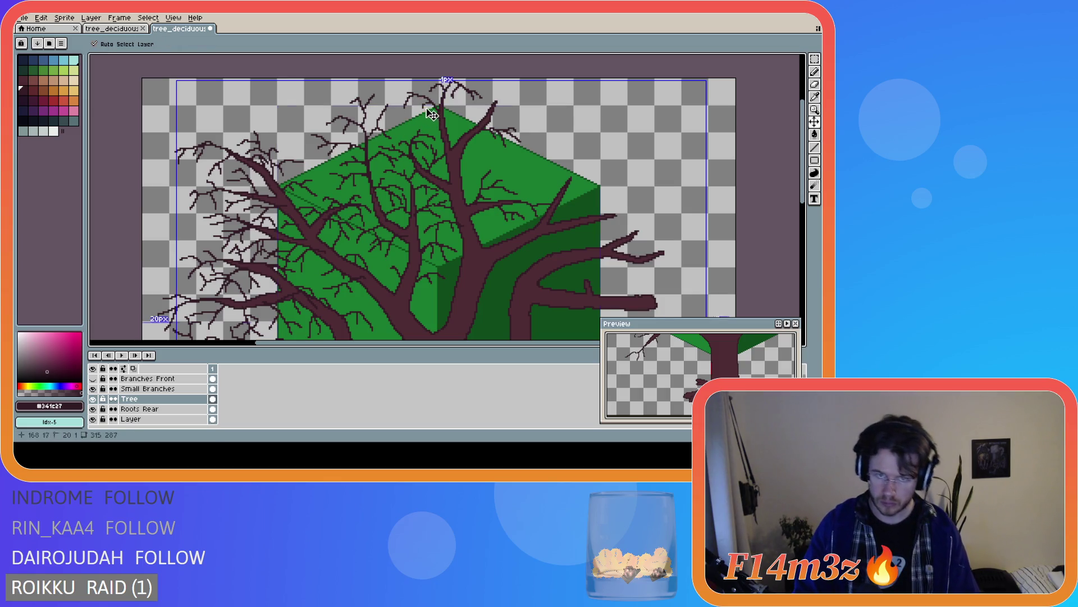
Add a single twig pixel and a small up-left twig on the crown, then view the whole tree
scroll(483, 168, "down", 1)
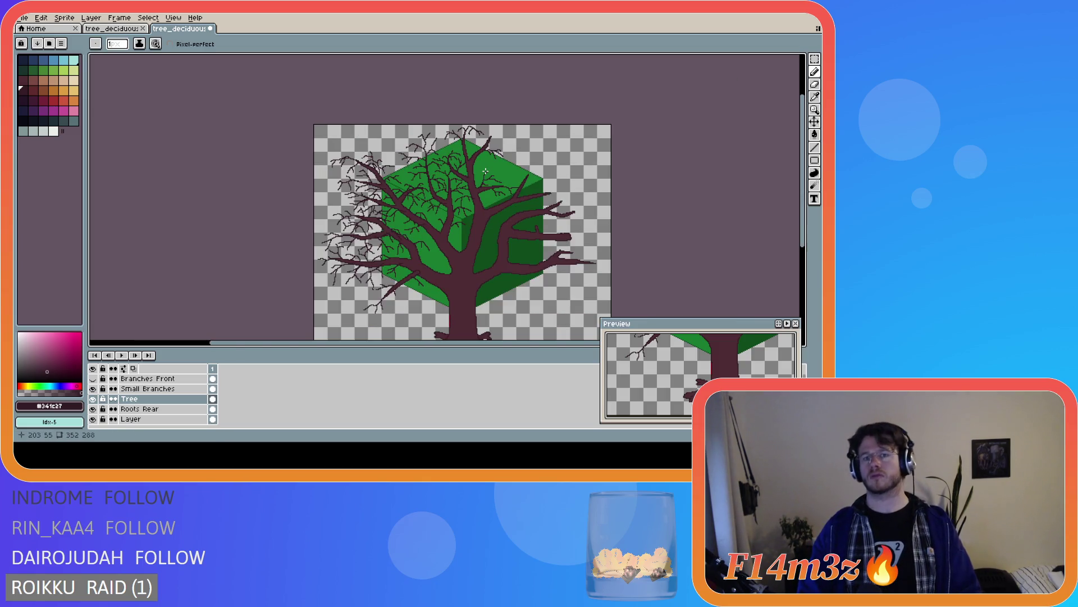
scroll(484, 165, "up", 1)
scroll(446, 137, "up", 1)
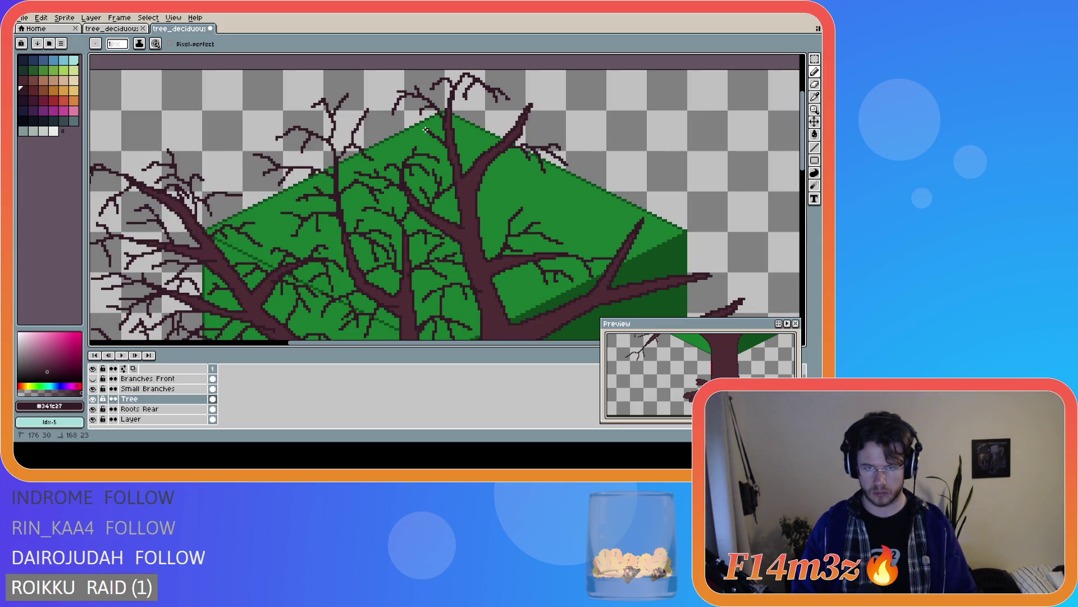
left_click(430, 133)
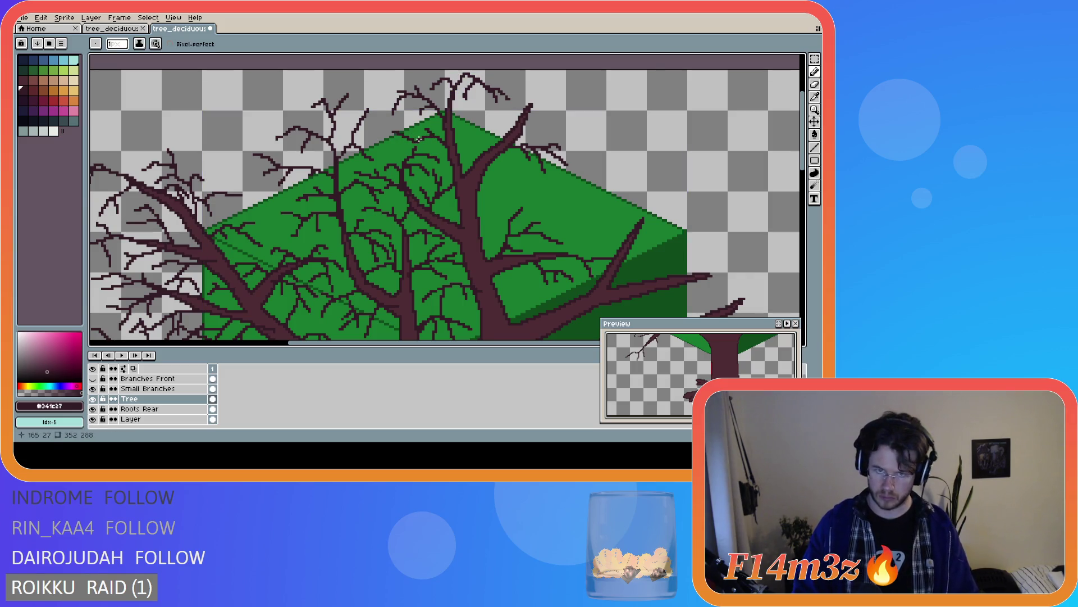
left_click_drag(419, 136, 413, 128)
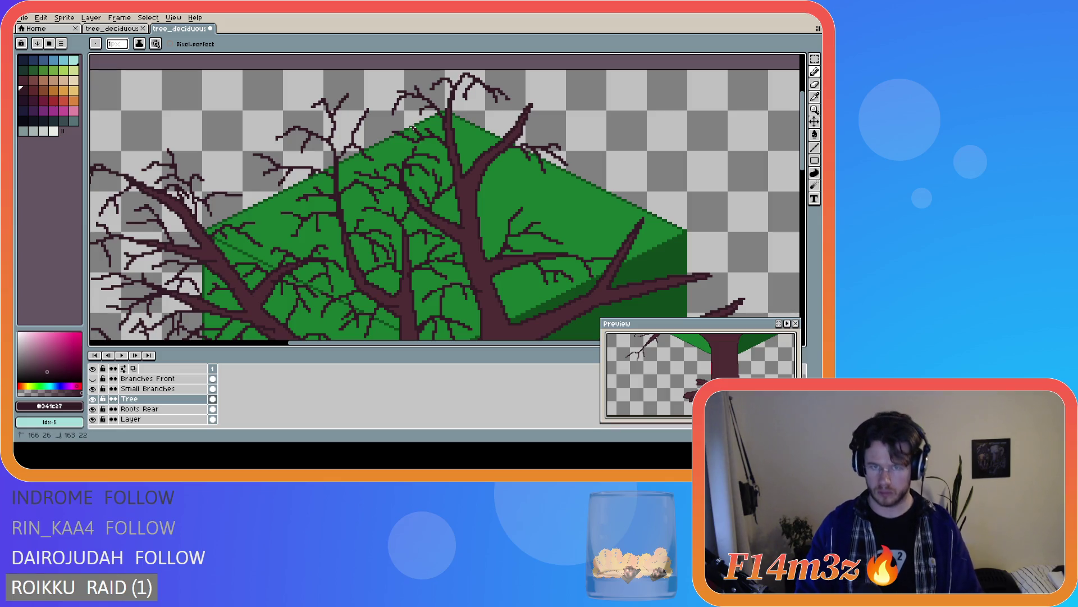
key("ctrl")
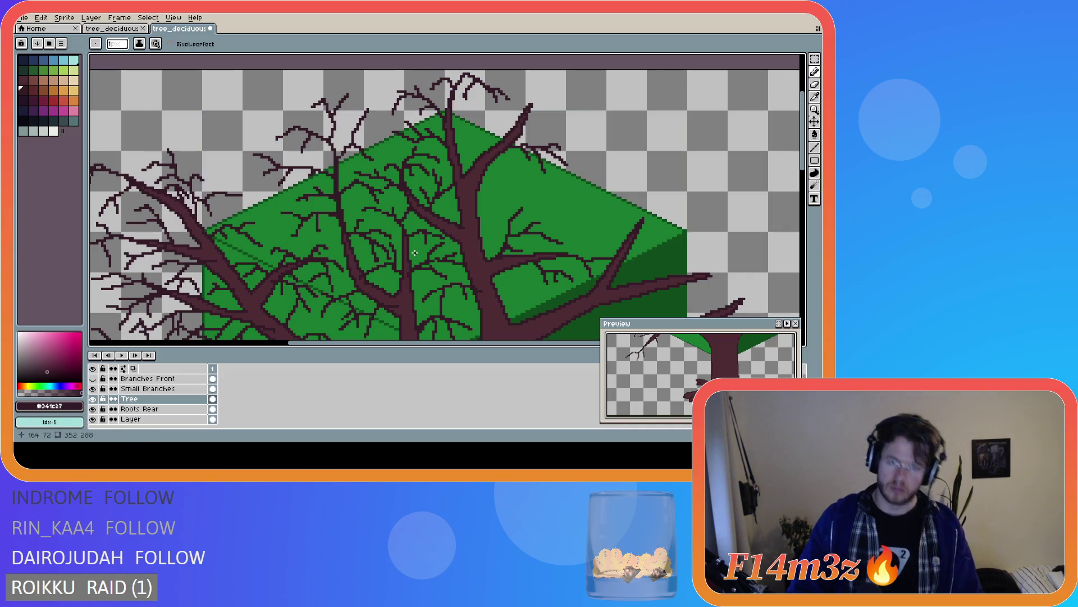
scroll(562, 208, "down", 1)
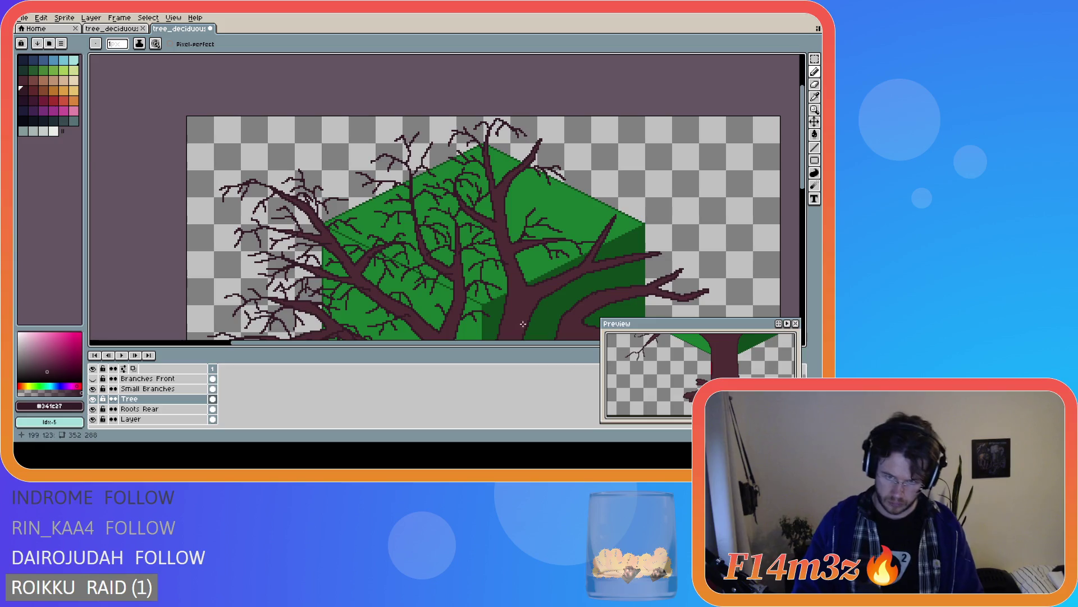
left_click_drag(515, 342, 561, 341)
left_click_drag(803, 170, 805, 235)
scroll(562, 184, "down", 3)
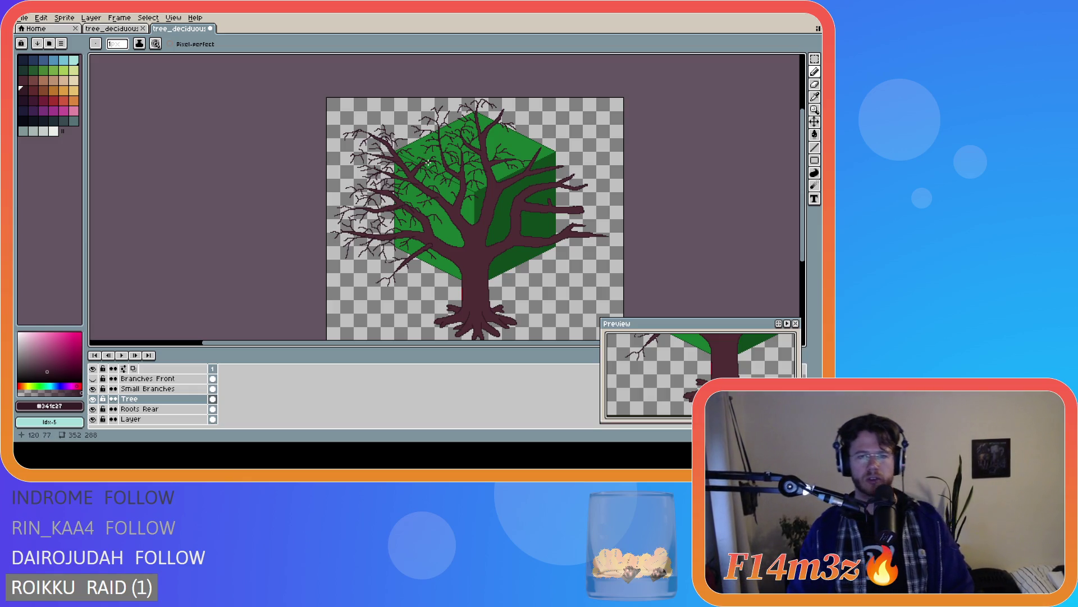
Toggle the Branches Front, Tree and Small Branches layers on and off to compare their strokes
left_click(94, 378)
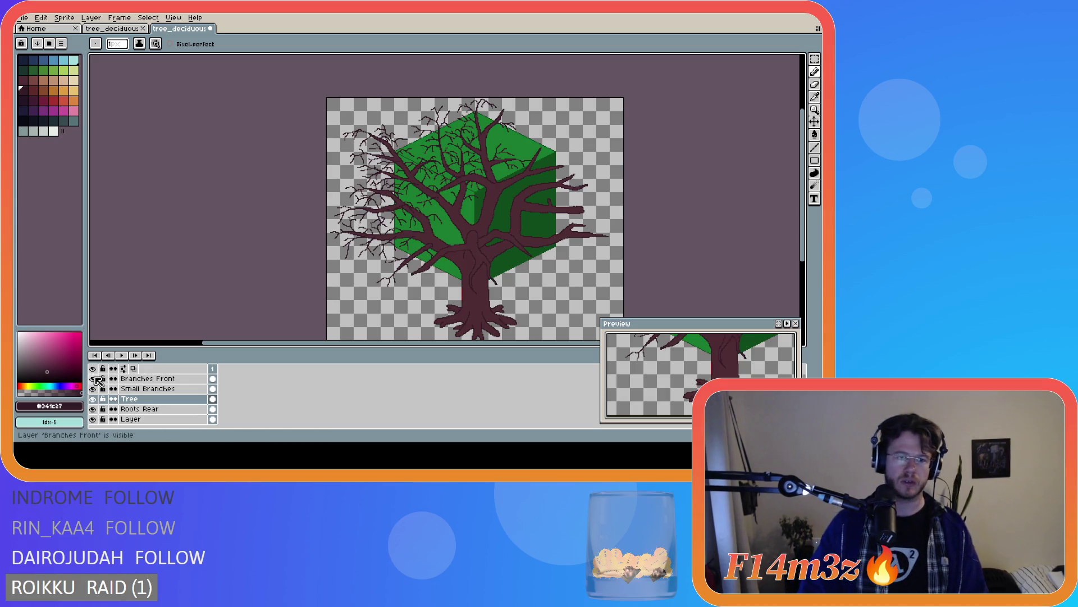
left_click(93, 379)
left_click(94, 399)
left_click(94, 399)
left_click(94, 399)
left_click(93, 399)
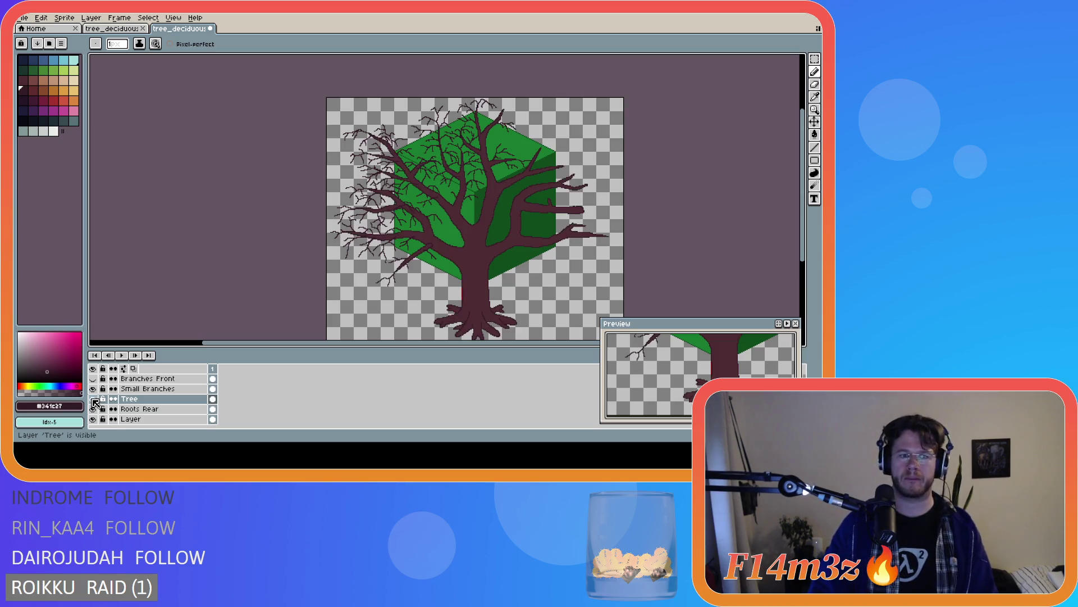
left_click(94, 390)
left_click(93, 390)
left_click(93, 390)
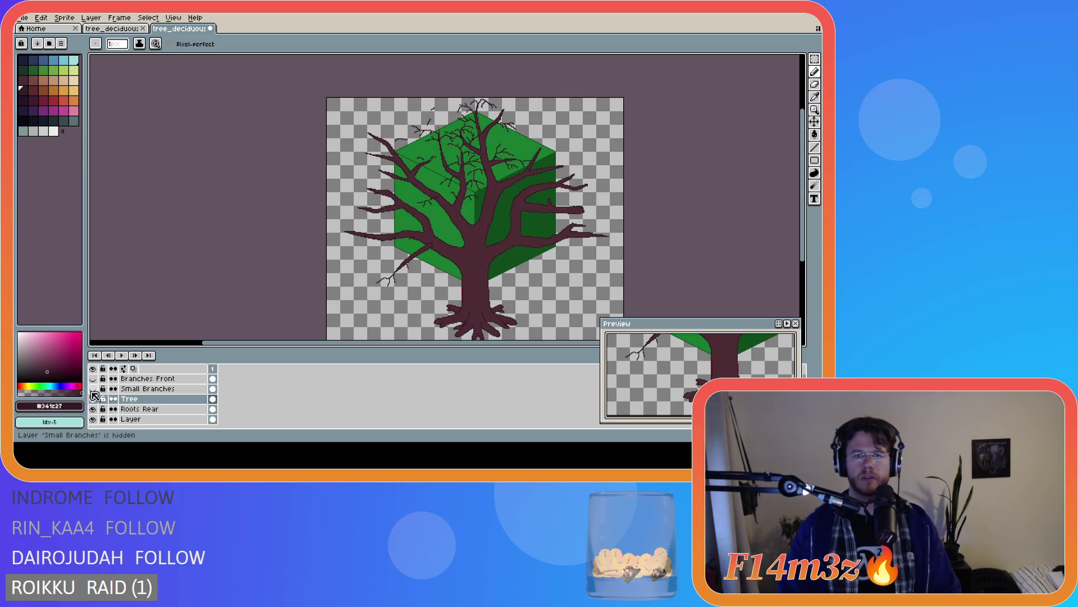
left_click(93, 390)
left_click(94, 389)
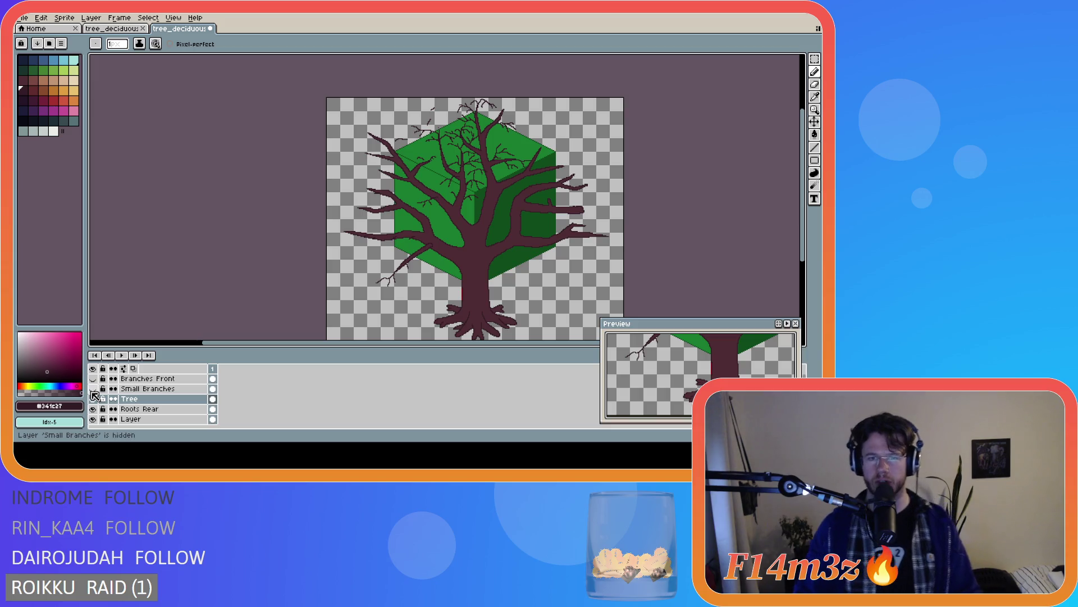
left_click(93, 392)
left_click(93, 391)
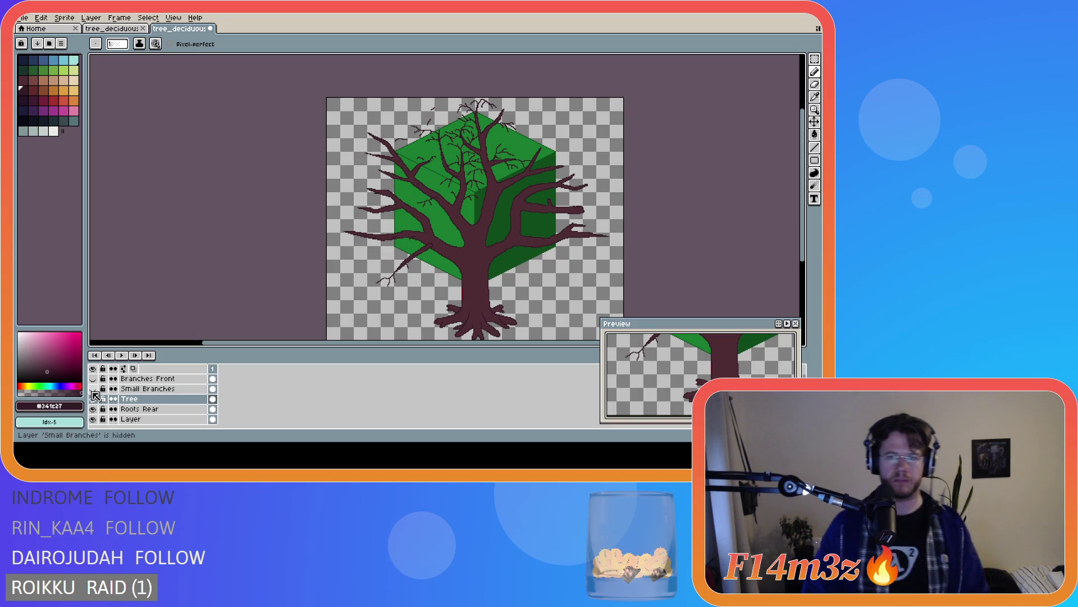
left_click(93, 390)
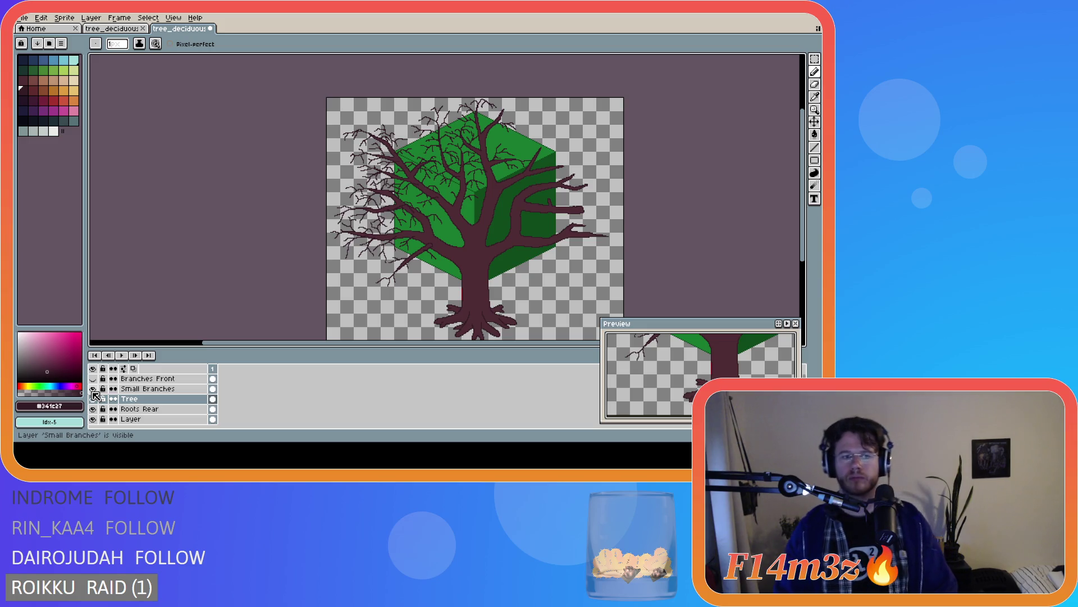
left_click(93, 390)
left_click(93, 390)
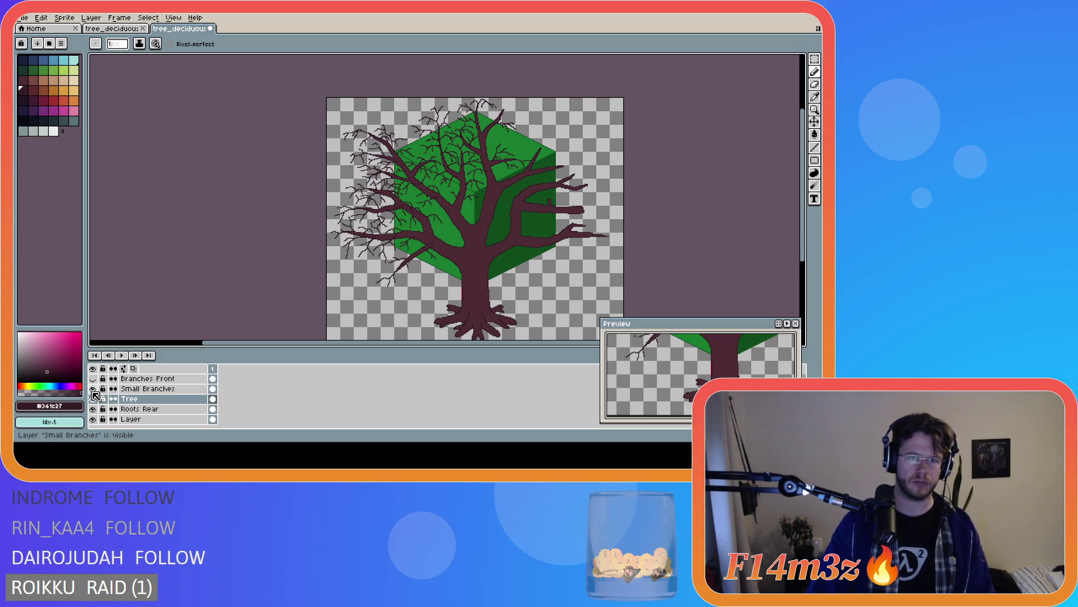
Undo the three most recent twig strokes near the tree top
key("v")
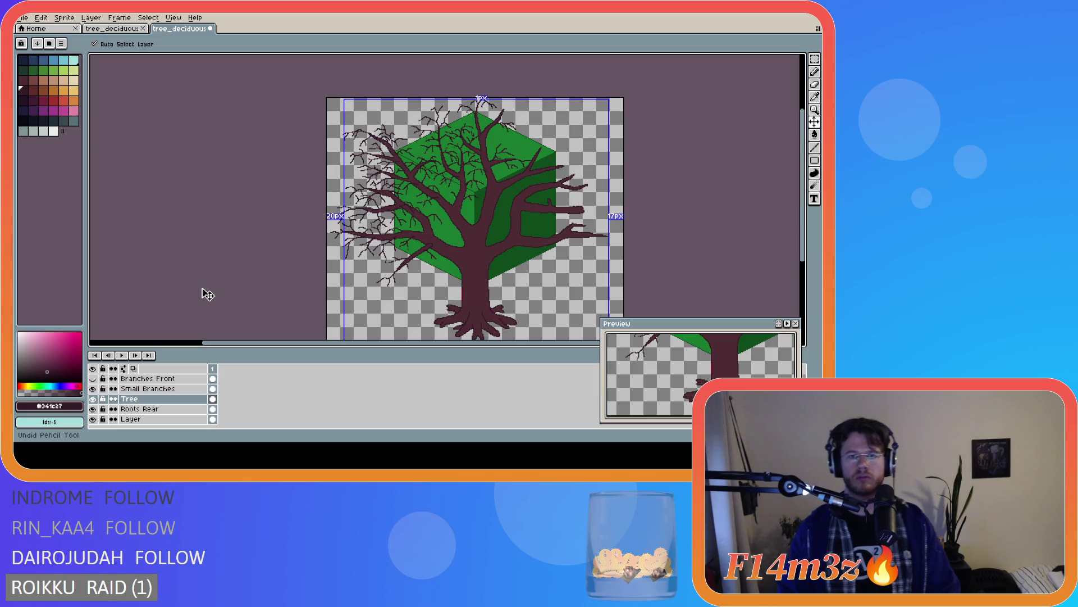
key("ctrl+z")
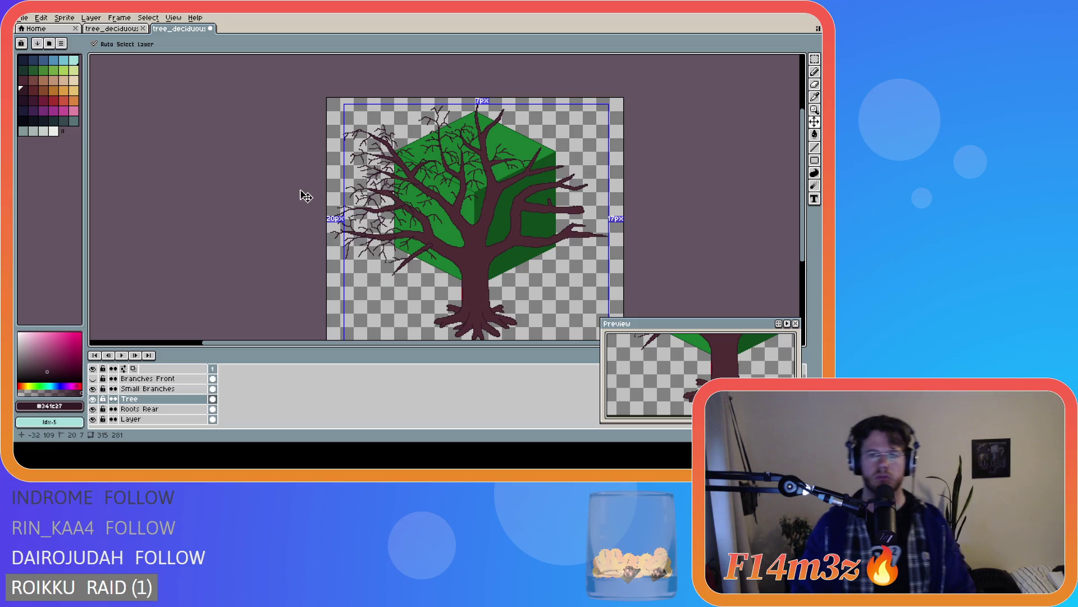
key("ctrl+z")
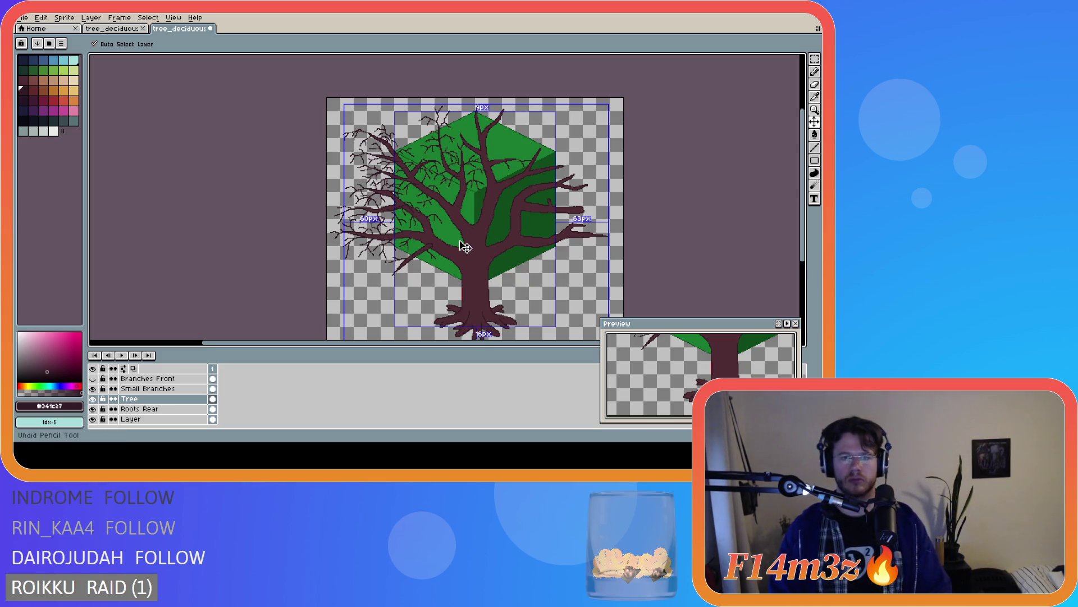
key("ctrl+z")
key("ctrl+z")
key("ctrl+z")
key("ctrl+z")
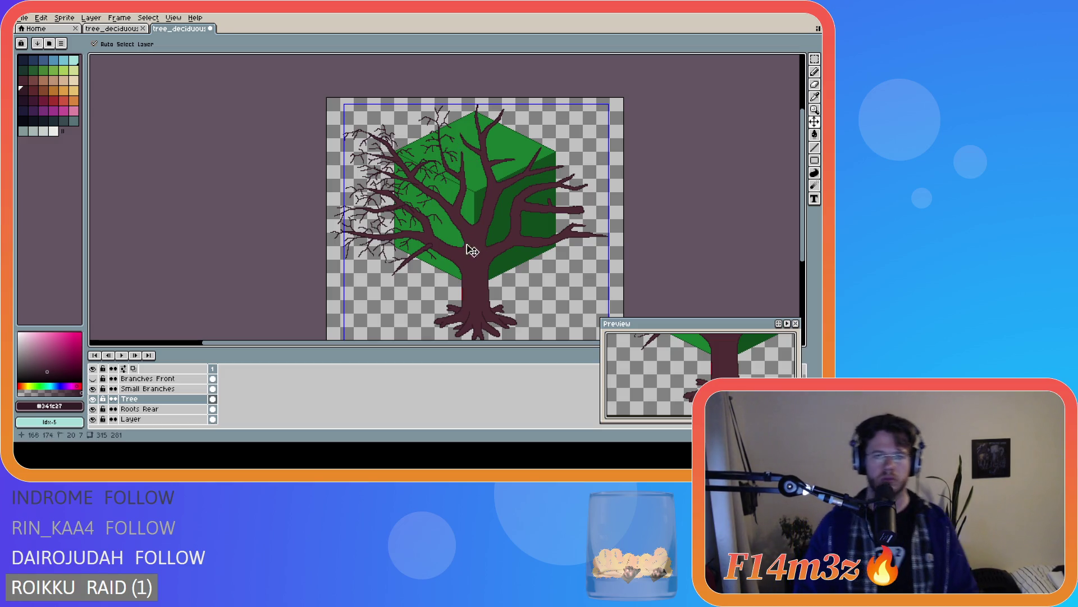
key("b")
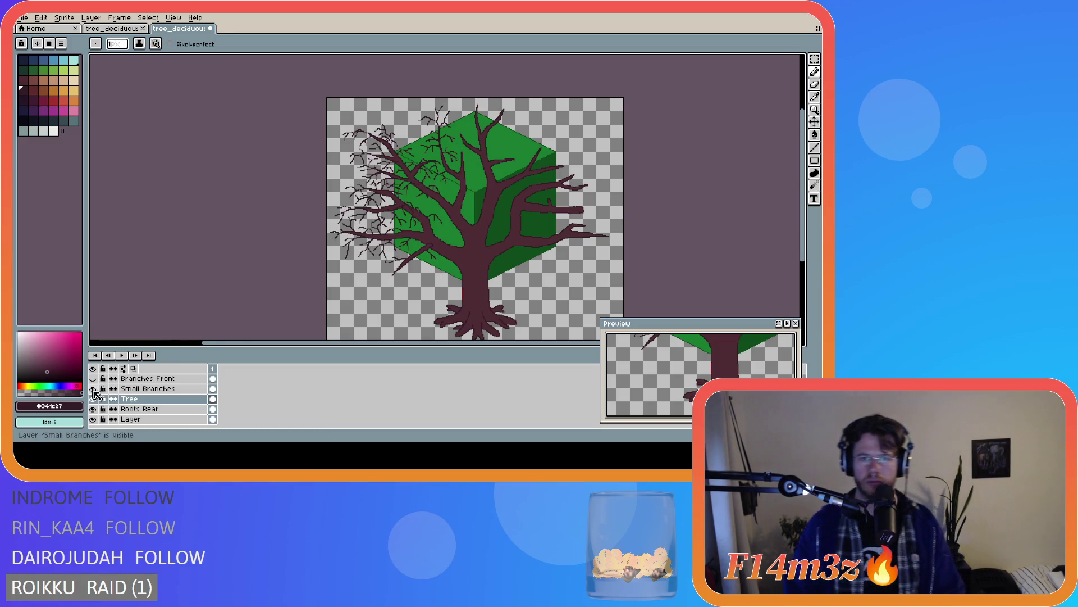
Compare the Tree and Small Branches layers again and undo one more pencil stroke
left_click(93, 399)
left_click(94, 399)
left_click(94, 399)
left_click(94, 399)
left_click(93, 388)
left_click(94, 389)
left_click(93, 389)
left_click(93, 389)
left_click(93, 388)
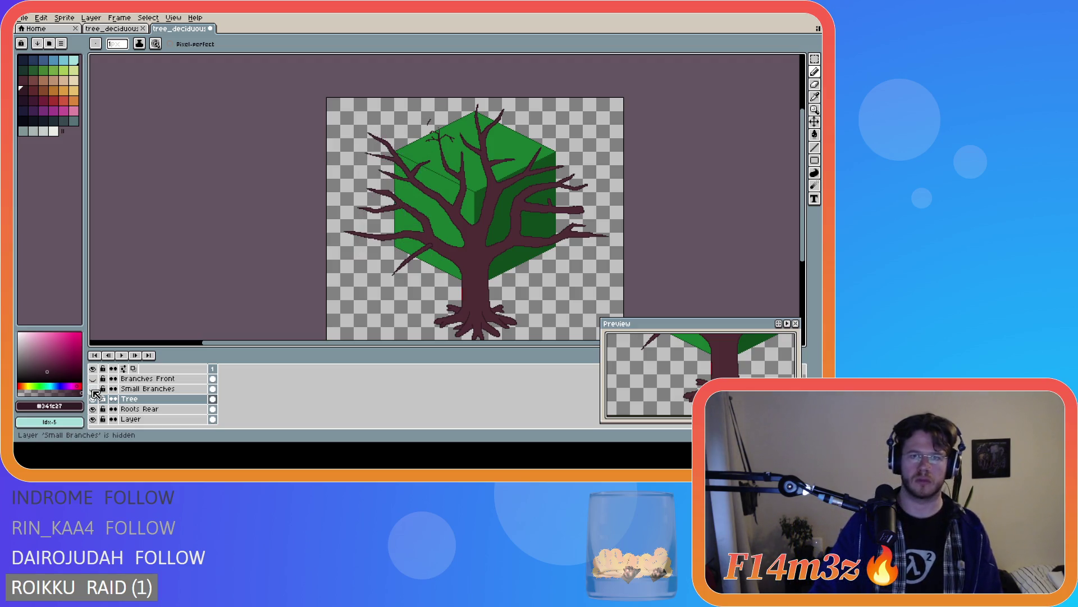
key("ctrl+z")
key("v")
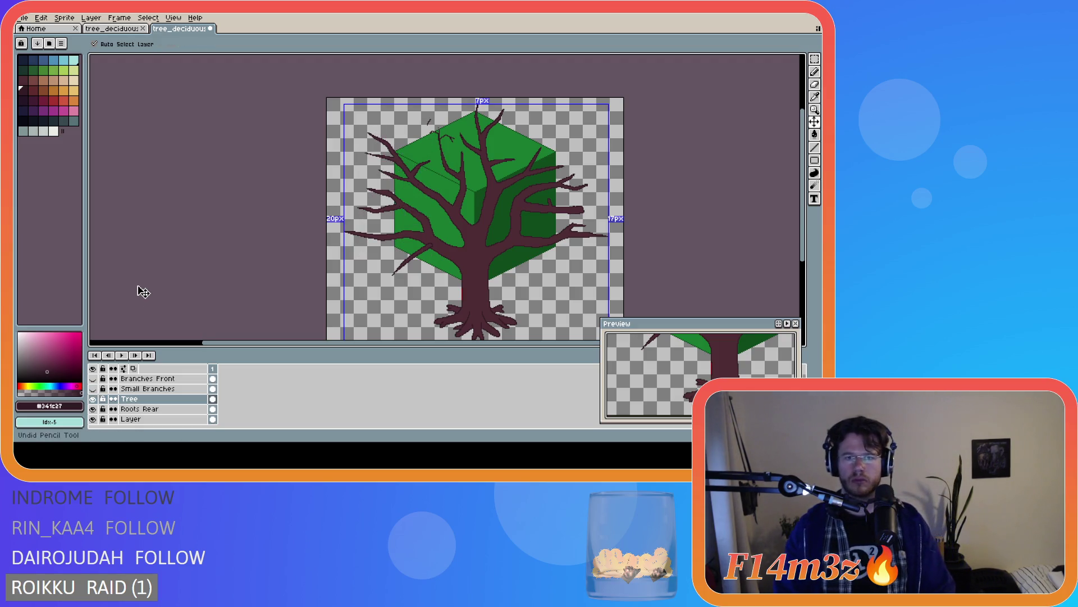
key("b")
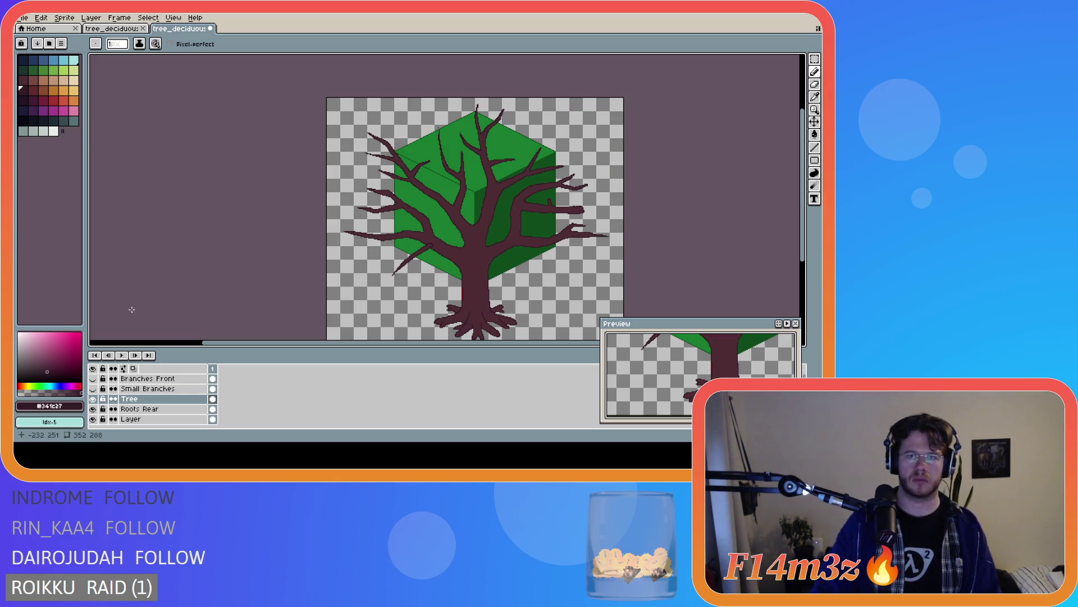
Make the Small Branches layer visible and select it as the drawing layer
left_click(93, 388)
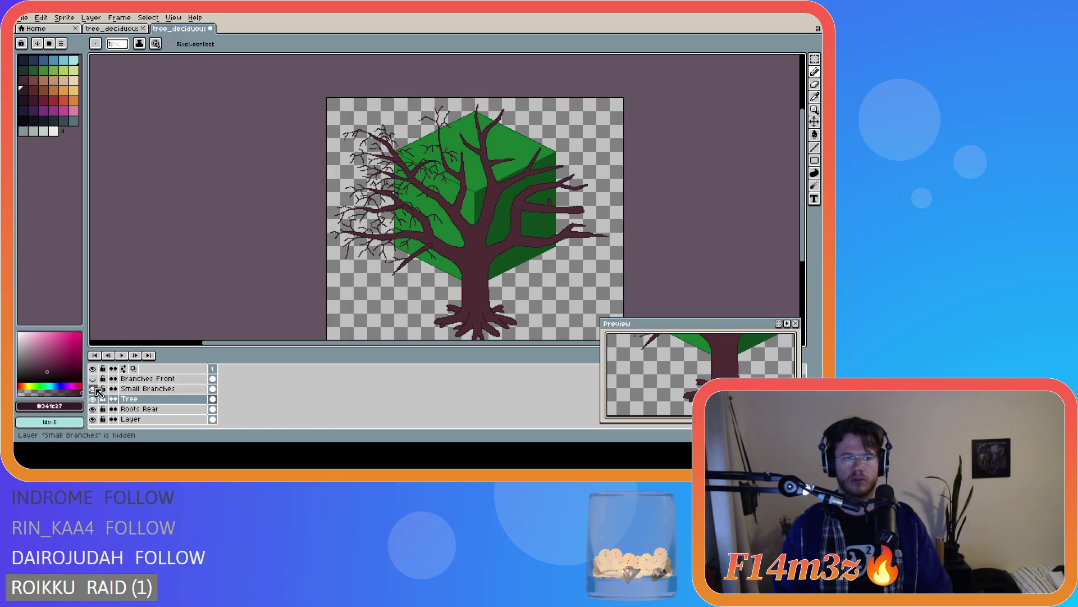
left_click(163, 389)
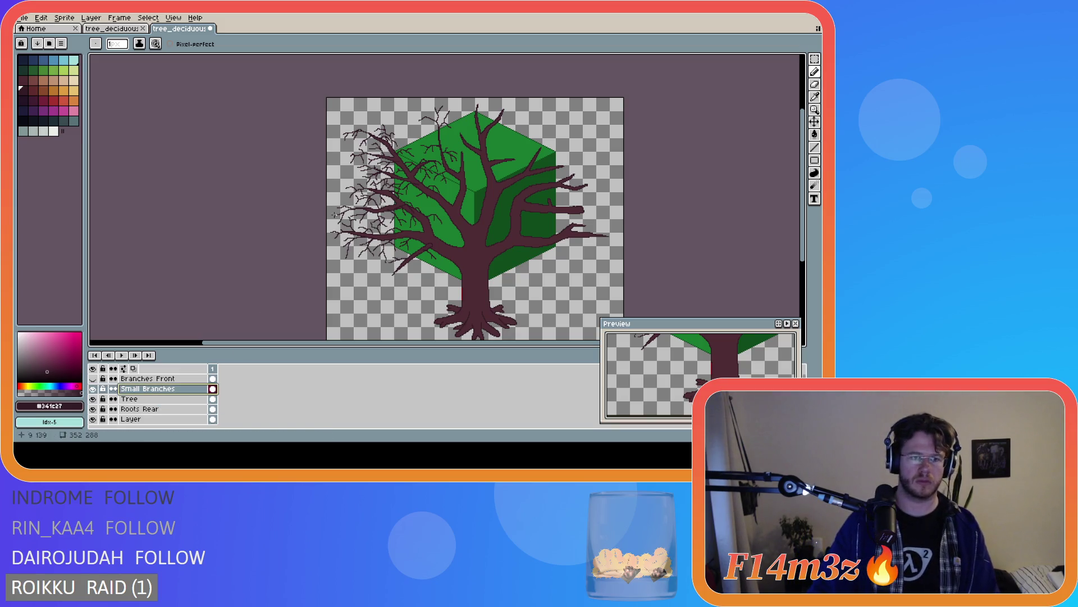
left_click(92, 388)
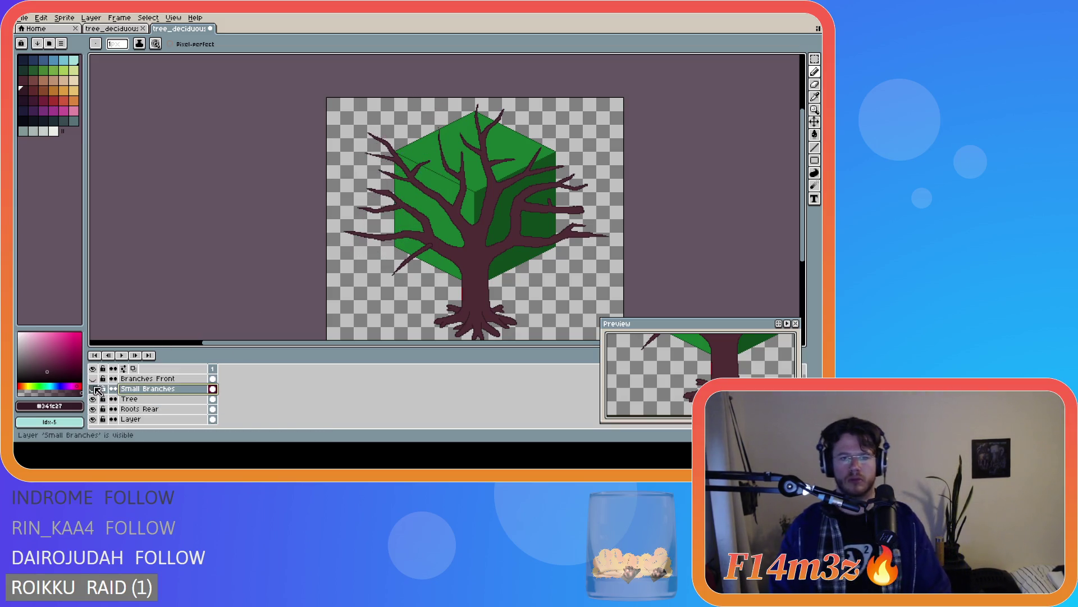
left_click(92, 388)
scroll(447, 107, "up", 2)
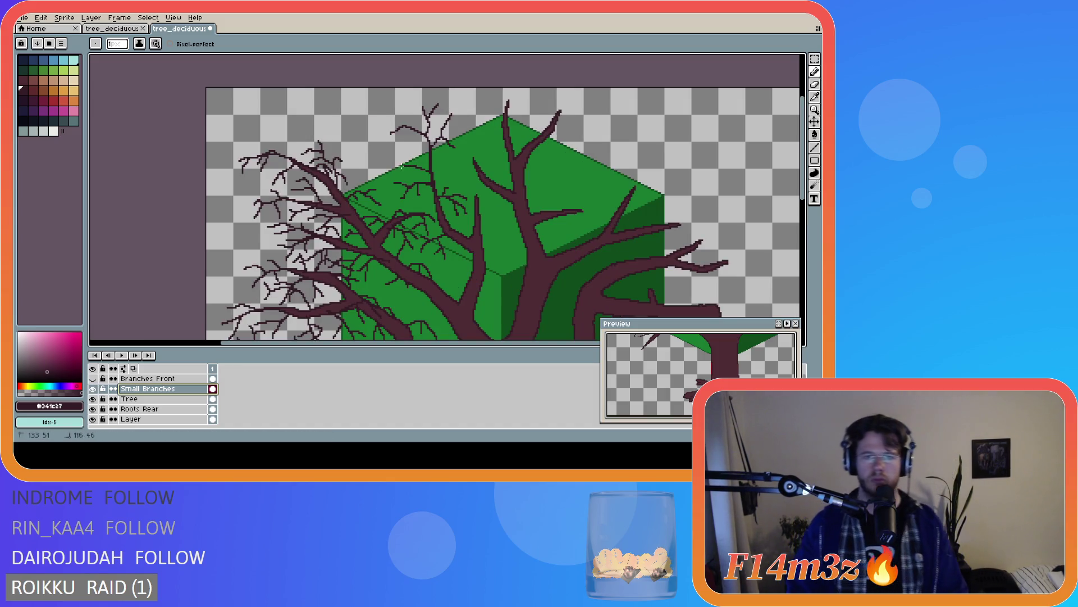
Draw a short leftward twig near the top branches and a new rightward twig on the crown
mouse_move(401, 166)
left_mouse_down()
mouse_move(374, 159)
mouse_move(399, 178)
mouse_move(410, 157)
mouse_move(401, 163)
mouse_move(399, 171)
mouse_move(429, 159)
mouse_move(397, 142)
mouse_move(363, 150)
mouse_move(415, 150)
left_mouse_up()
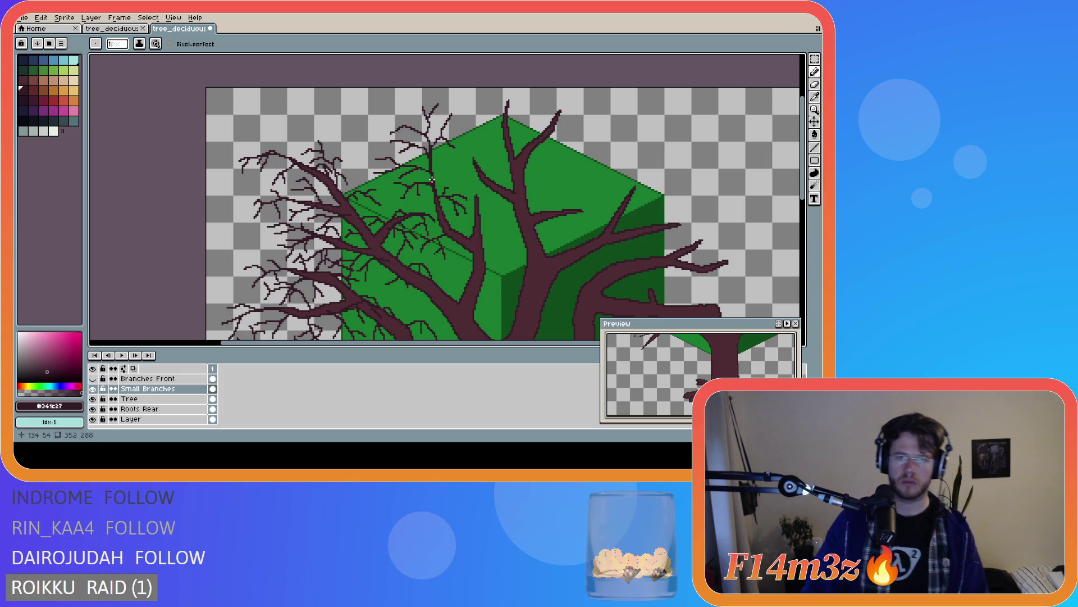
left_click(447, 161)
left_click_drag(446, 160, 461, 160)
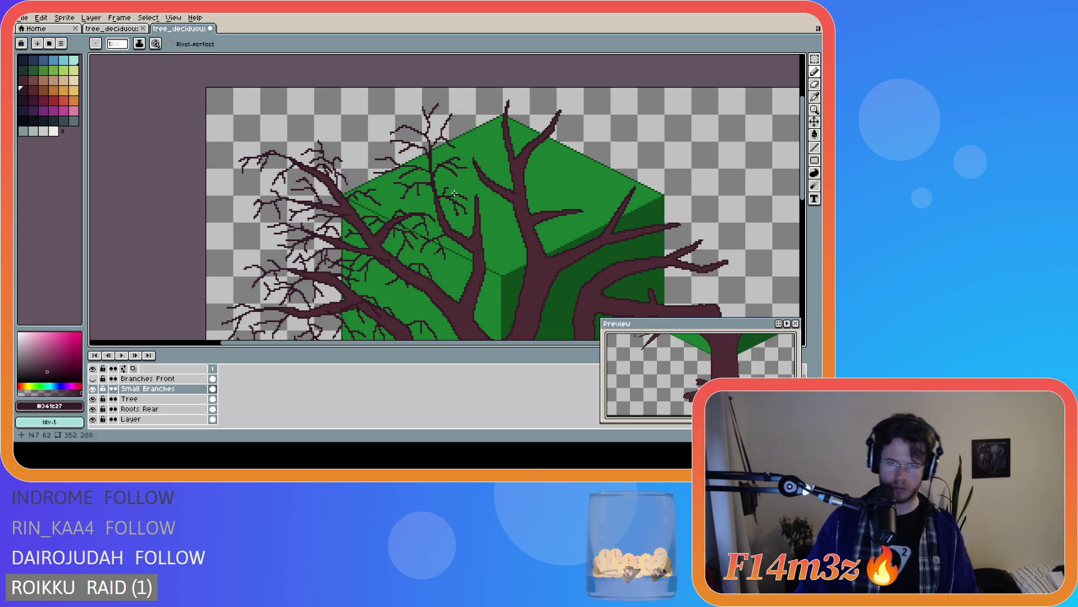
scroll(479, 198, "down", 2)
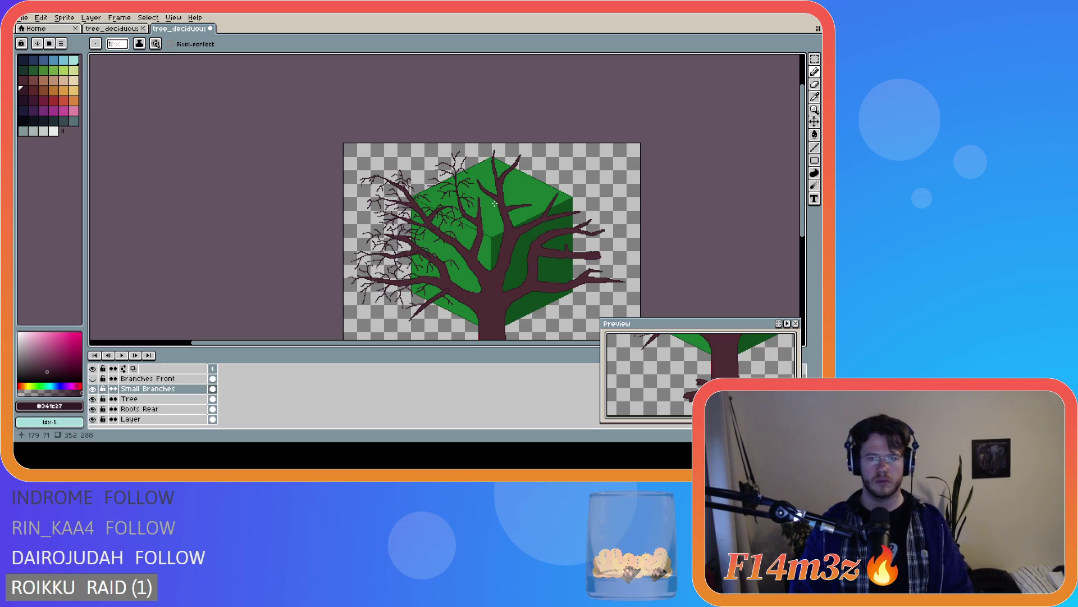
left_click_drag(442, 343, 496, 343)
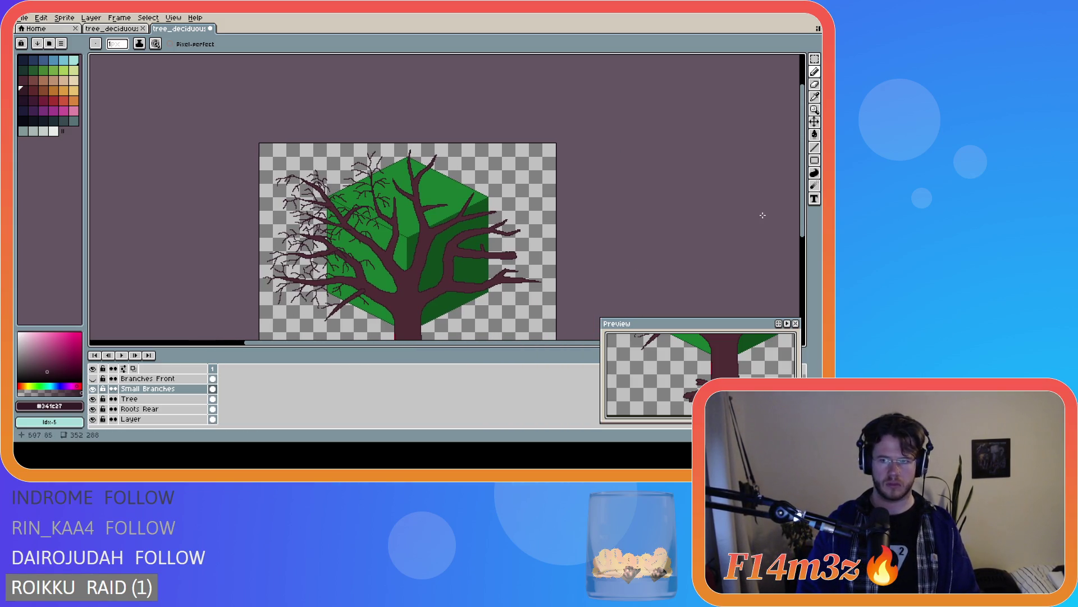
left_click_drag(803, 214, 807, 243)
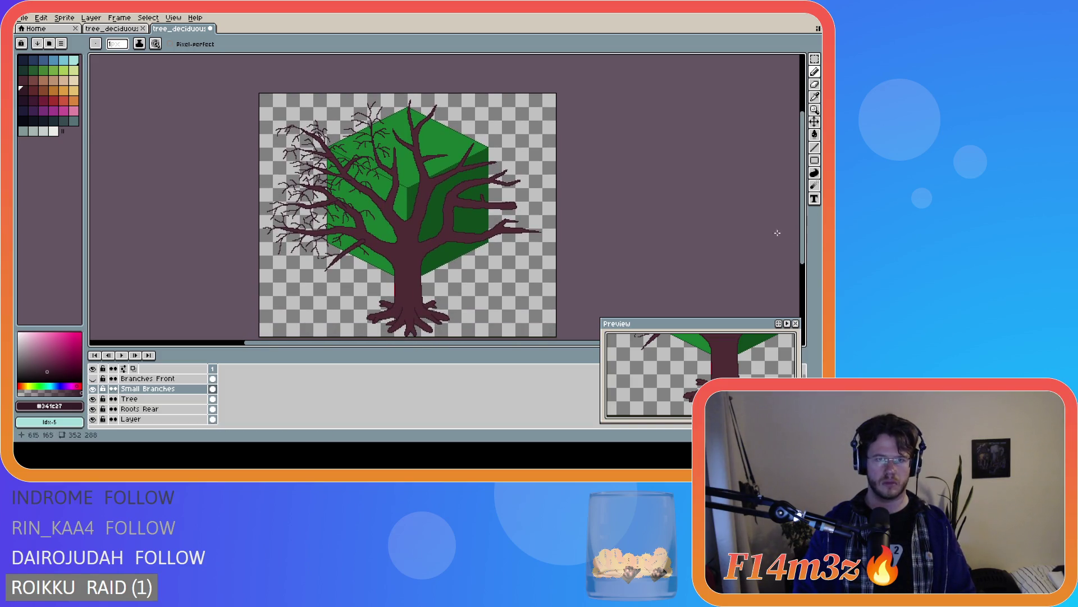
Undo the last pencil stroke, zooming in and out to check the whole tree
scroll(403, 125, "down", 1)
scroll(402, 125, "up", 2)
scroll(399, 125, "down", 1)
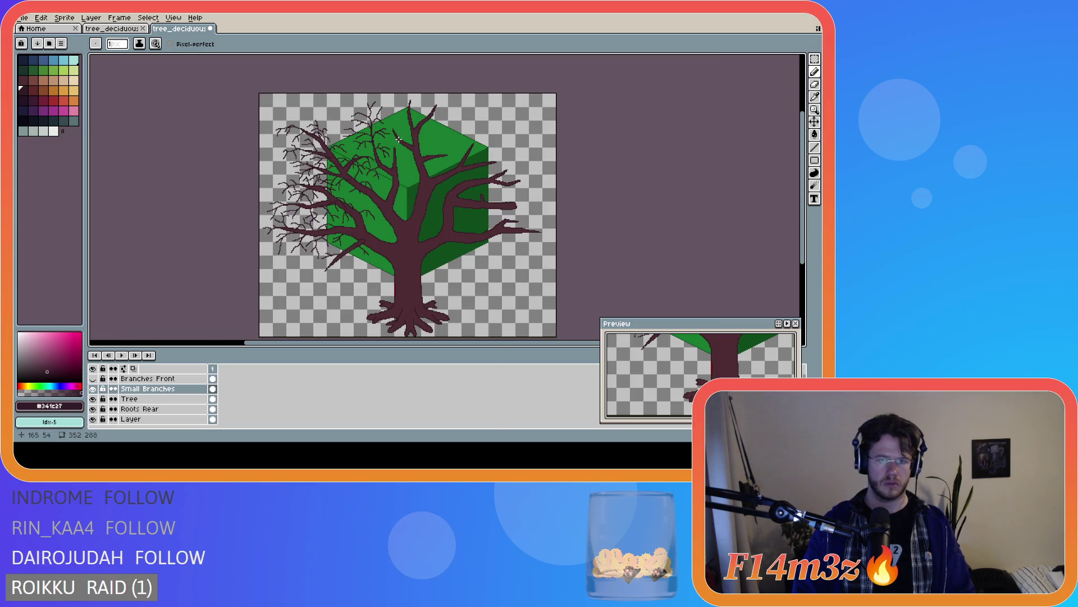
scroll(376, 153, "up", 1)
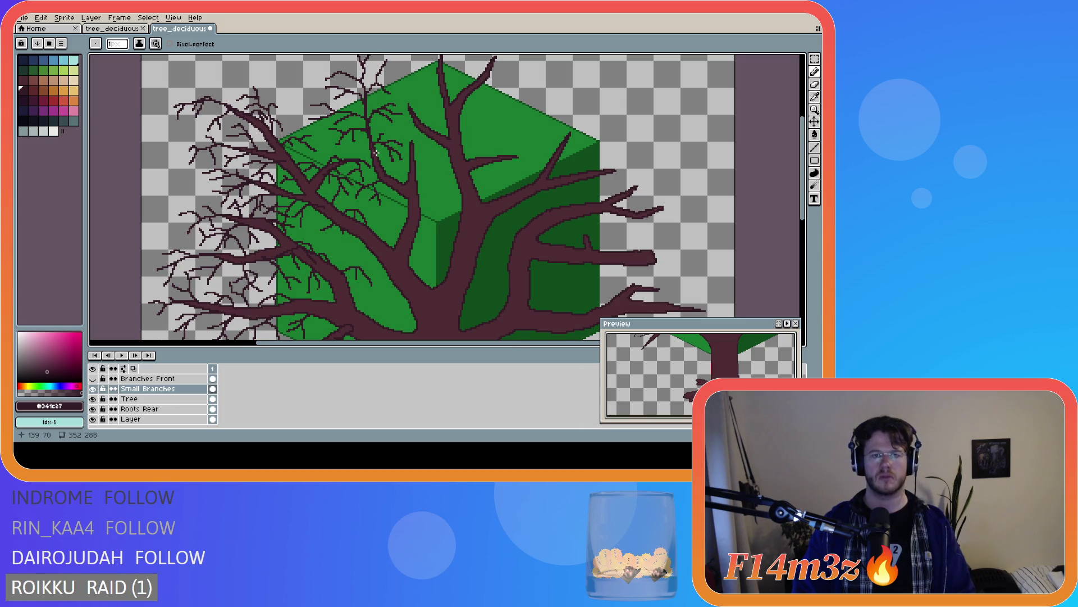
scroll(377, 153, "down", 2)
scroll(388, 180, "up", 1)
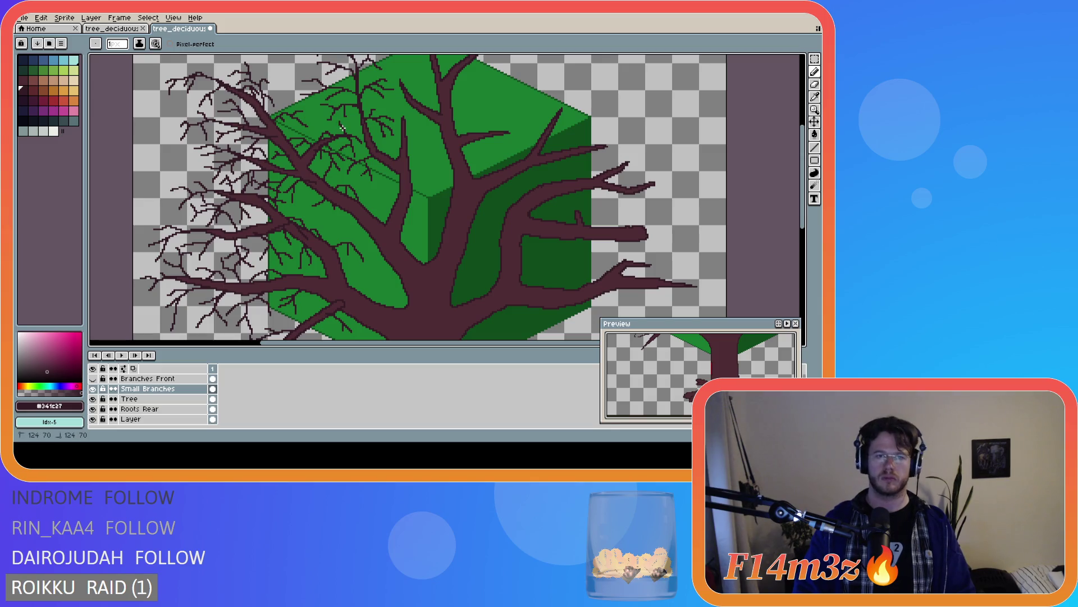
key("ctrl+z")
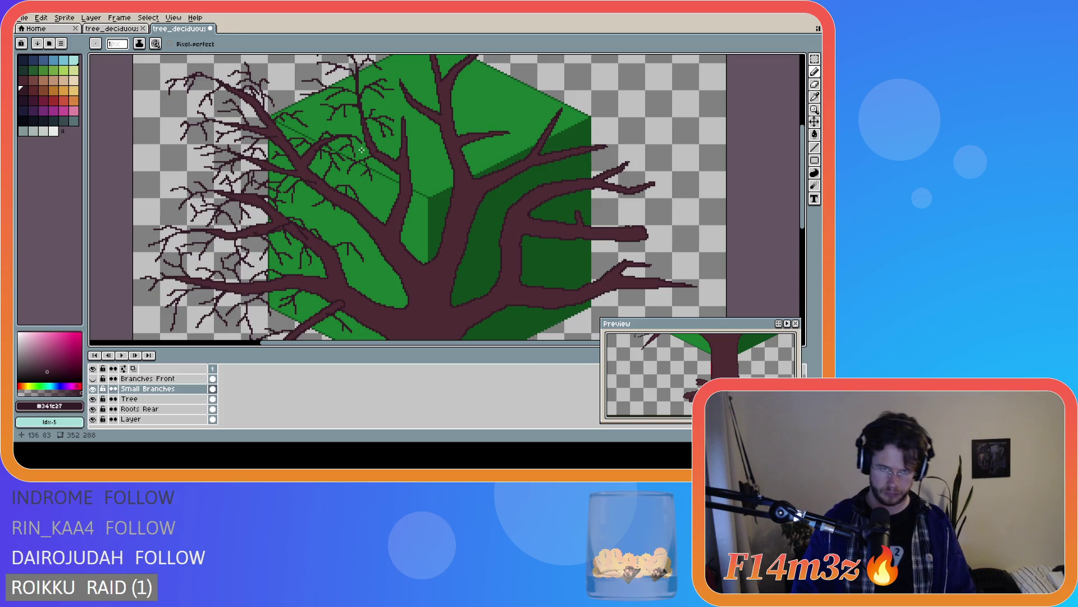
scroll(362, 150, "down", 2)
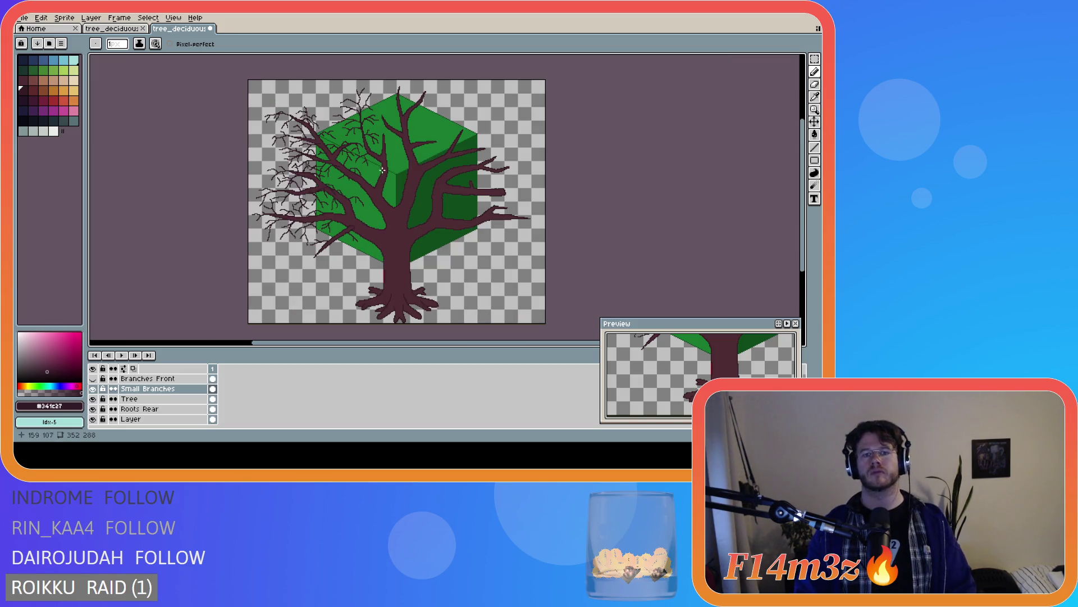
scroll(369, 153, "up", 2)
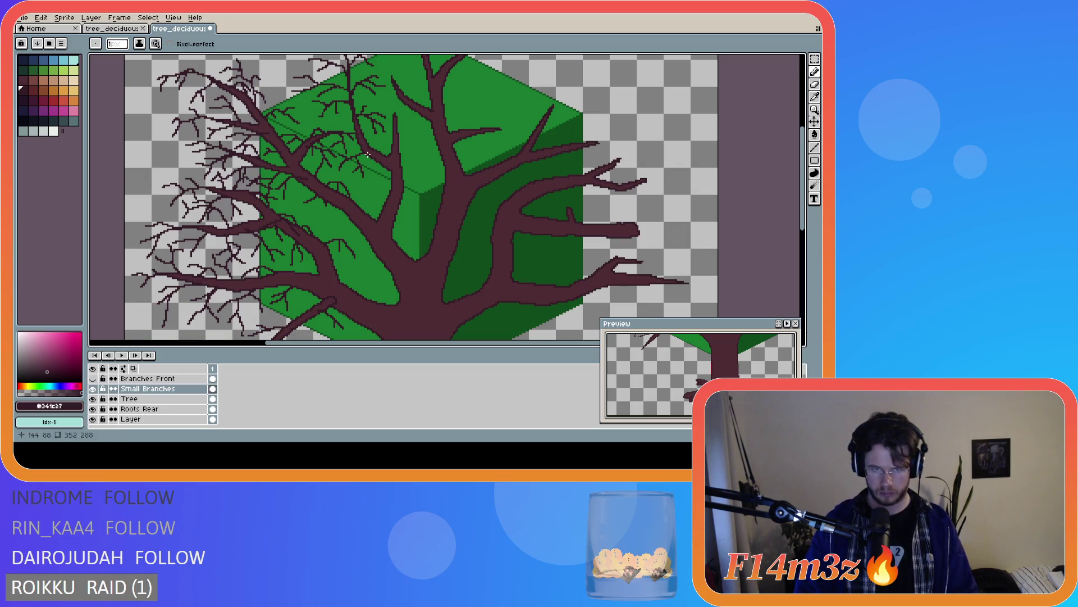
scroll(367, 150, "down", 2)
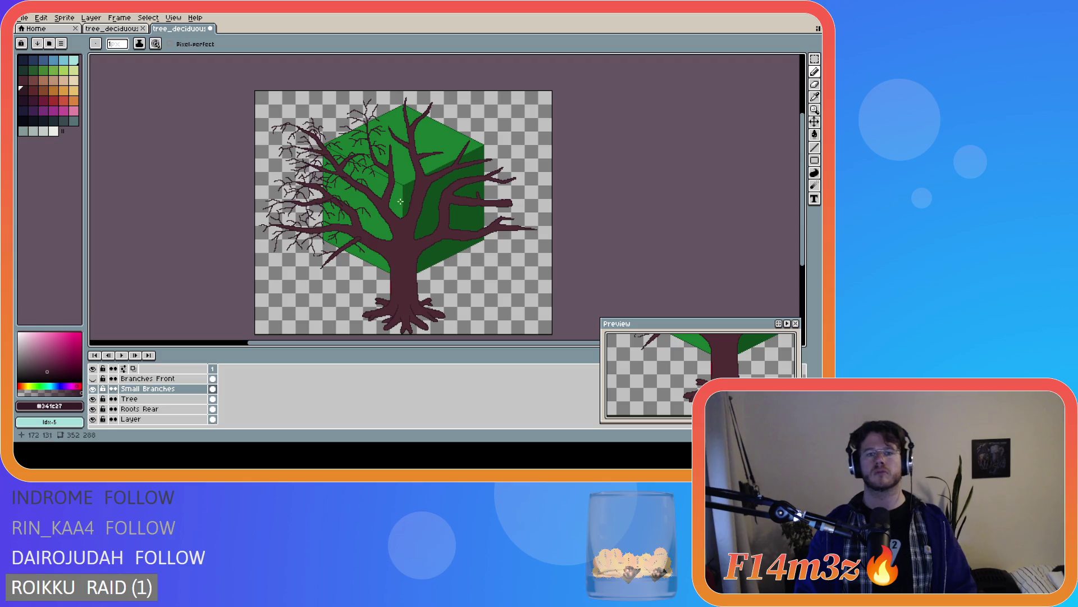
scroll(367, 150, "up", 3)
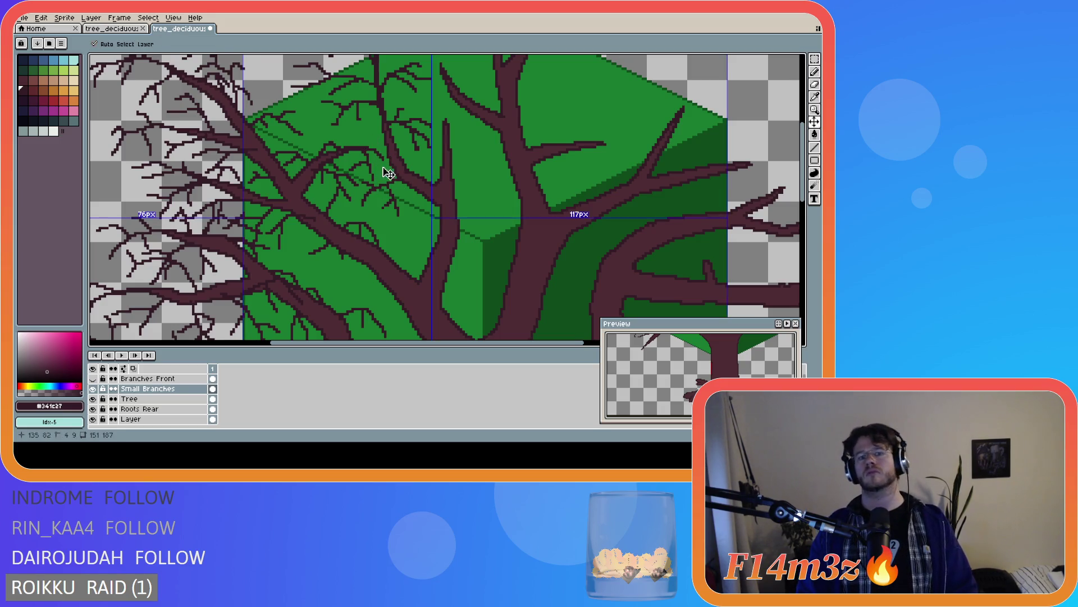
Dot twig pixels beside a central limb and extend them into a short twig
scroll(422, 179, "down", 1)
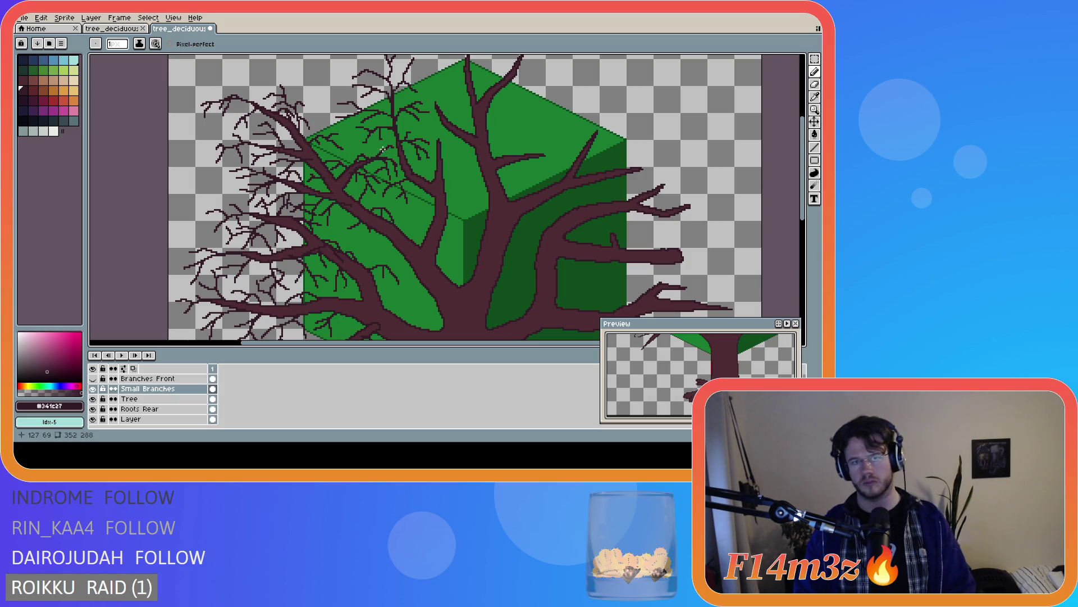
left_click(377, 159)
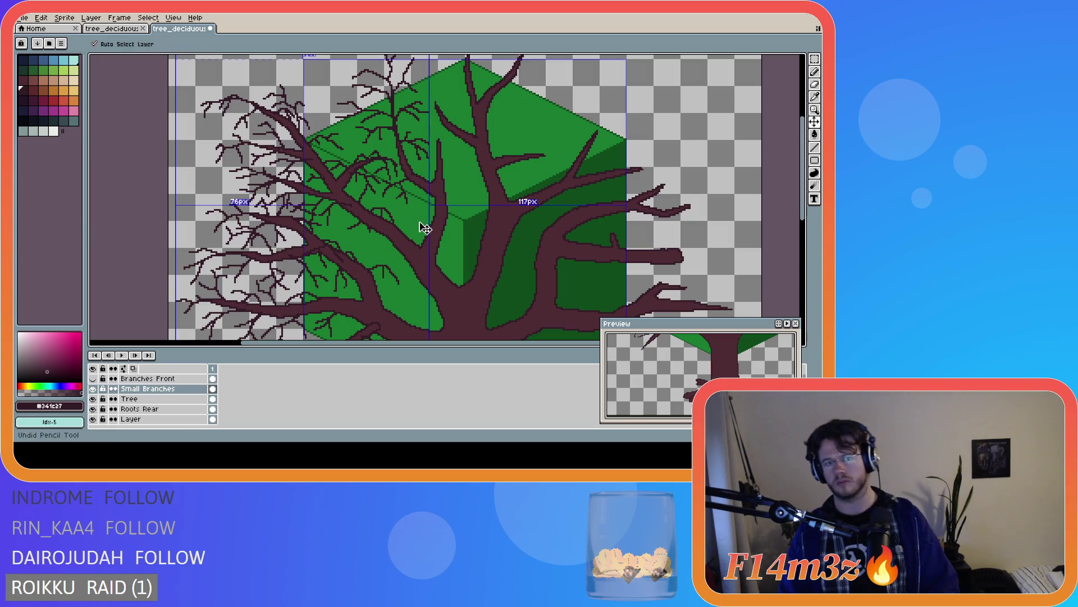
left_click(382, 160)
left_click_drag(376, 152, 379, 153)
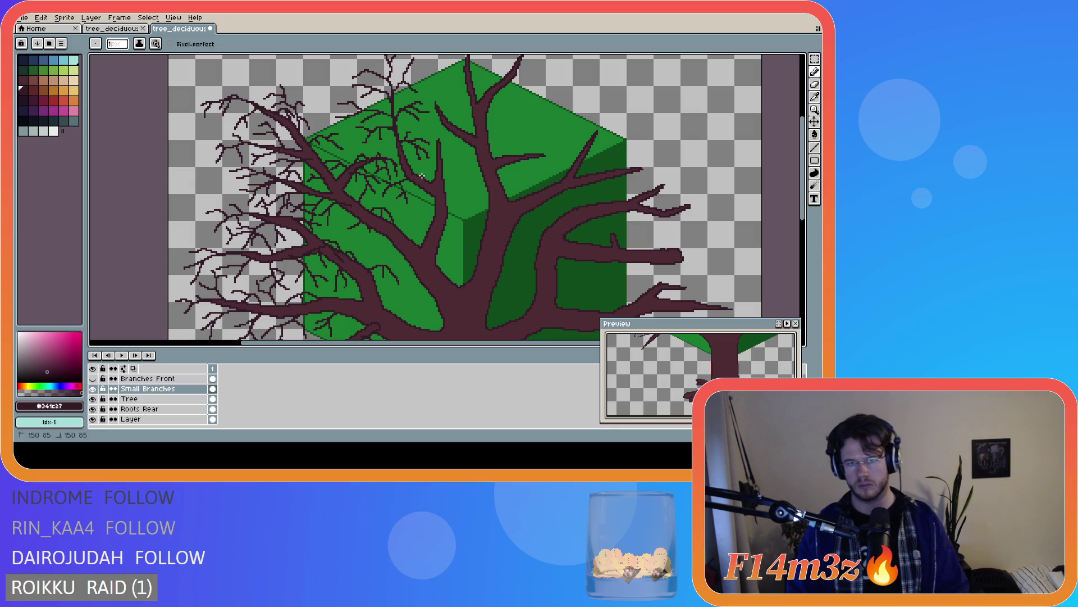
key("ctrl")
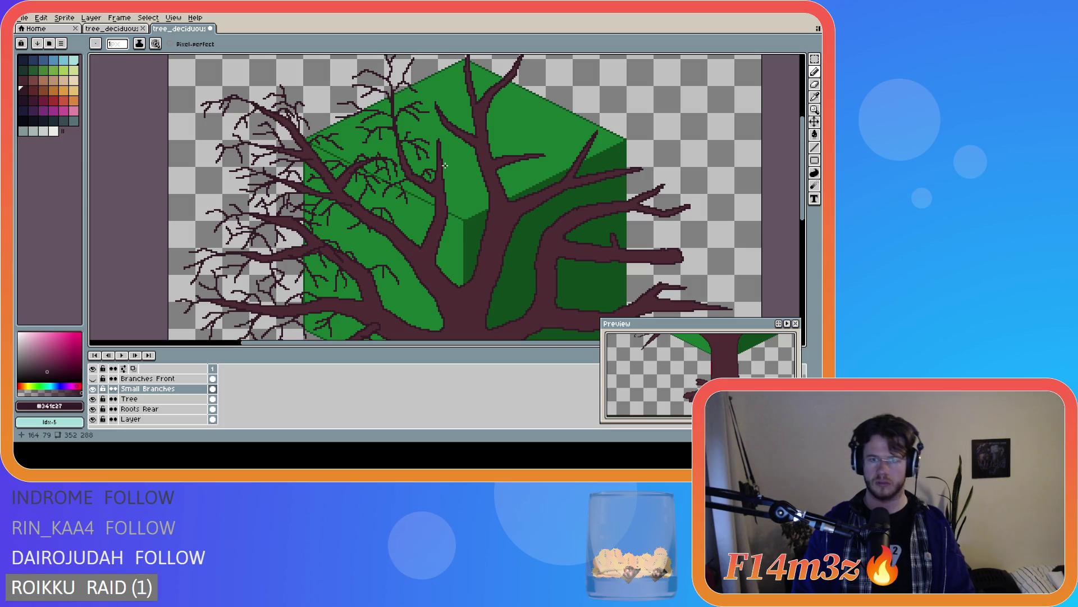
Draw thin twigs off the central limbs, including a new branch across the cube top
mouse_move(443, 162)
left_mouse_down()
mouse_move(464, 181)
mouse_move(456, 190)
mouse_move(469, 162)
left_mouse_up()
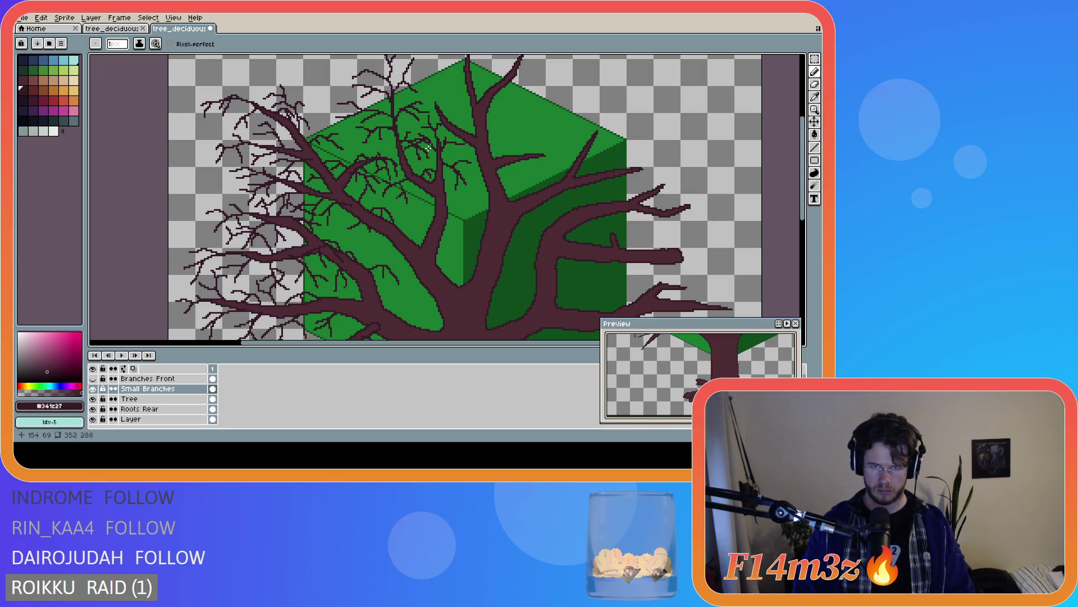
left_click_drag(497, 168, 545, 155)
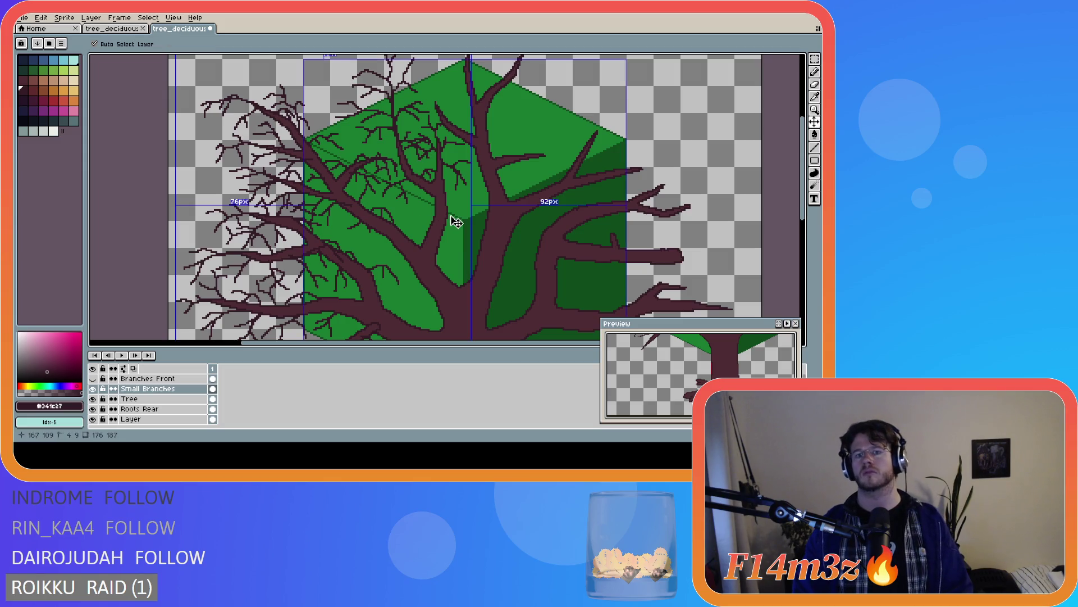
left_click_drag(436, 166, 413, 160)
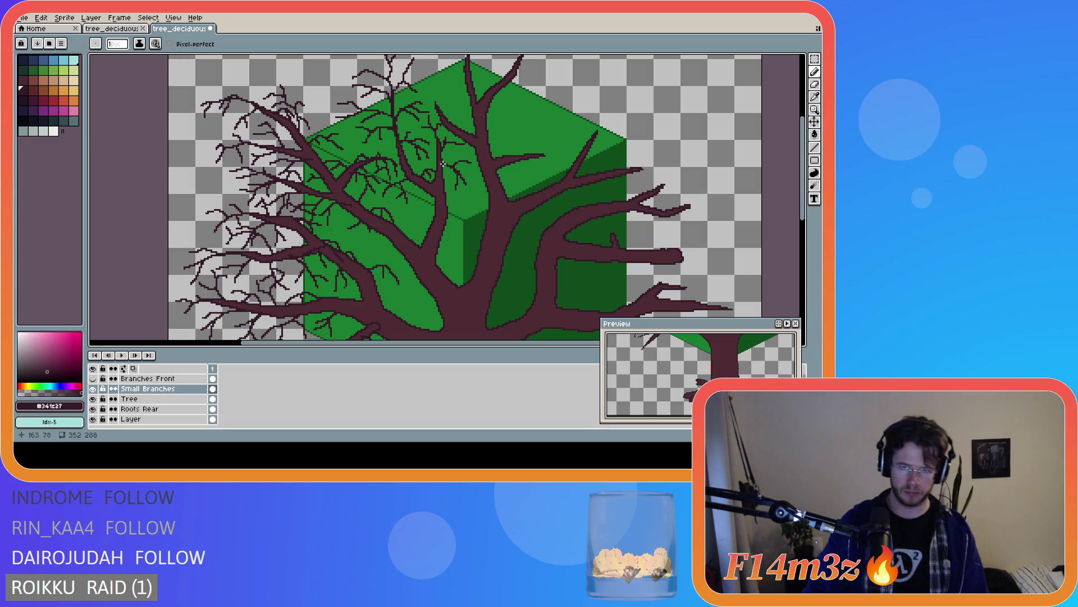
left_click_drag(451, 142, 456, 151)
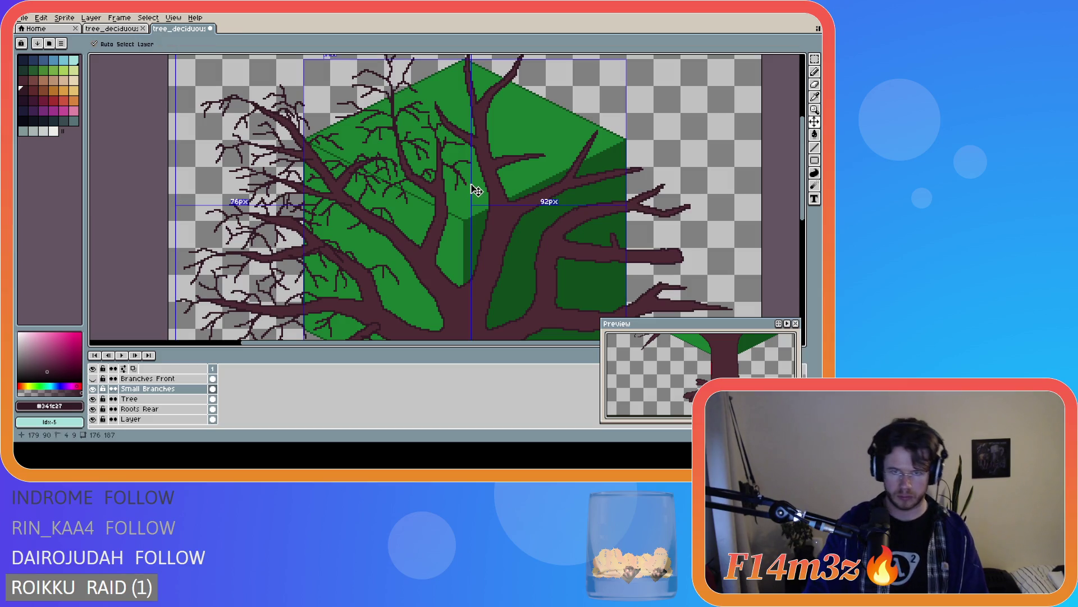
Add twigs reaching up-left and left from a lower limb, then undo the last one
scroll(542, 185, "down", 2)
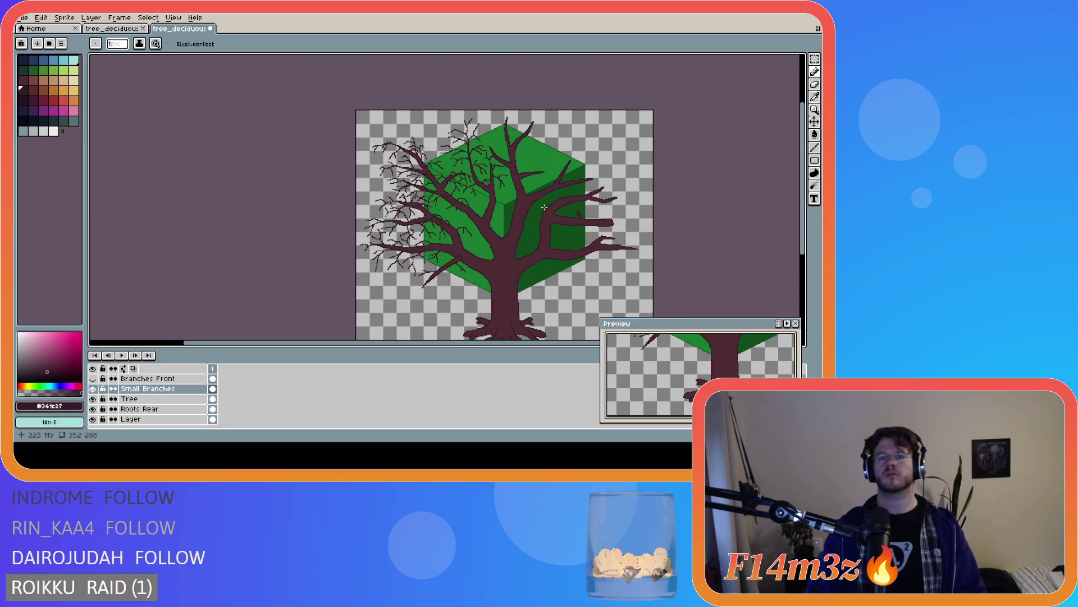
scroll(507, 190, "up", 2)
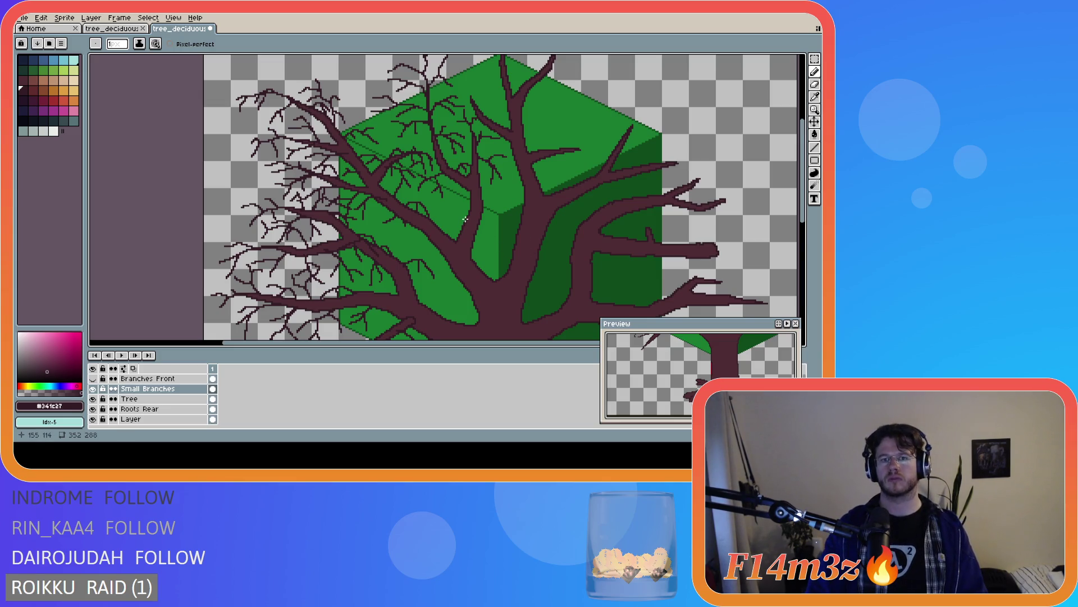
mouse_move(467, 217)
left_mouse_down()
mouse_move(446, 212)
mouse_move(474, 221)
mouse_move(460, 209)
left_mouse_up()
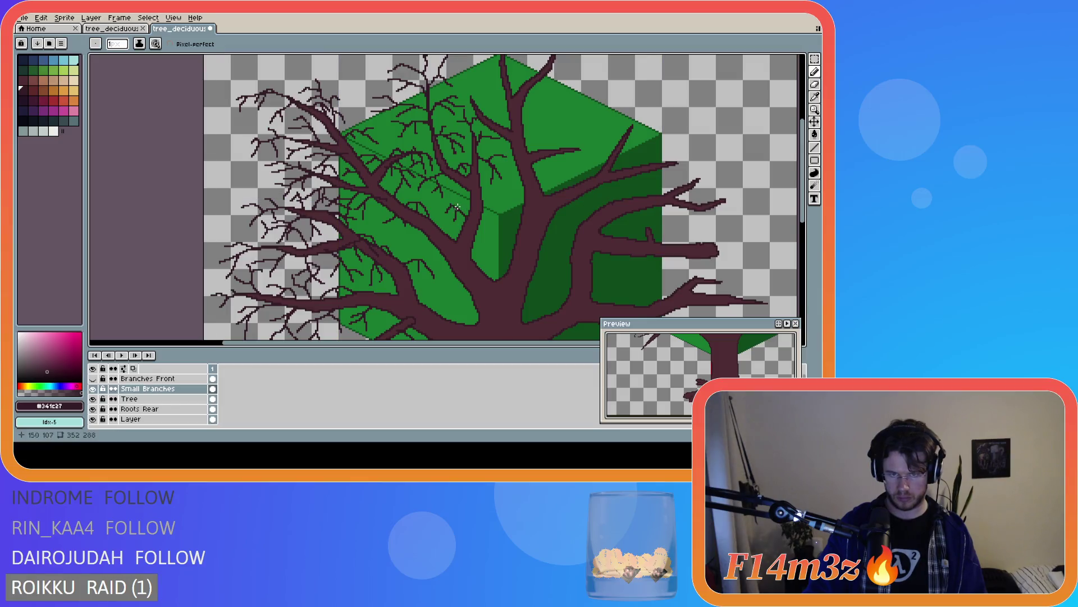
left_click_drag(451, 205, 445, 204)
key("ctrl")
key("ctrl")
key("ctrl")
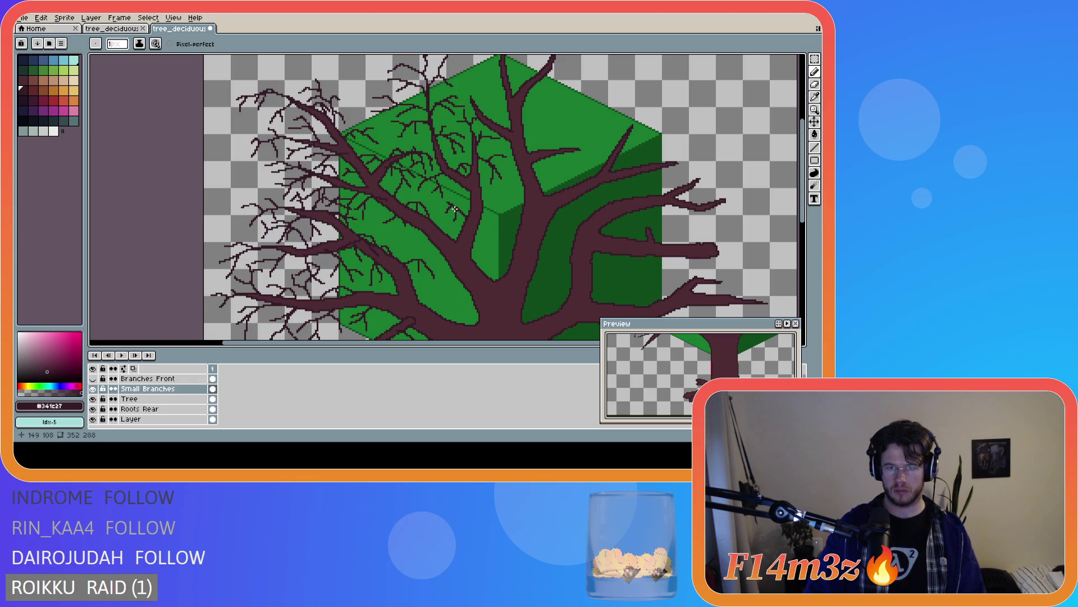
key("ctrl")
key("ctrl")
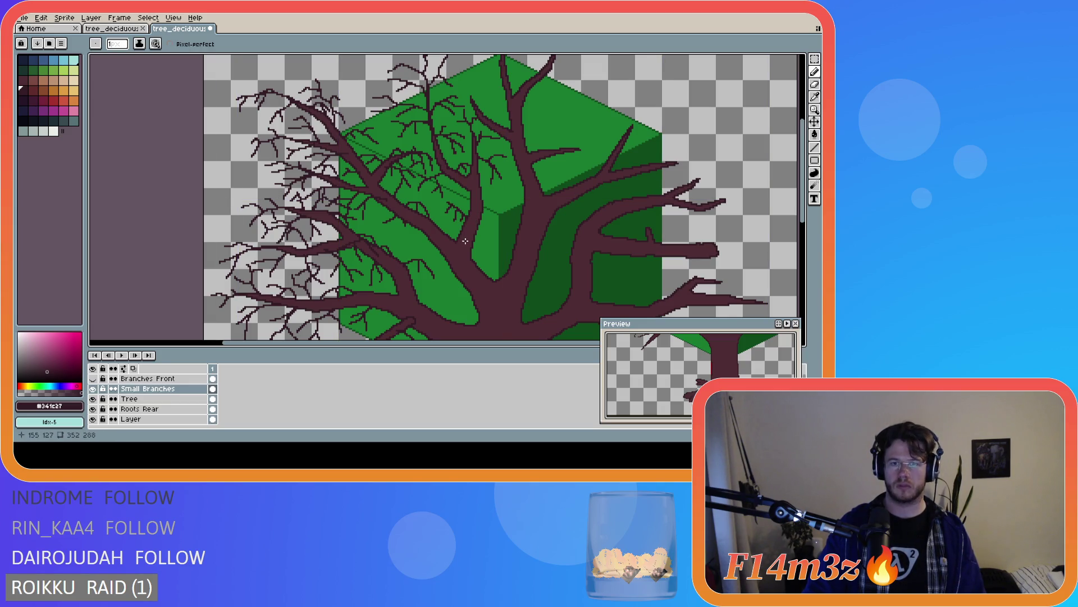
key("ctrl")
key("ctrl+z")
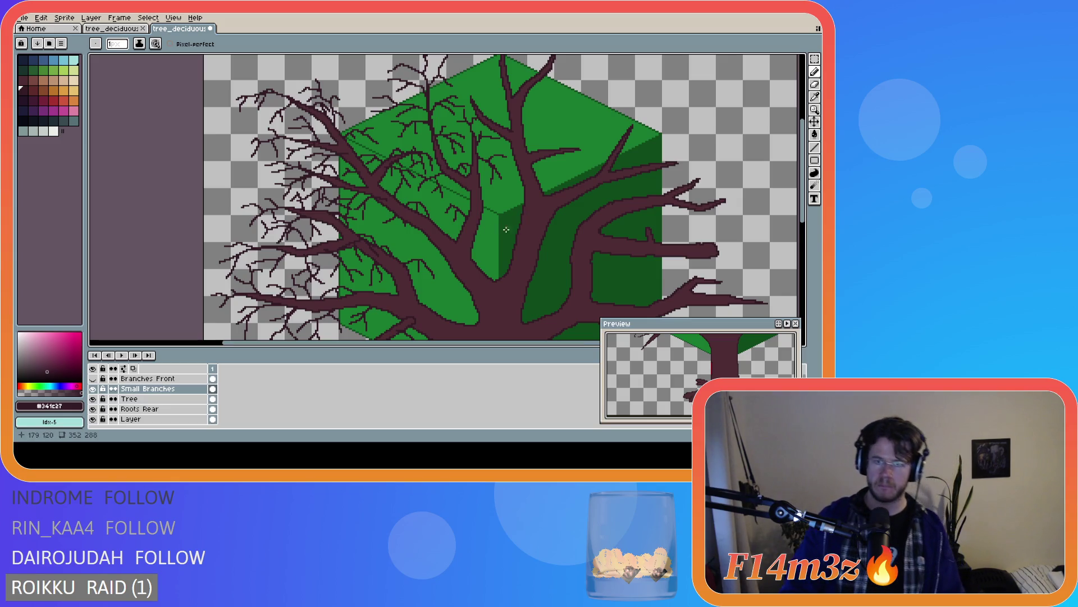
Draw a twig rising from the tip of the long right limb
scroll(506, 230, "down", 2)
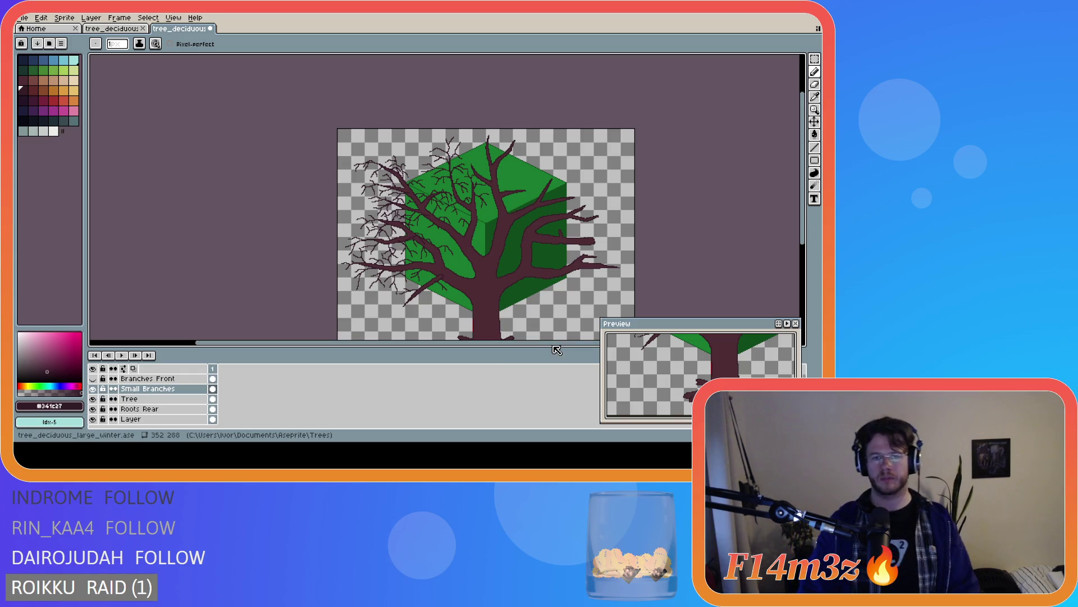
left_click_drag(451, 344, 522, 344)
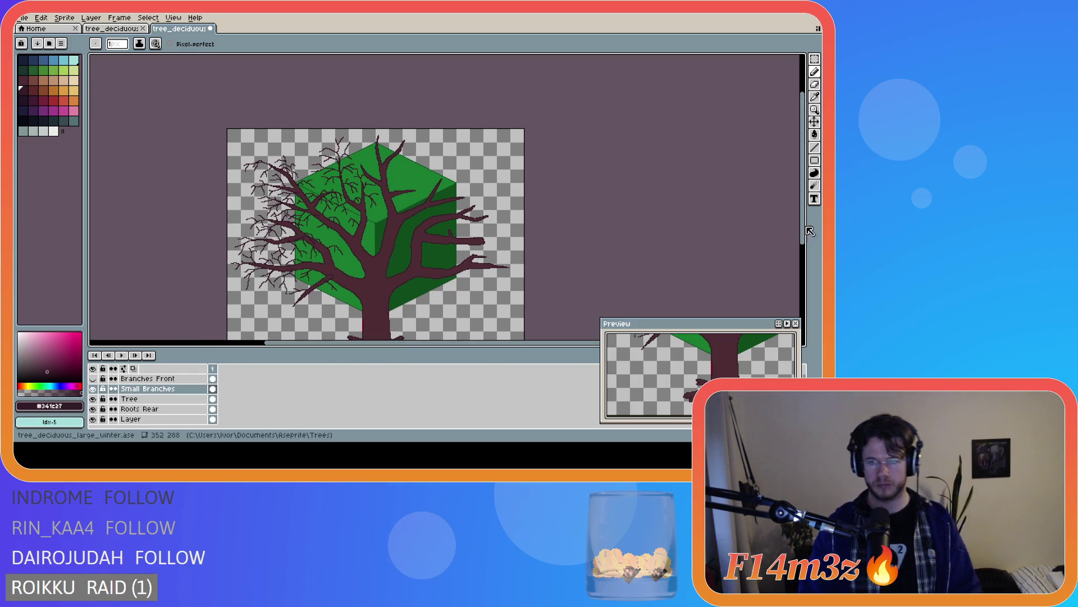
left_click_drag(807, 216, 807, 237)
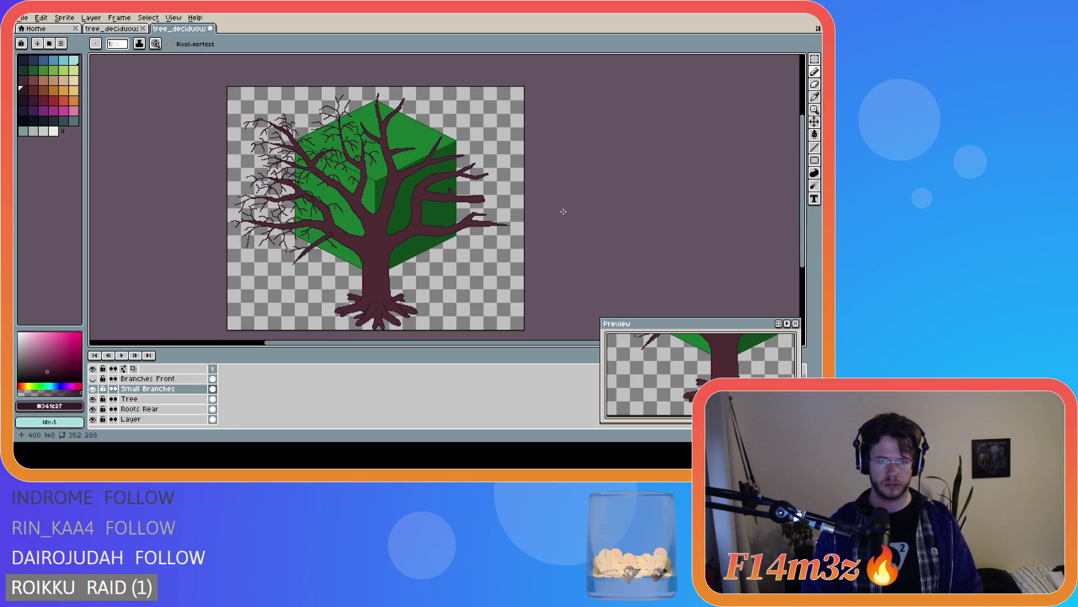
scroll(402, 167, "up", 1)
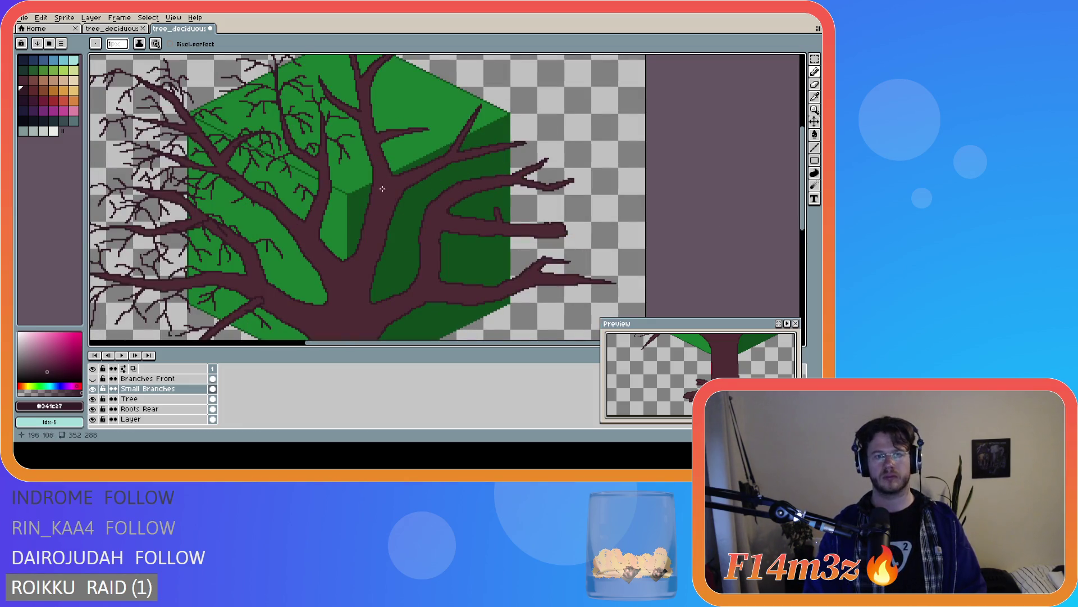
scroll(372, 200, "down", 1)
scroll(382, 162, "up", 1)
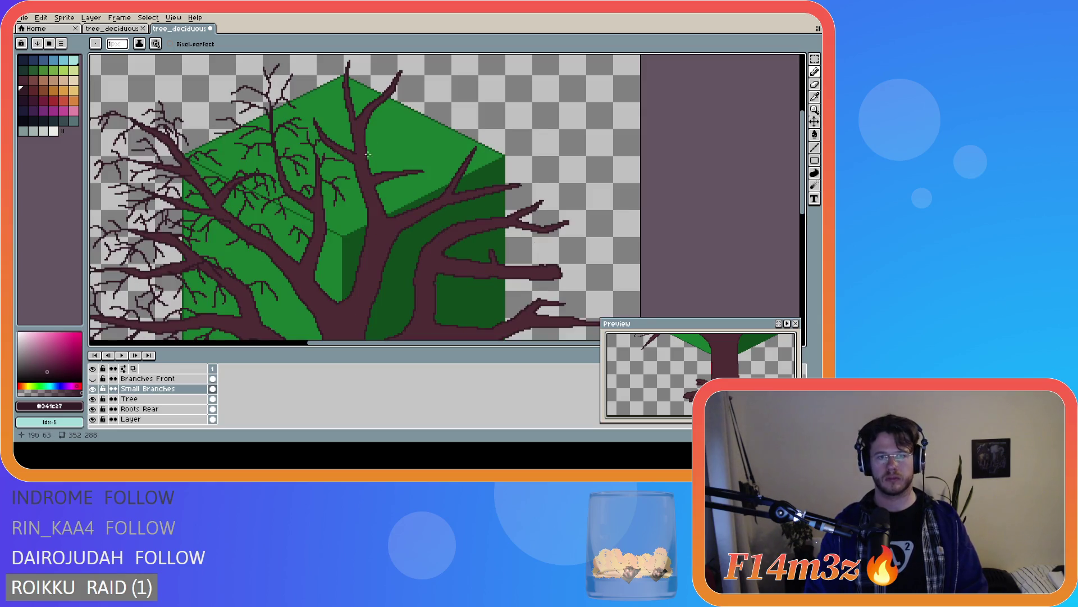
left_click_drag(315, 120, 341, 97)
Undo that long twig so it can be redrawn shorter
key("ctrl+z")
key("ctrl+z")
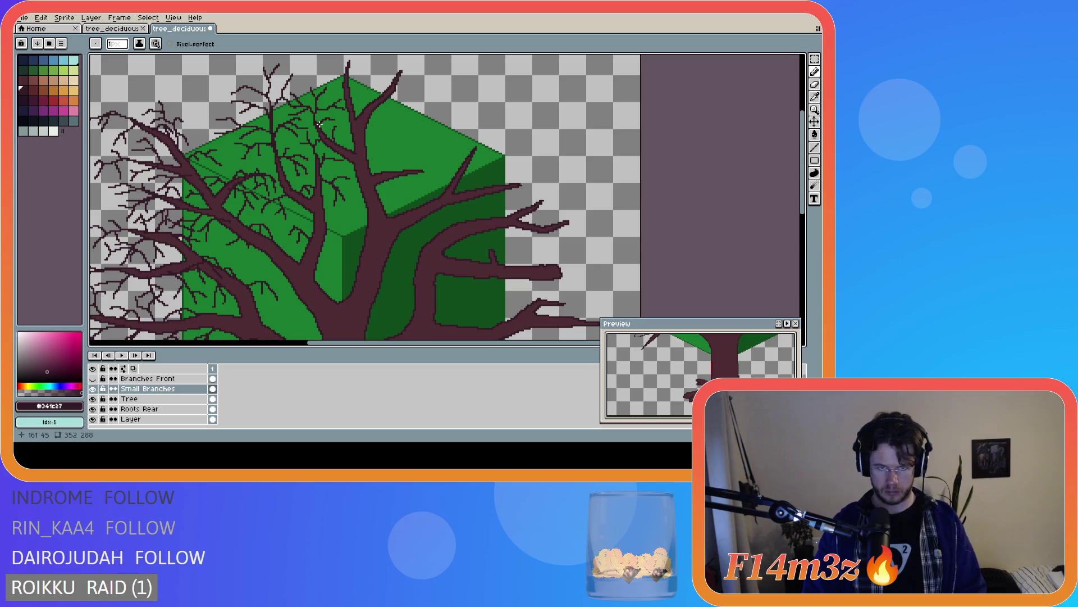
key("ctrl")
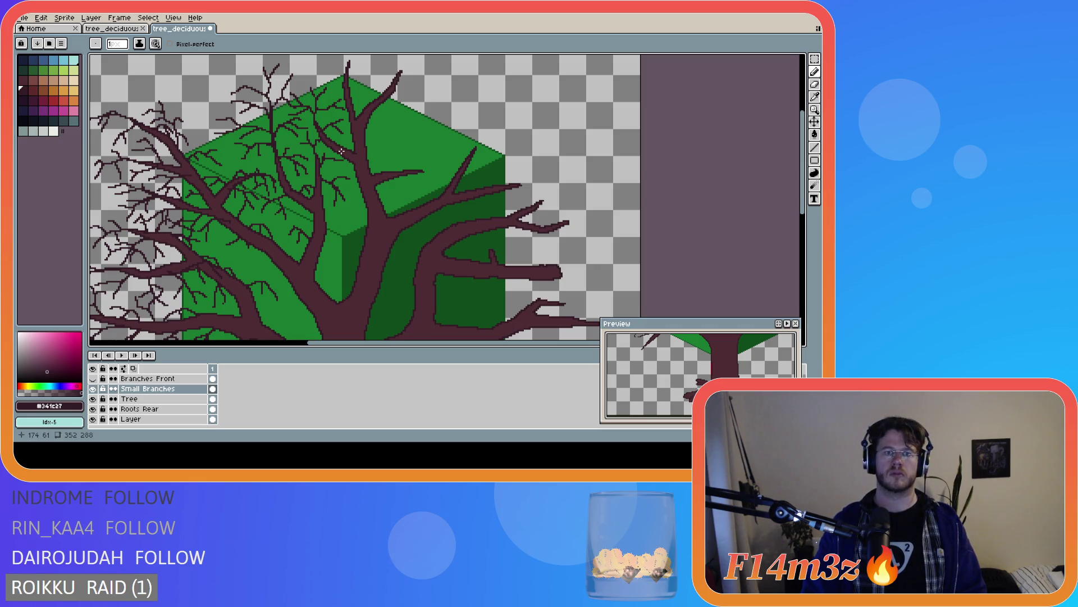
scroll(331, 155, "down", 2)
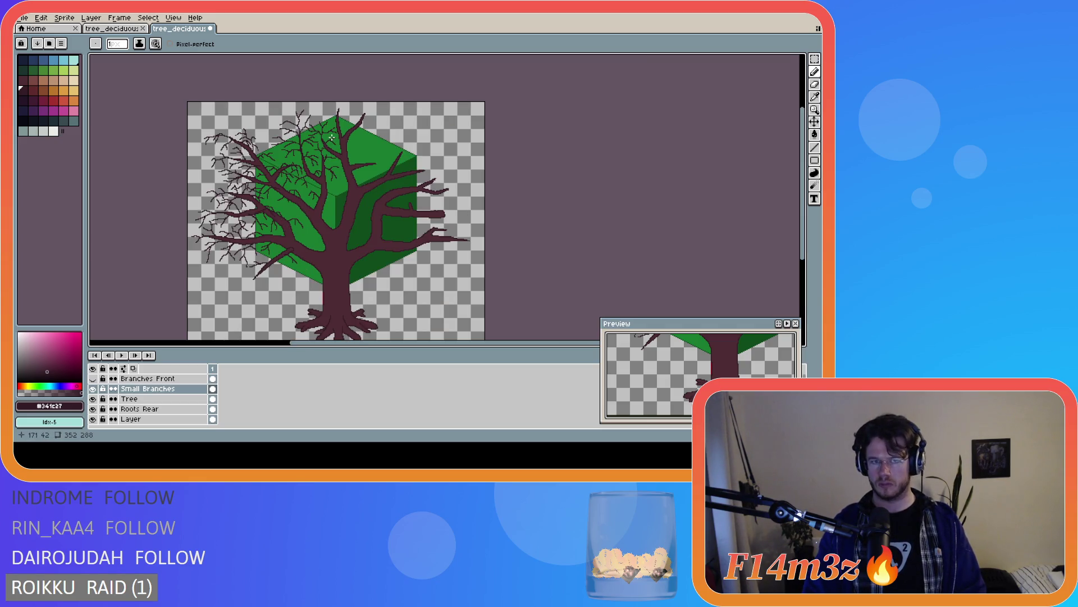
Undo the latest twig stroke, zooming and panning around the tree to inspect it
scroll(332, 137, "up", 2)
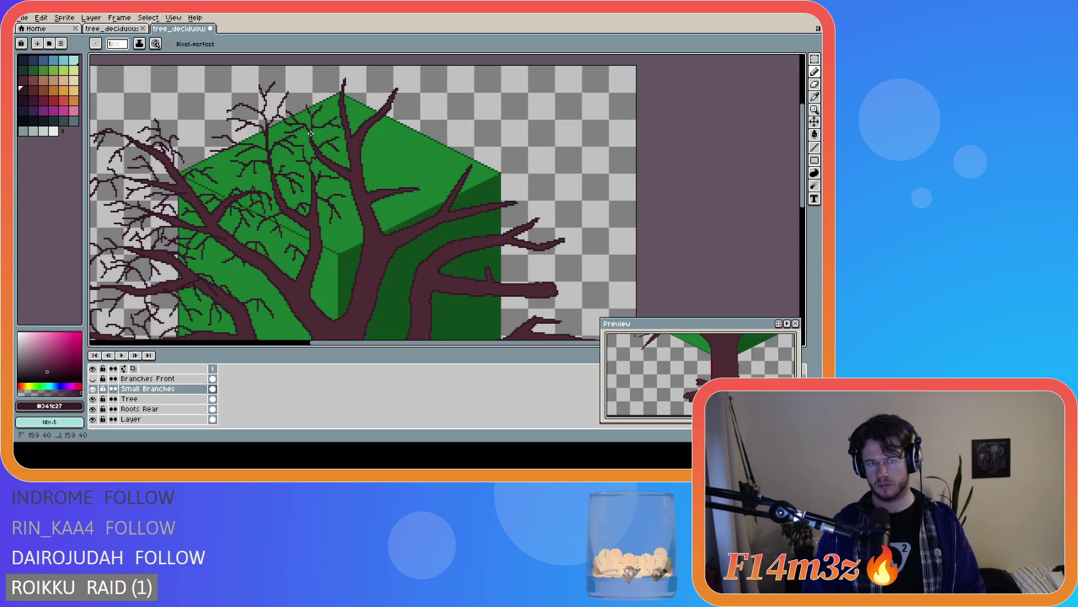
key("ctrl")
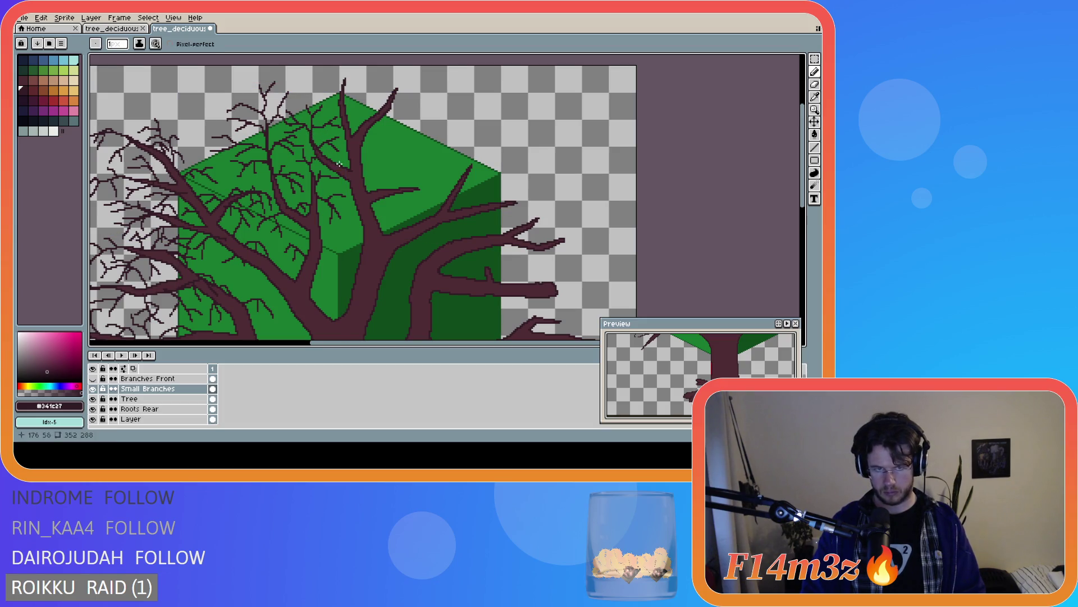
scroll(341, 164, "down", 2)
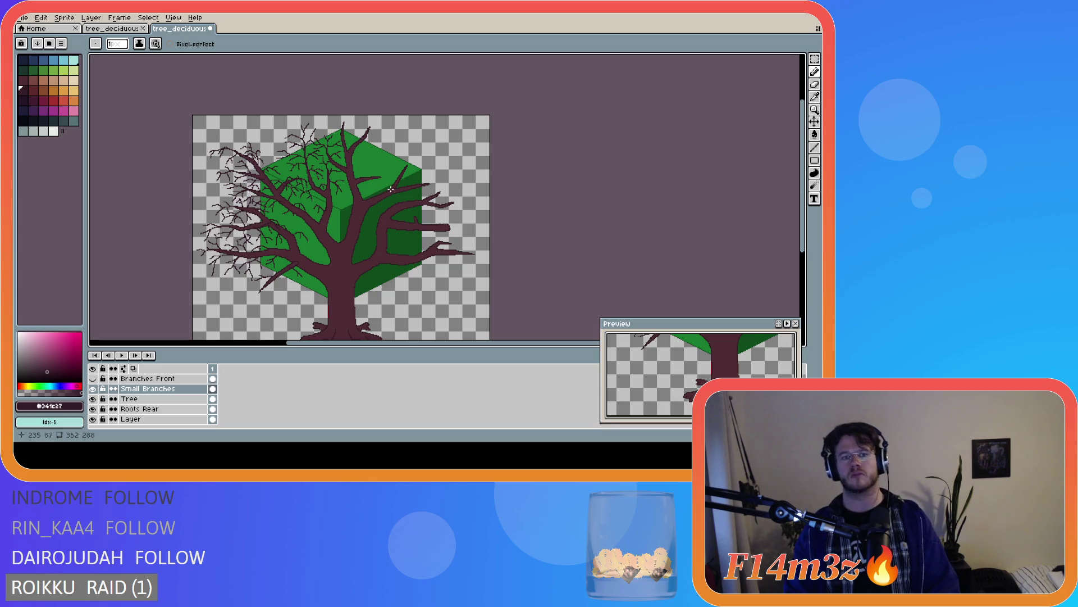
key("ctrl+z")
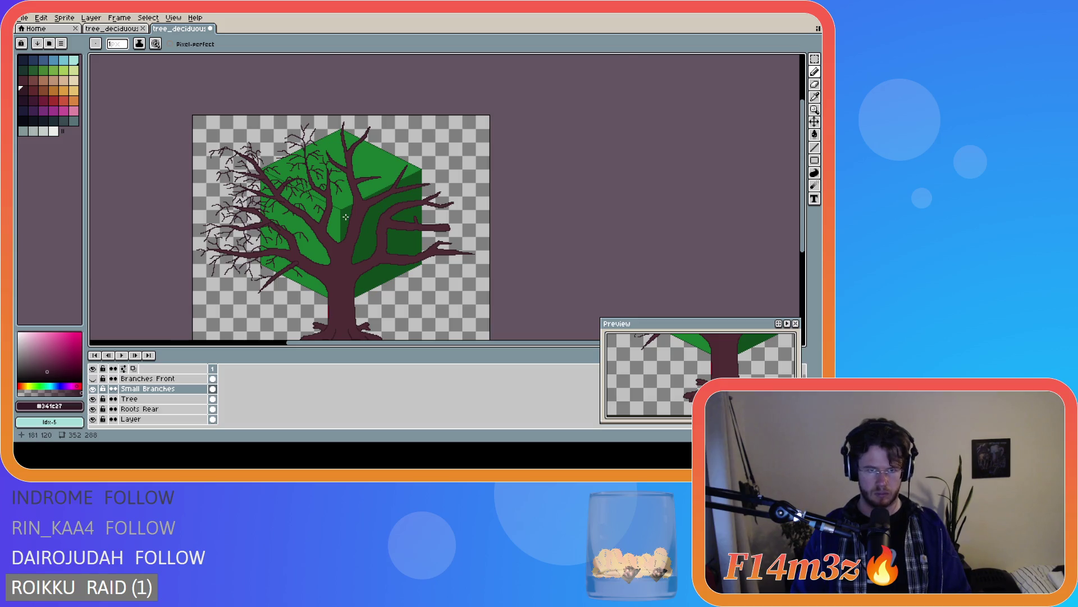
scroll(346, 217, "up", 1)
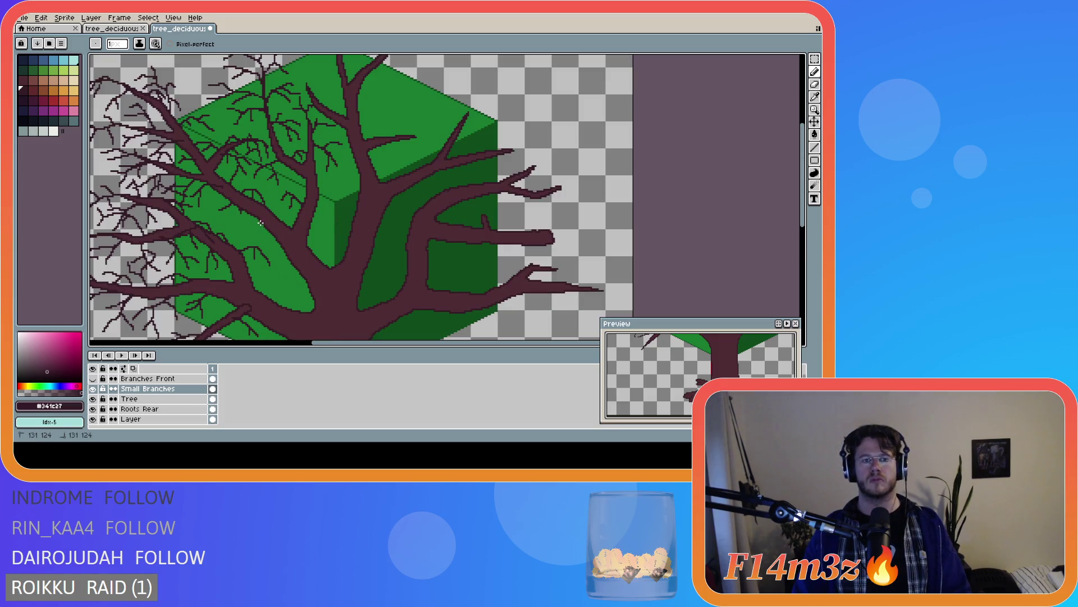
key("ctrl")
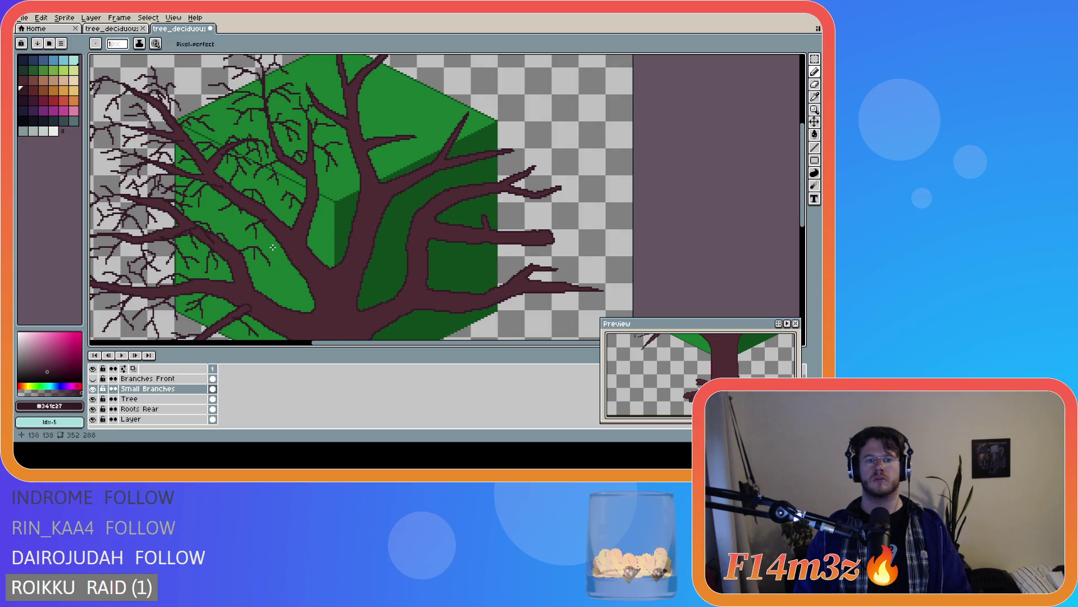
scroll(289, 249, "down", 2)
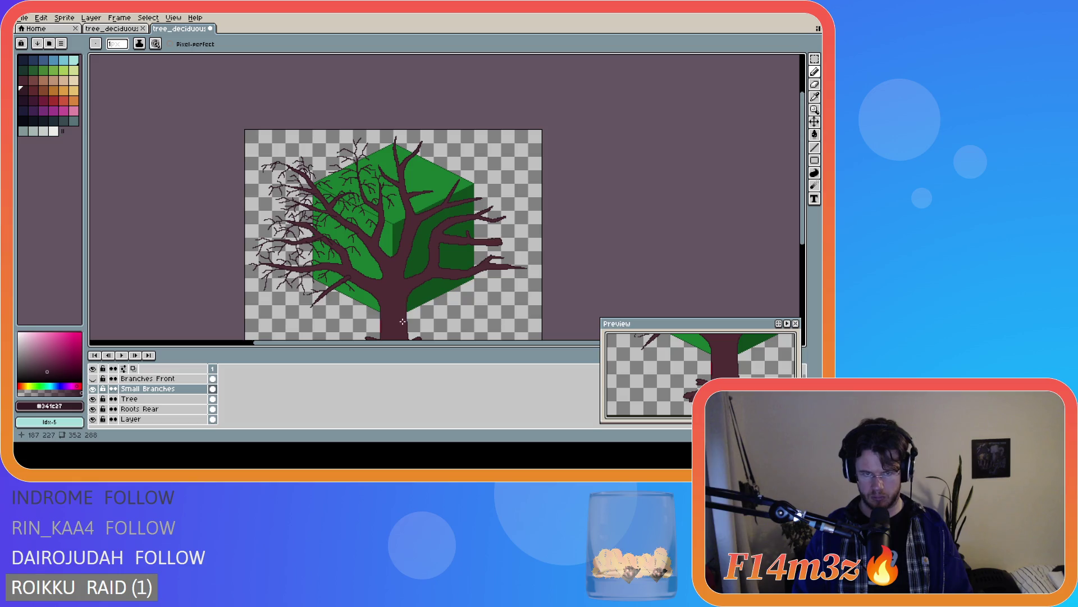
left_click_drag(424, 341, 474, 347)
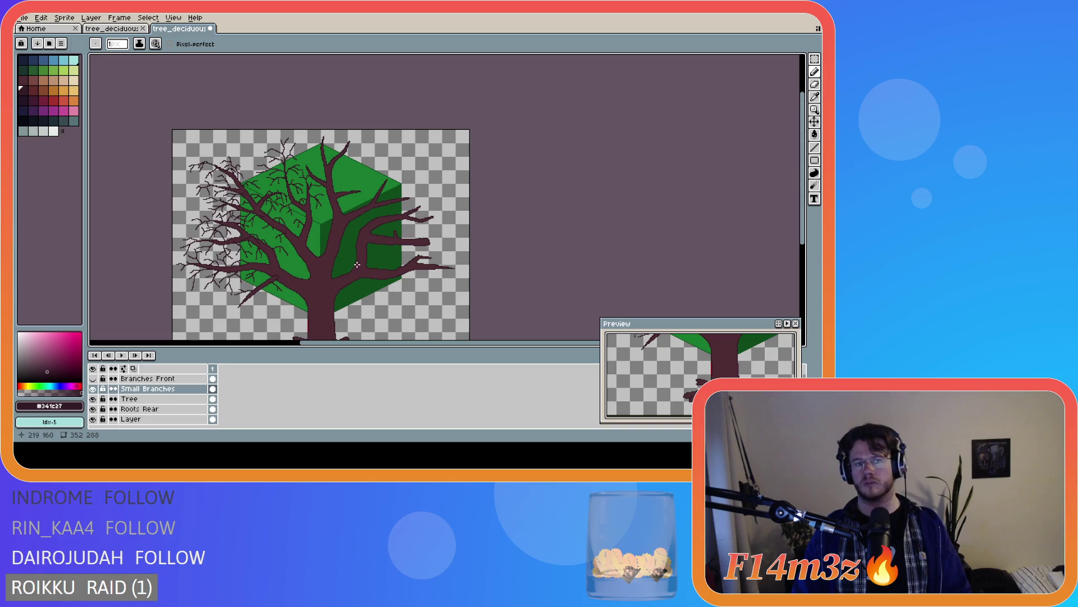
scroll(280, 243, "up", 2)
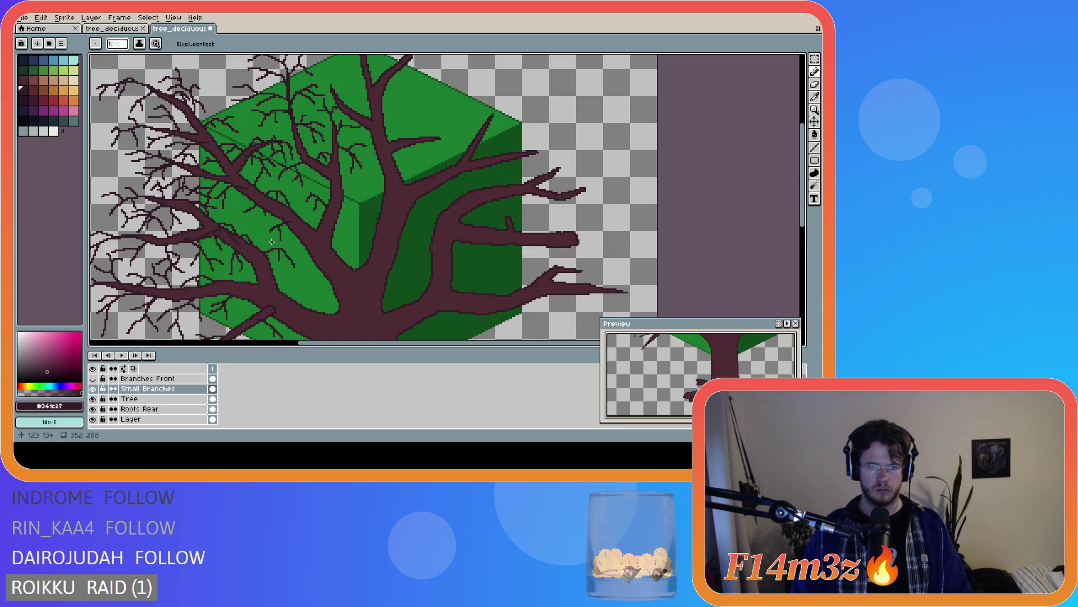
left_click(249, 209)
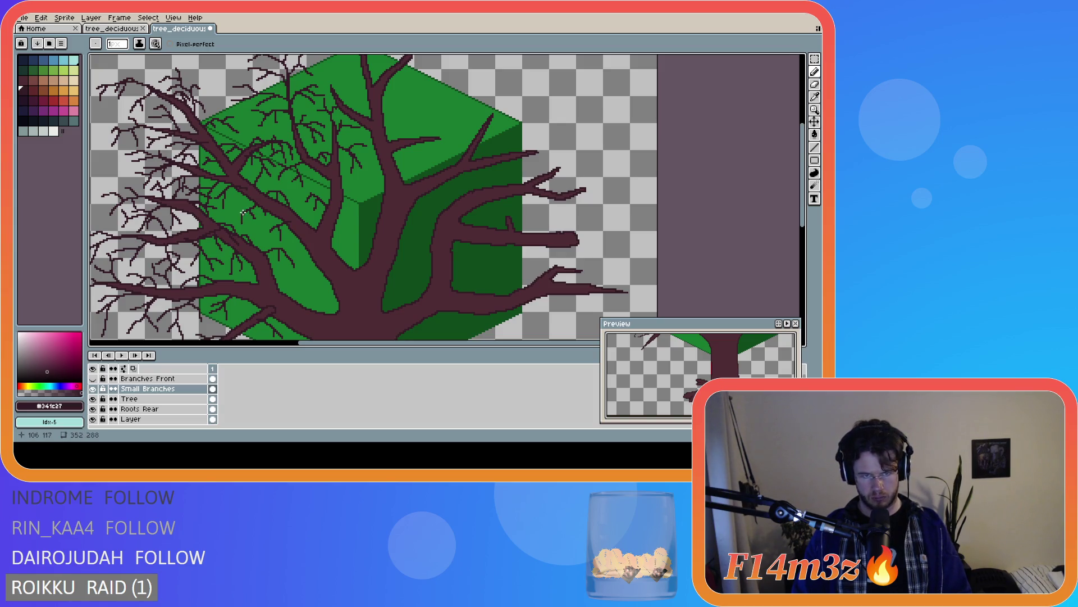
scroll(234, 234, "down", 2)
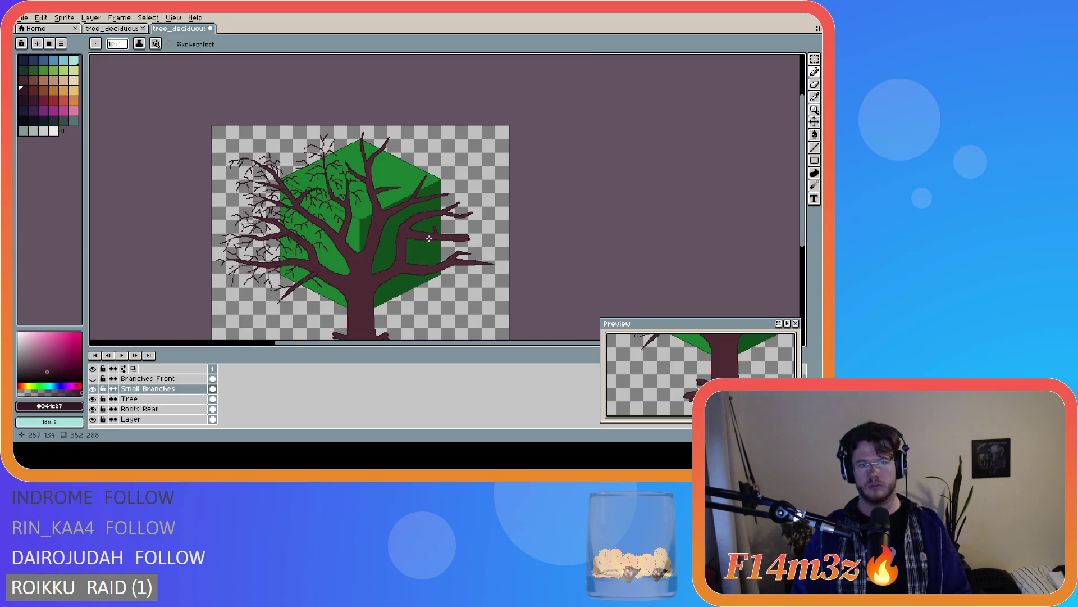
scroll(315, 217, "up", 2)
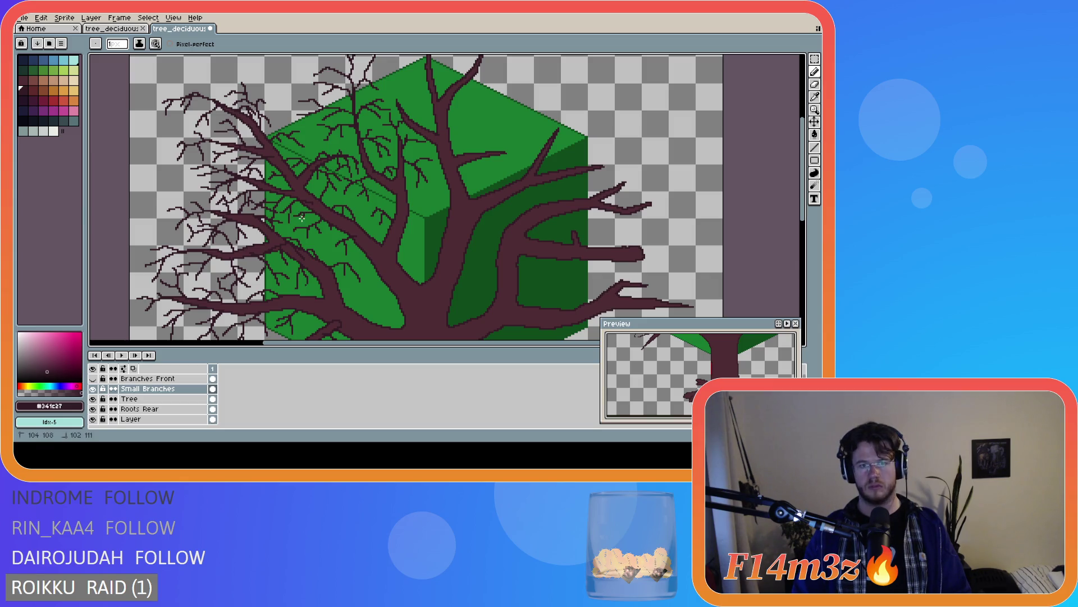
key("v")
key("b")
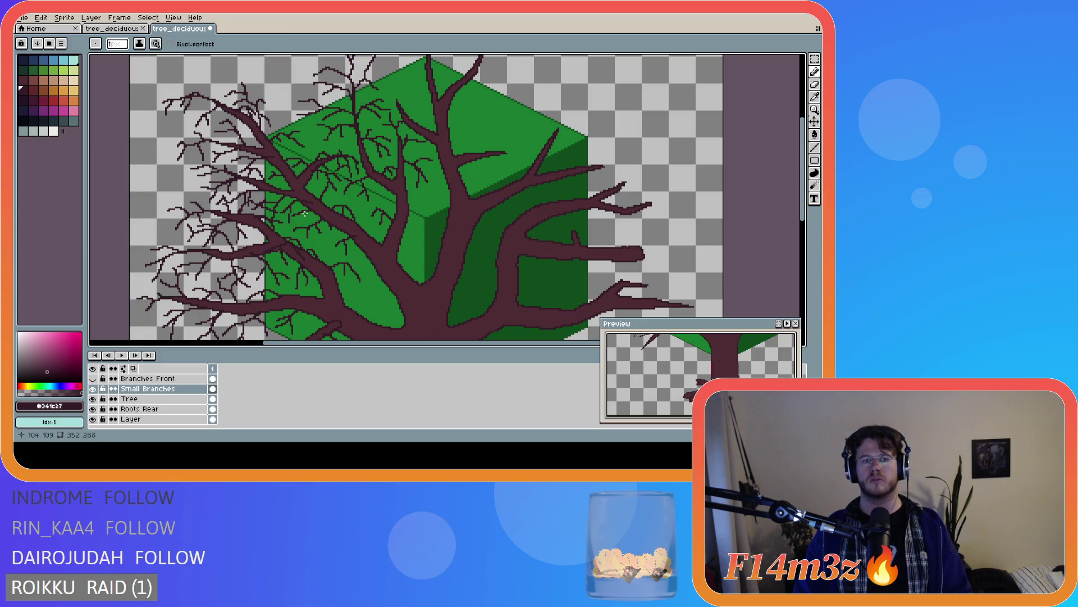
scroll(355, 246, "down", 2)
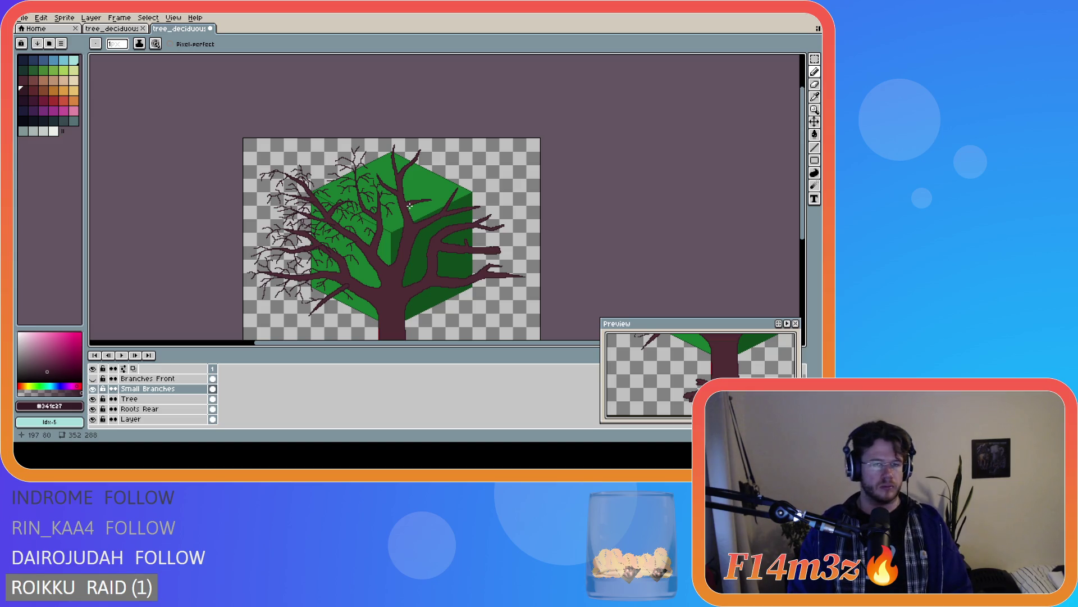
scroll(401, 169, "up", 1)
scroll(403, 175, "down", 1)
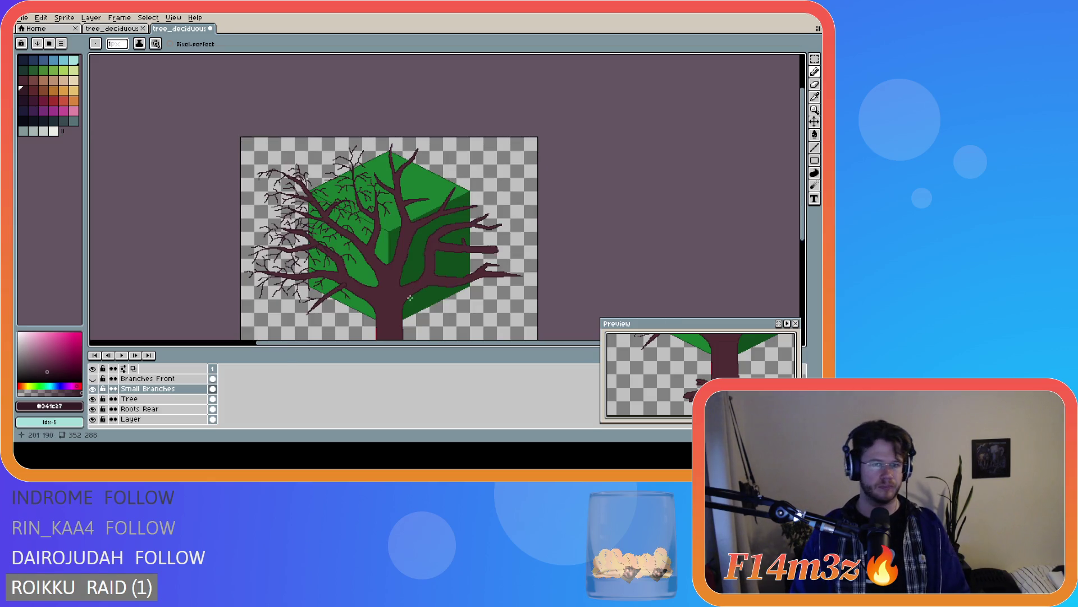
left_click_drag(441, 342, 484, 342)
left_click_drag(802, 217, 802, 237)
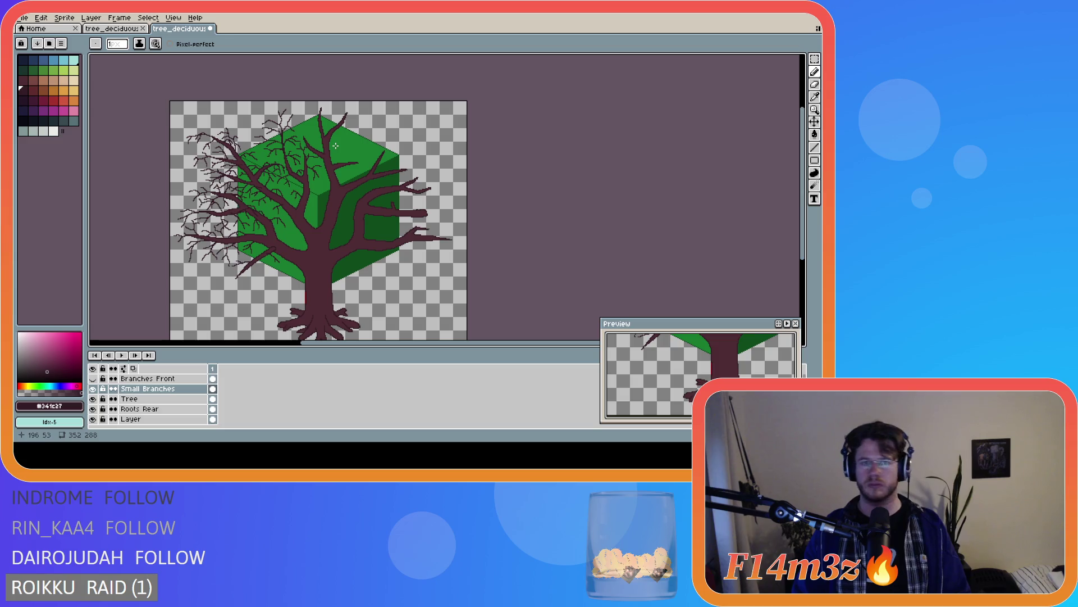
scroll(355, 161, "up", 1)
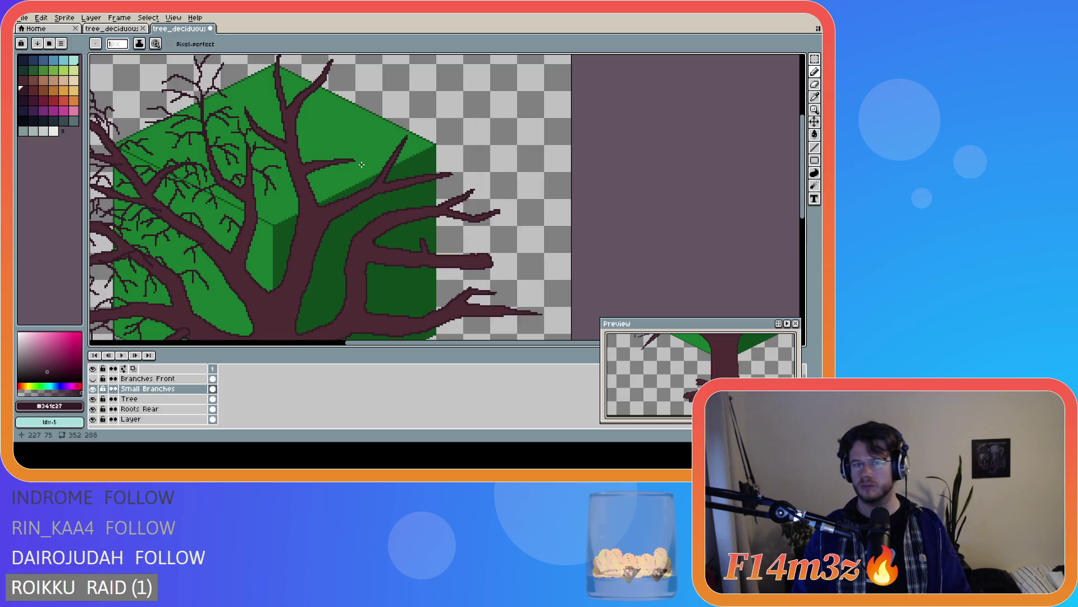
Draw three short twigs off the upper-right branch above the cube's top face
scroll(352, 160, "up", 1)
left_click_drag(352, 161, 367, 167)
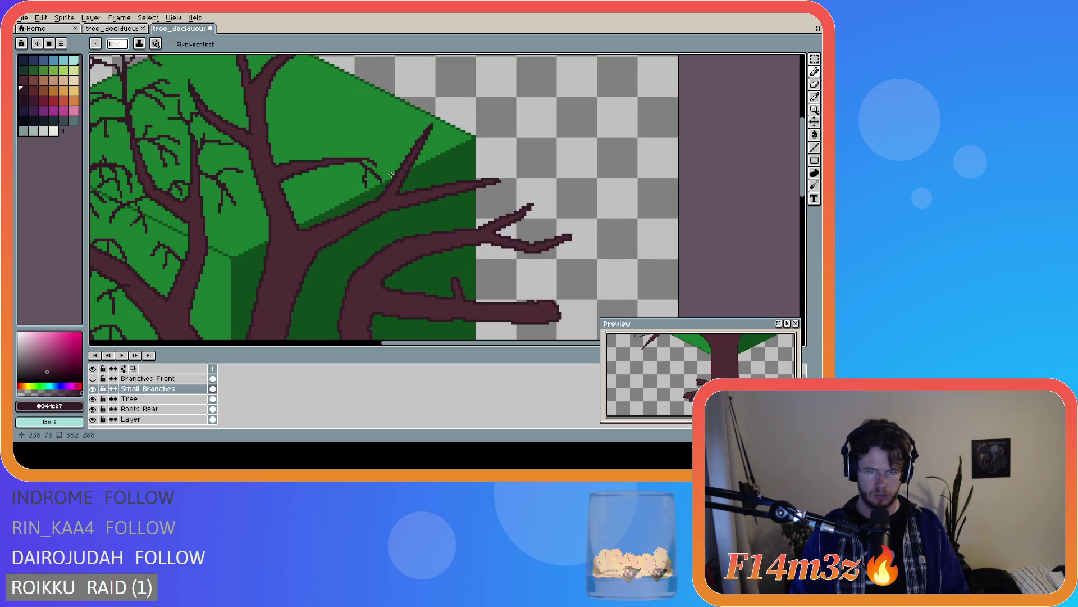
scroll(433, 169, "down", 1)
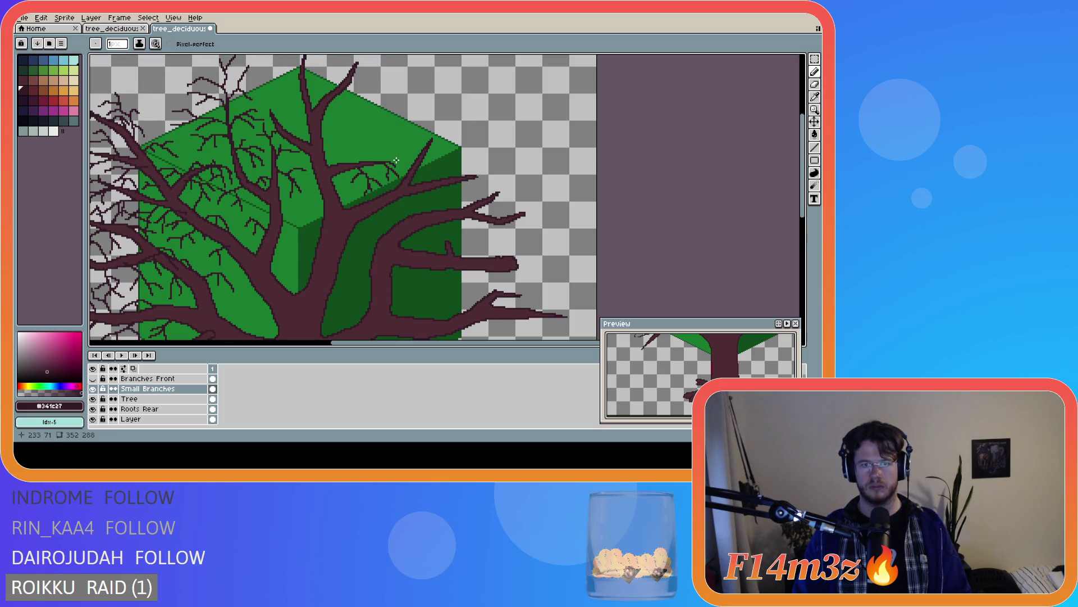
mouse_move(337, 164)
left_mouse_down()
mouse_move(364, 155)
mouse_move(365, 142)
left_mouse_up()
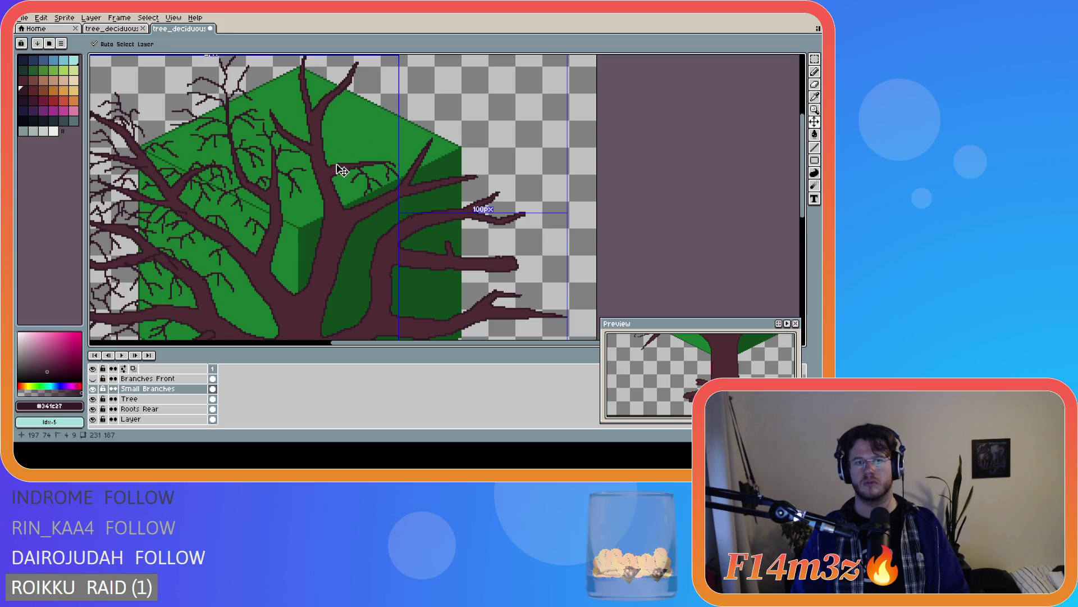
mouse_move(338, 164)
left_mouse_down()
mouse_move(354, 135)
mouse_move(338, 134)
mouse_move(373, 136)
mouse_move(340, 149)
left_mouse_up()
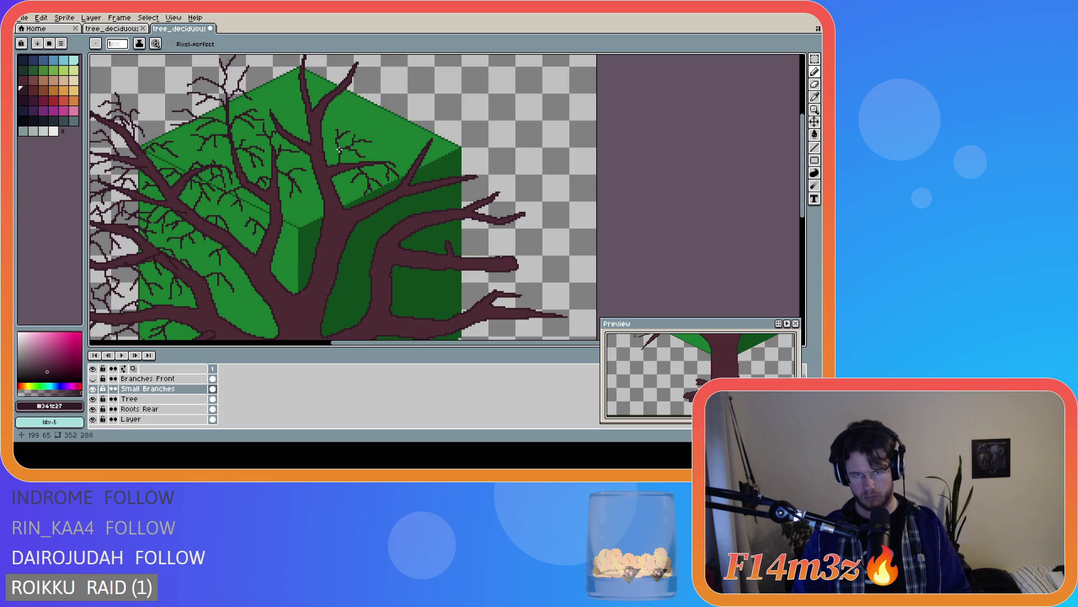
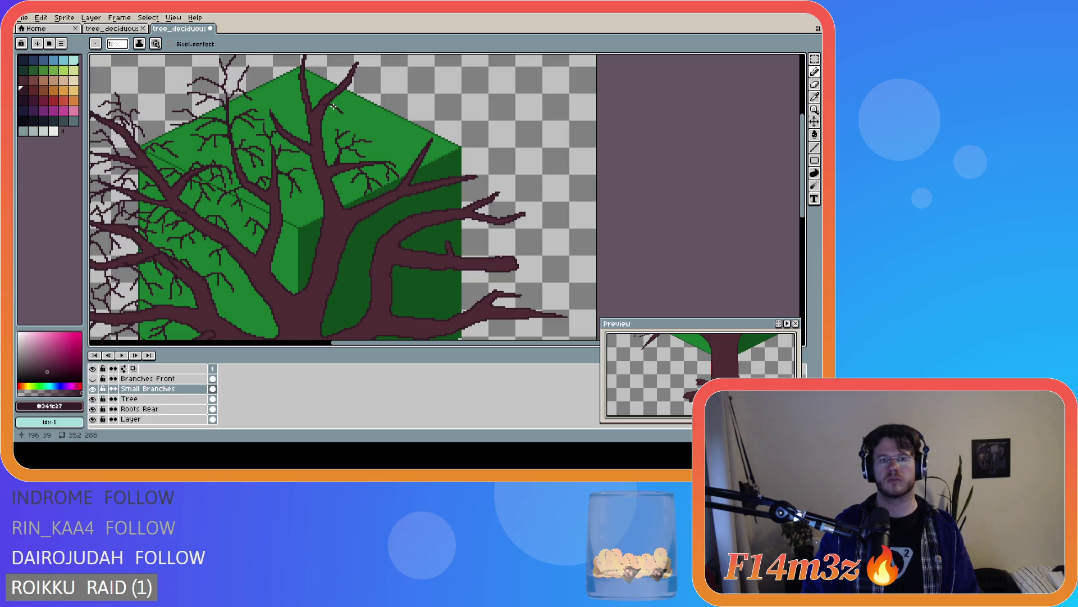
Draw a few fine dark twigs off the tallest branch tip, using Shift-click for straight segments
left_click_drag(331, 105, 333, 112)
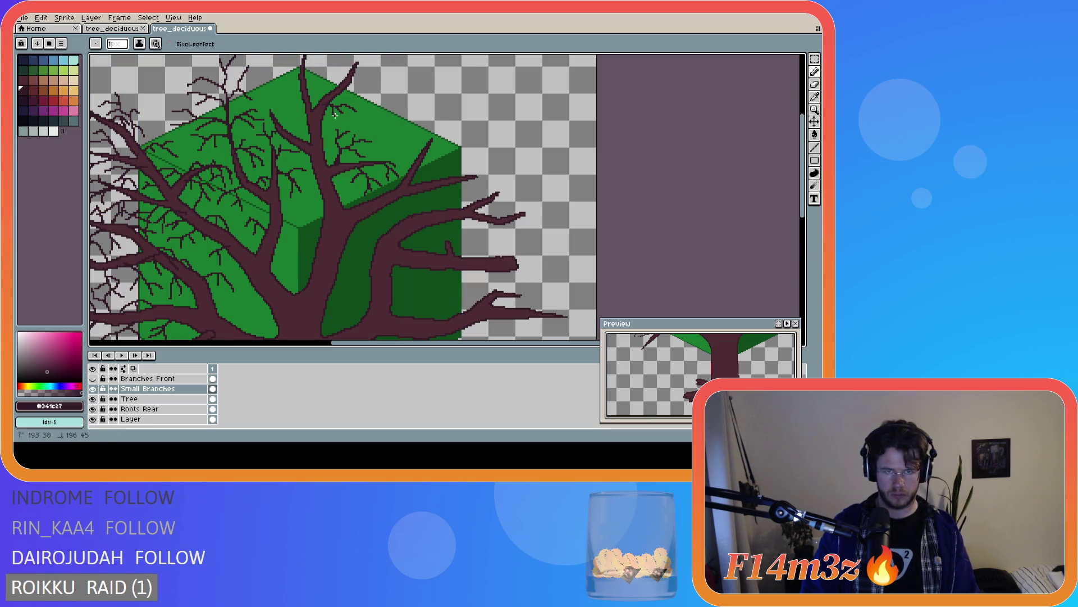
key("ctrl")
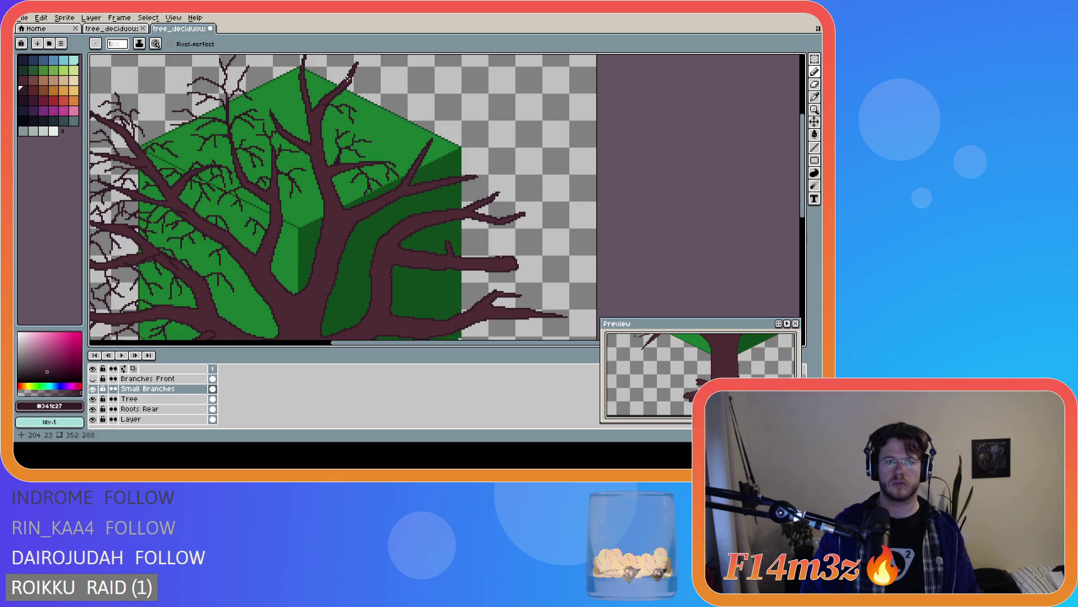
left_click(336, 85)
key("shift")
left_click(333, 72)
left_click_drag(339, 70, 346, 68)
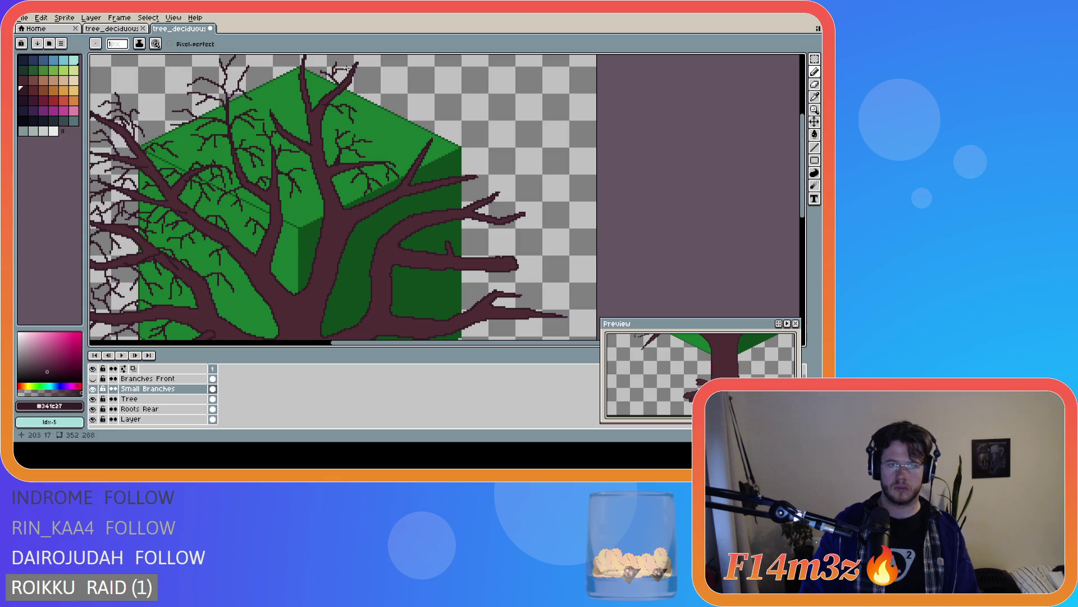
scroll(793, 141, "up", 3)
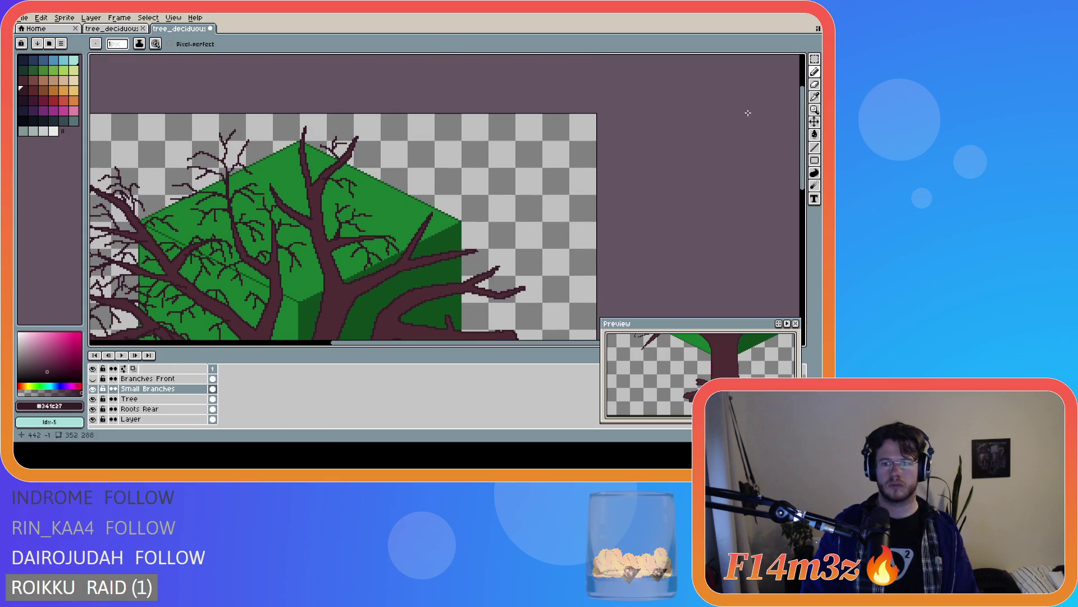
Replace the earlier twigs with curved forked twigs atop the trunk and short twigs along the canopy top
key("ctrl+z")
key("ctrl+z")
key("ctrl+z")
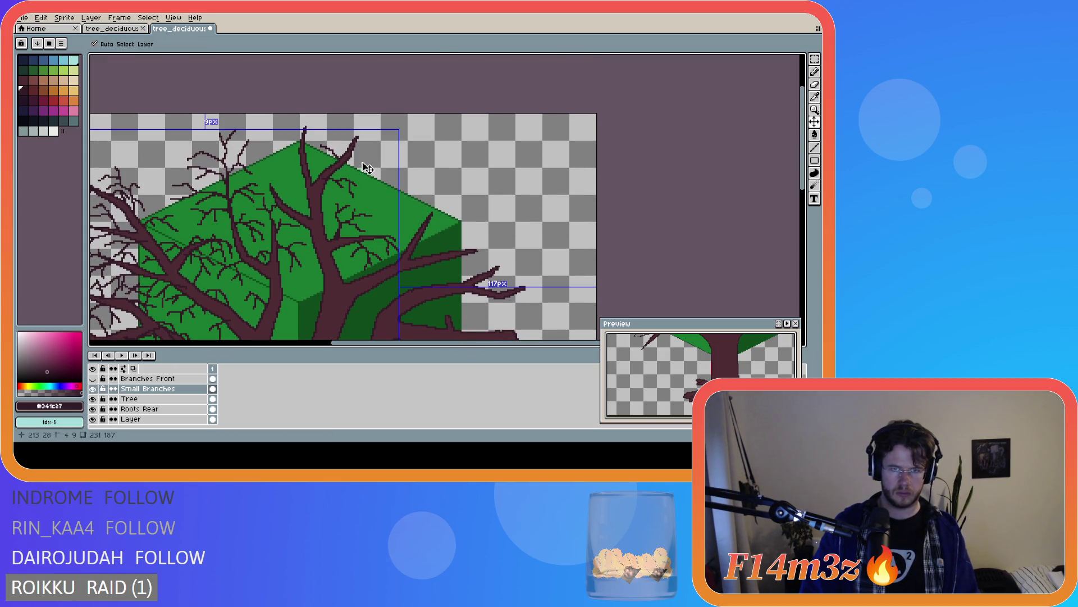
mouse_move(305, 128)
left_mouse_down()
mouse_move(314, 114)
mouse_move(325, 130)
left_mouse_up()
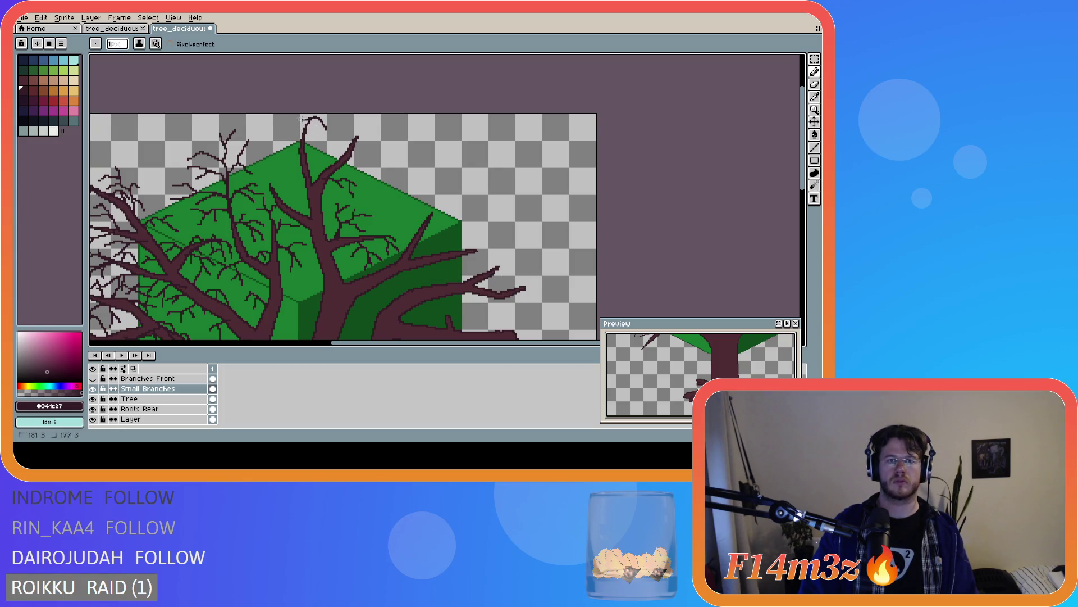
key("ctrl")
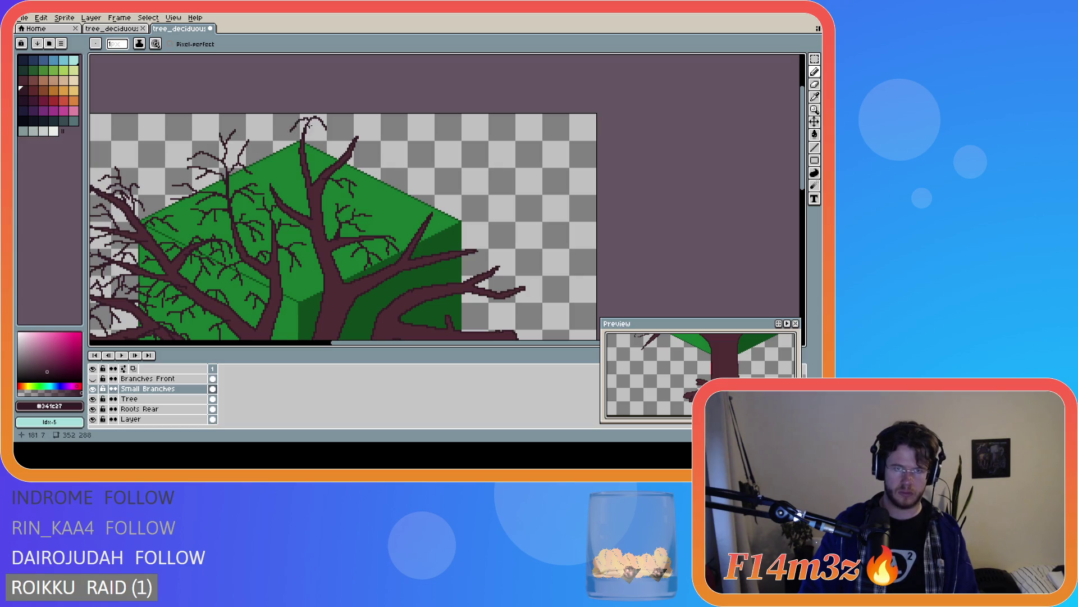
key("ctrl+z")
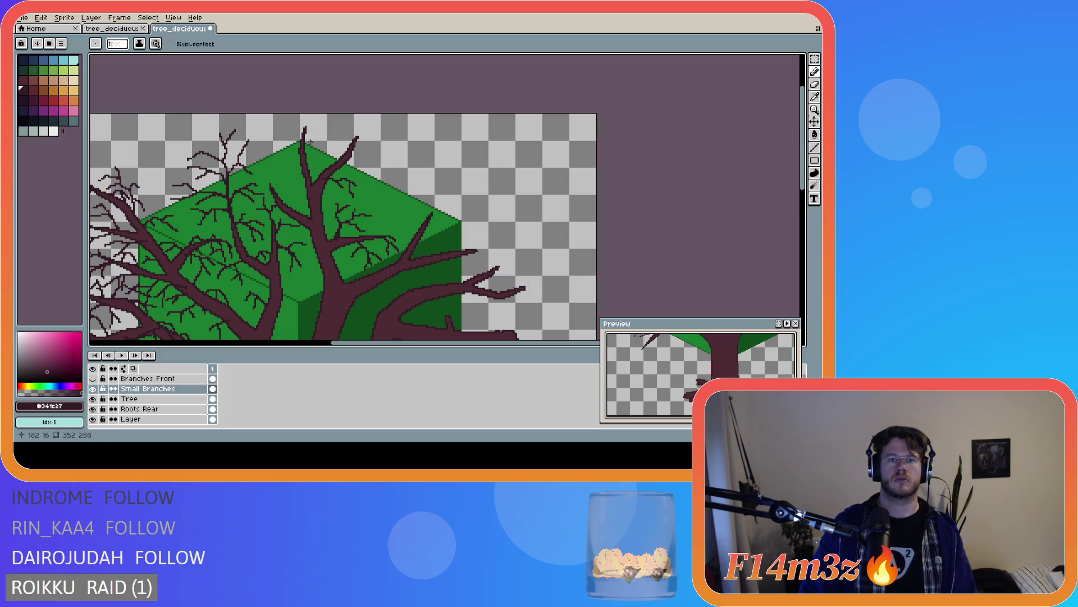
mouse_move(305, 128)
left_mouse_down()
mouse_move(311, 119)
mouse_move(332, 135)
mouse_move(325, 147)
mouse_move(324, 119)
mouse_move(288, 120)
mouse_move(293, 135)
left_mouse_up()
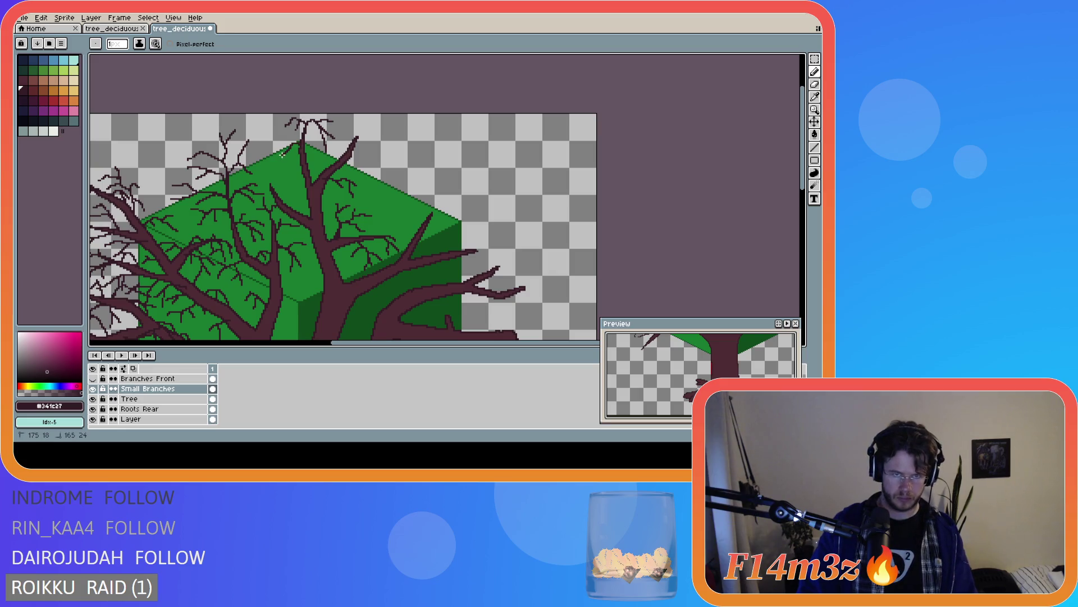
left_click_drag(287, 148, 295, 178)
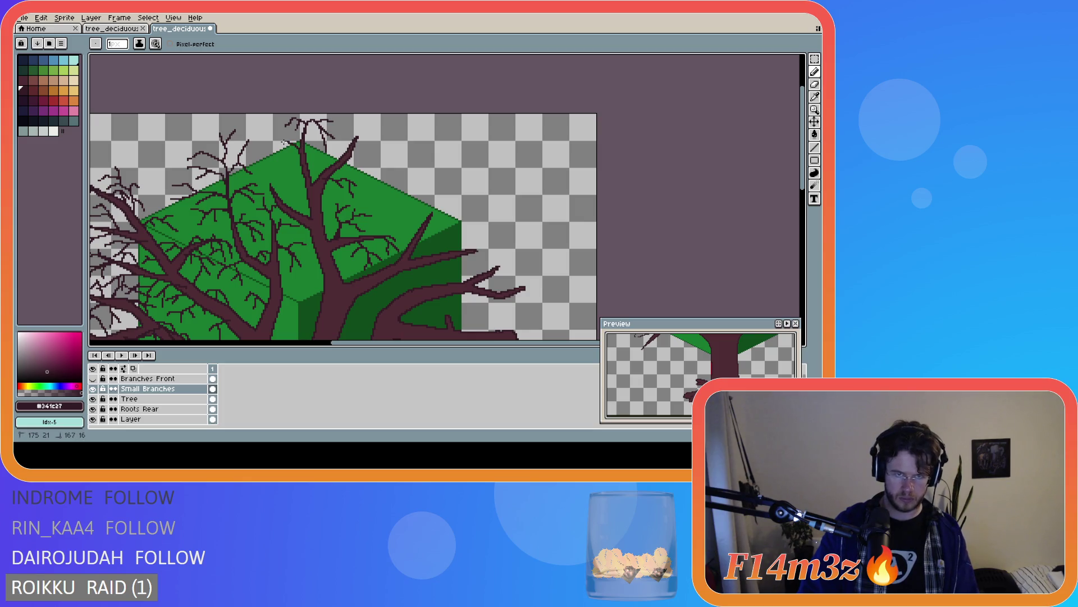
left_click_drag(280, 141, 258, 150)
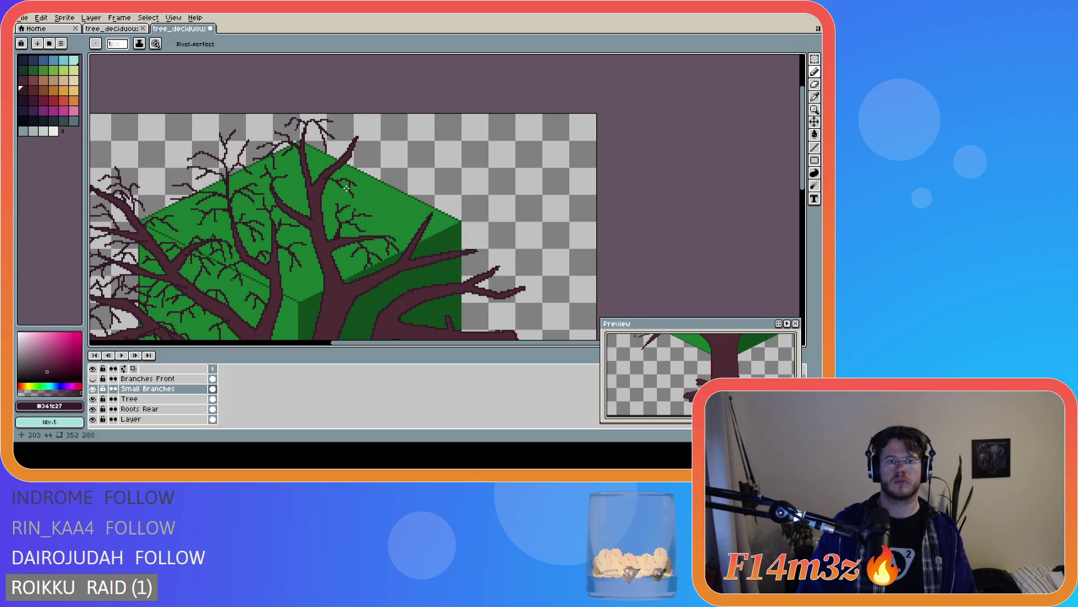
Undo the latest twig strokes at the canopy top, then start a new twig at the branch tip
key("ctrl+z")
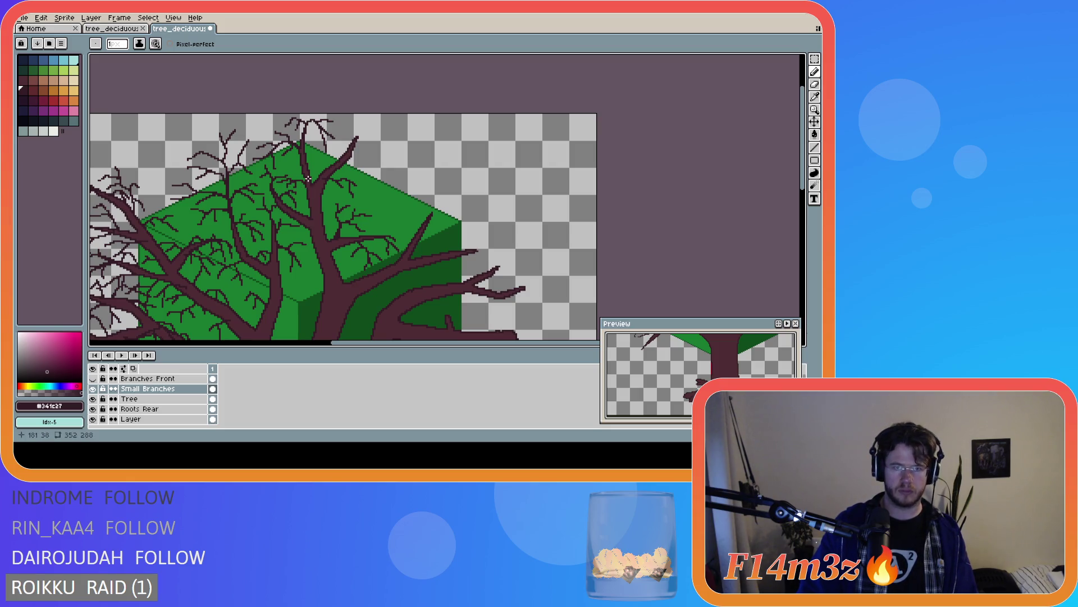
key("ctrl+z")
key("v")
key("b")
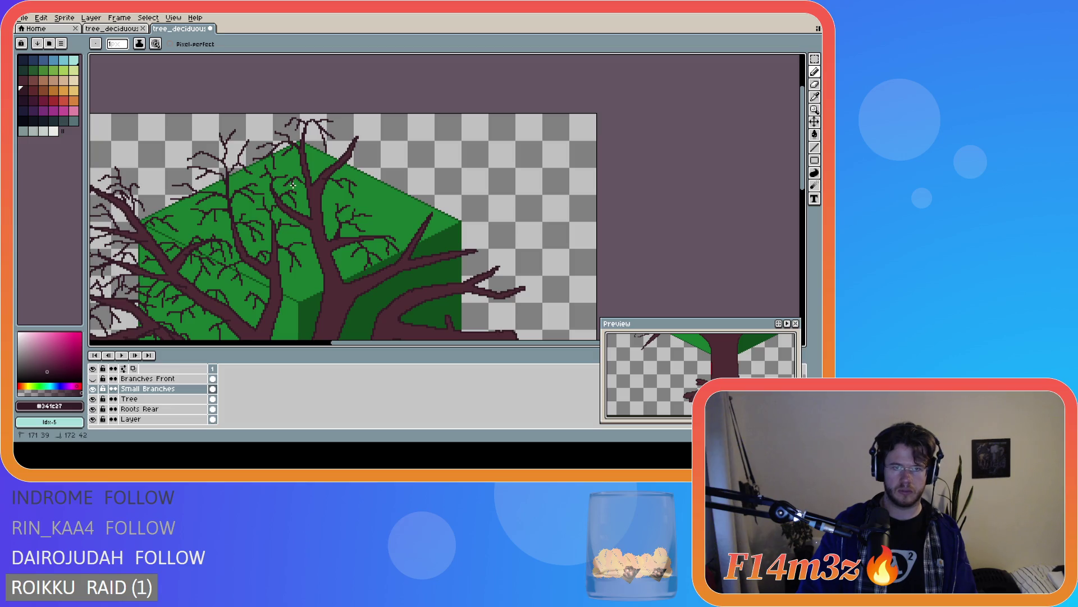
key("v")
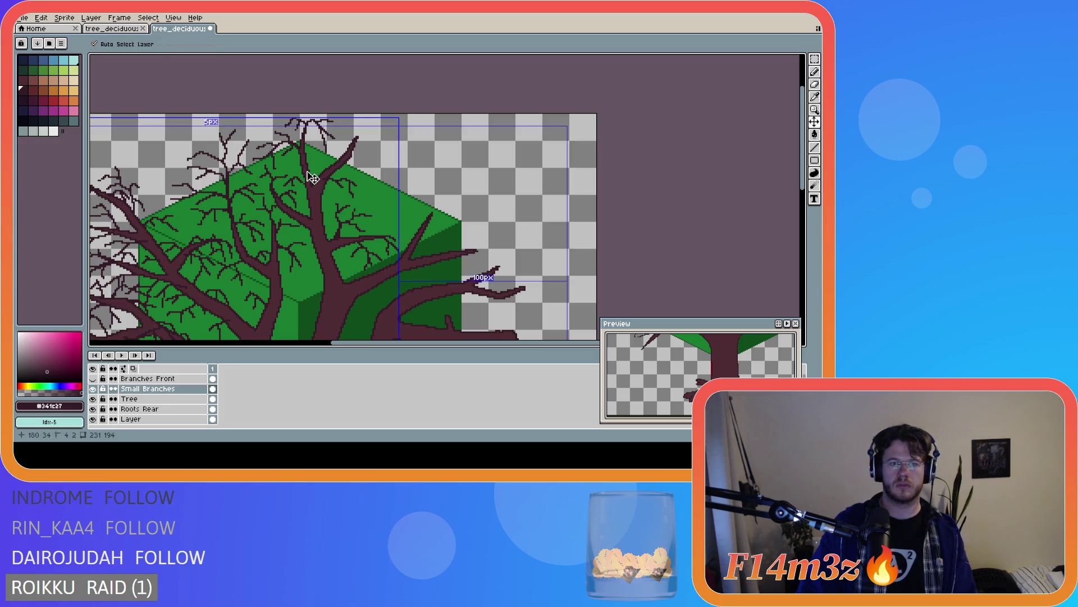
key("b")
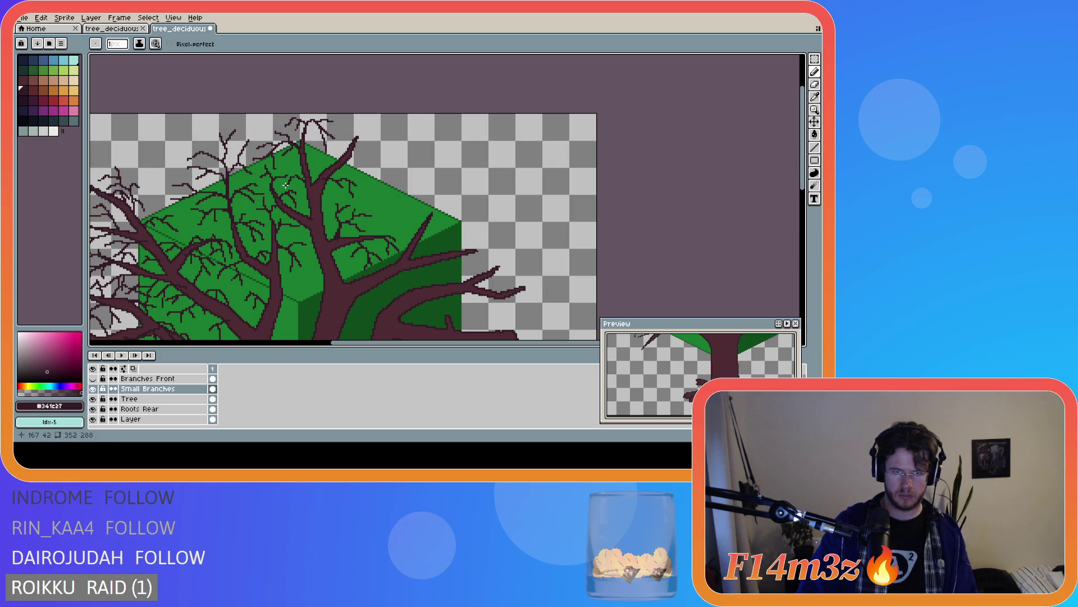
key("v")
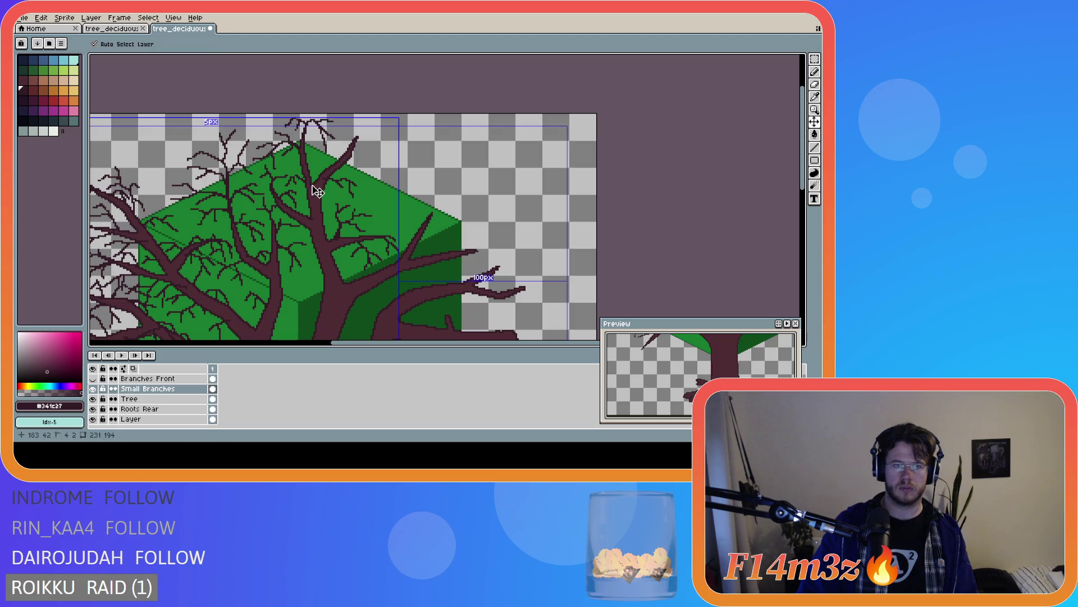
key("b")
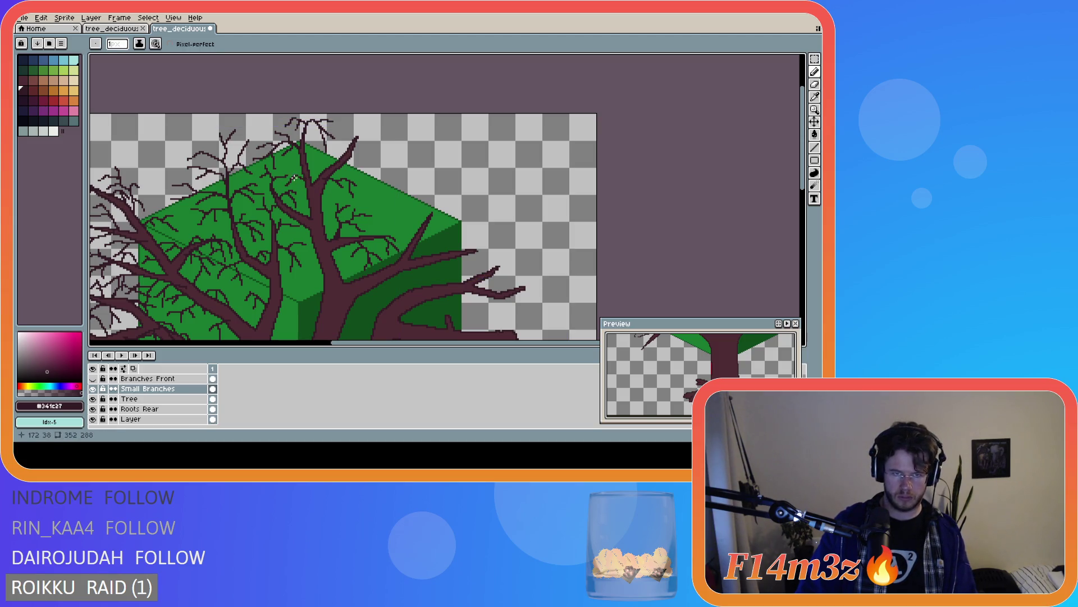
key("v")
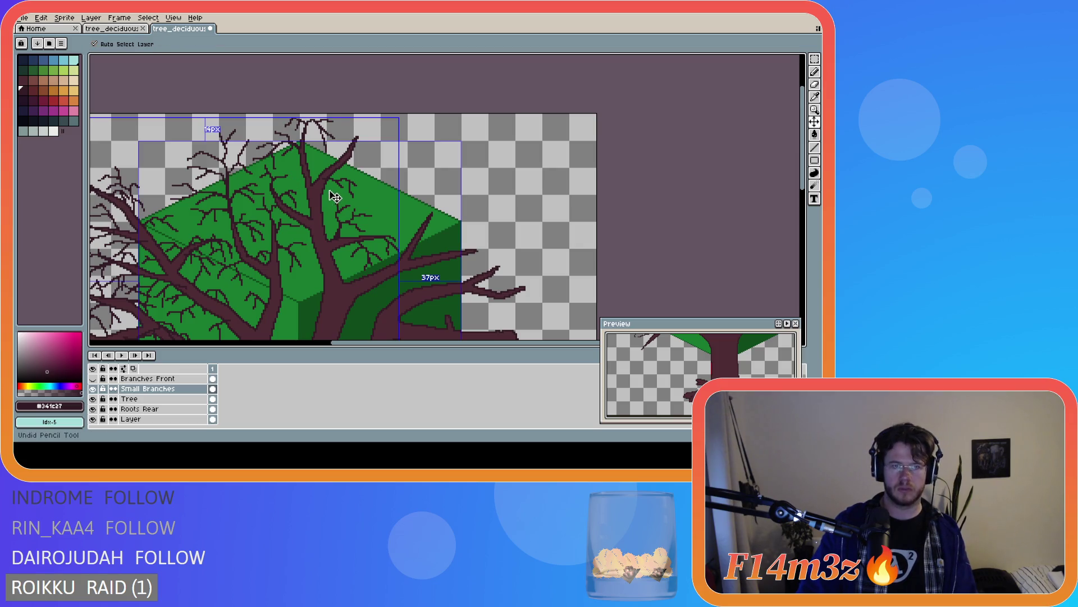
key("b")
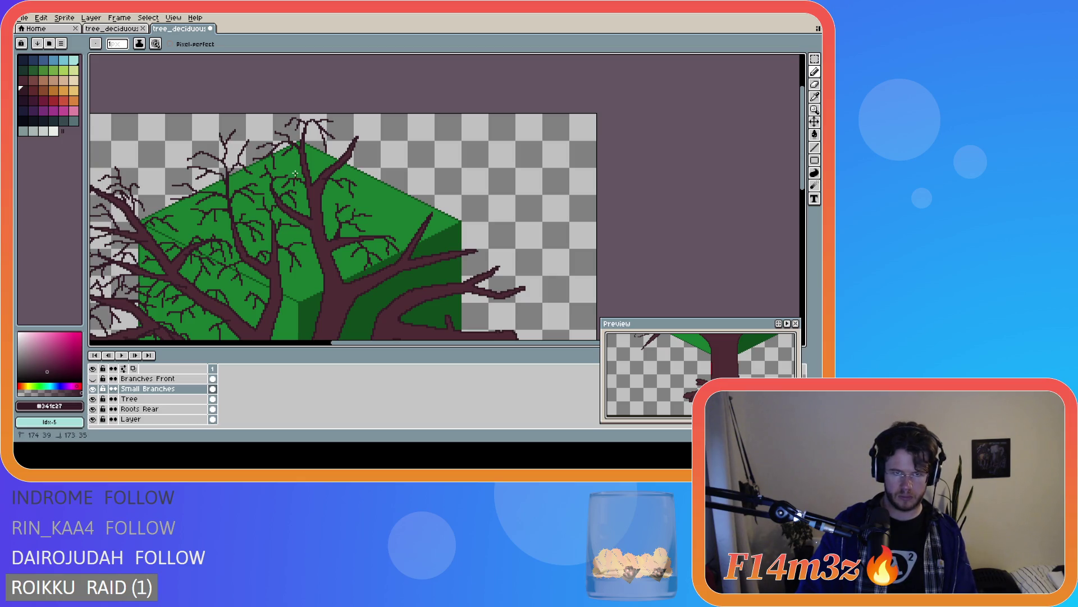
key("v")
key("b")
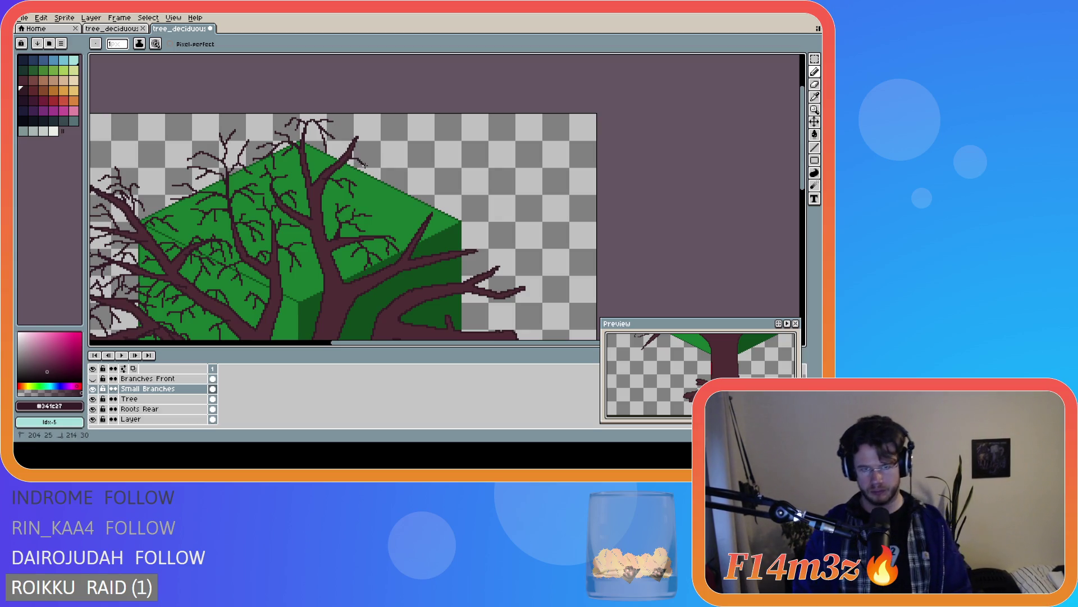
left_click(360, 161)
Draw fine twigs off the branch tips above the canopy's upper-right edge, undoing misplaced strokes
mouse_move(360, 161)
left_mouse_down()
mouse_move(381, 170)
mouse_move(369, 184)
left_mouse_up()
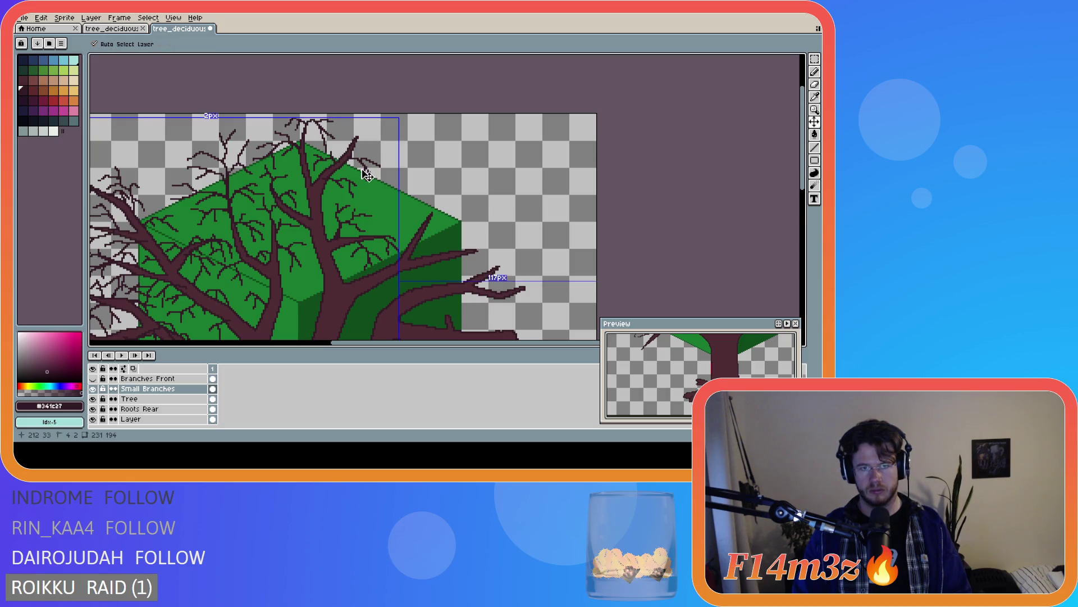
mouse_move(355, 138)
left_mouse_down()
mouse_move(375, 133)
mouse_move(395, 147)
mouse_move(379, 147)
mouse_move(380, 158)
mouse_move(379, 136)
left_mouse_up()
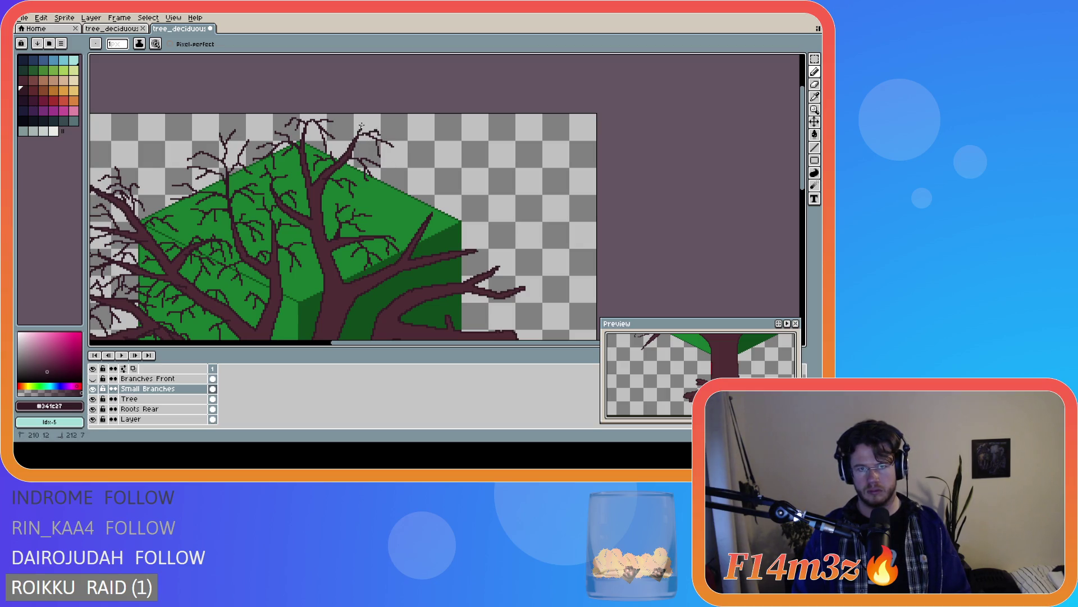
key("v")
key("b")
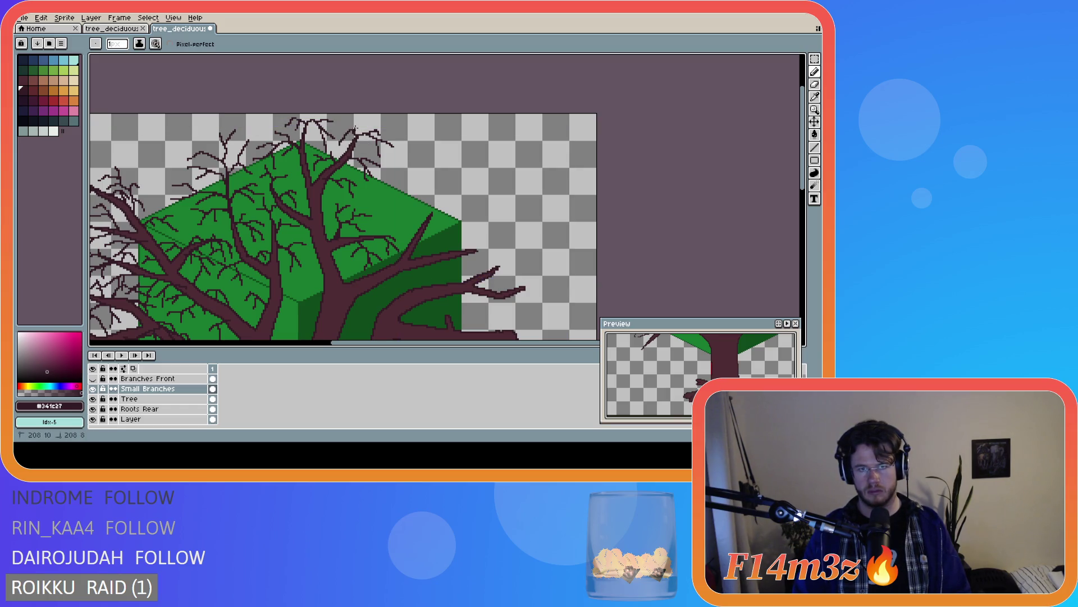
key("v")
key("ctrl")
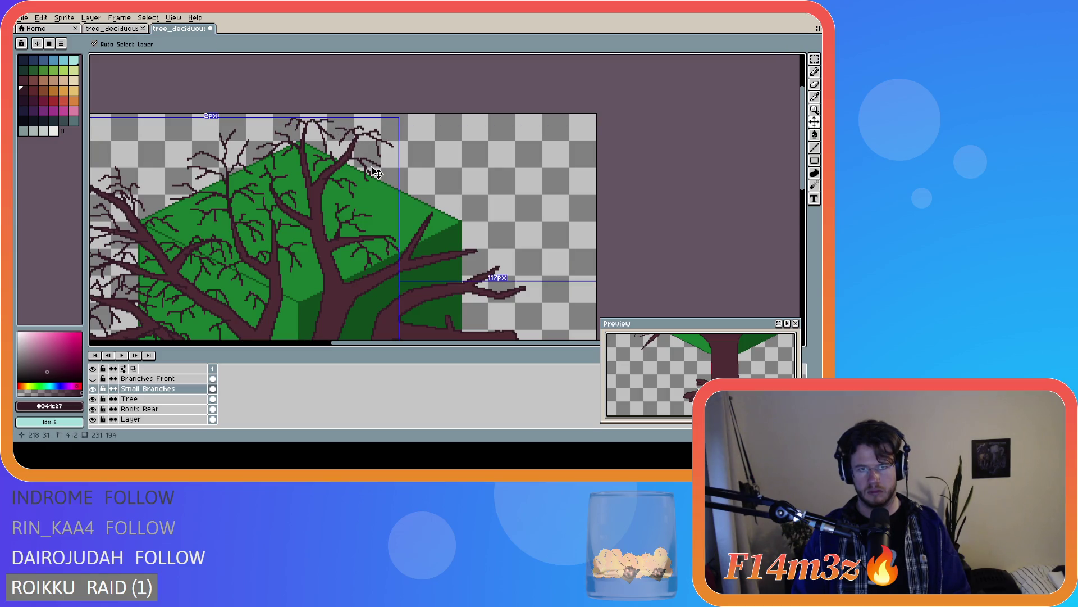
key("b")
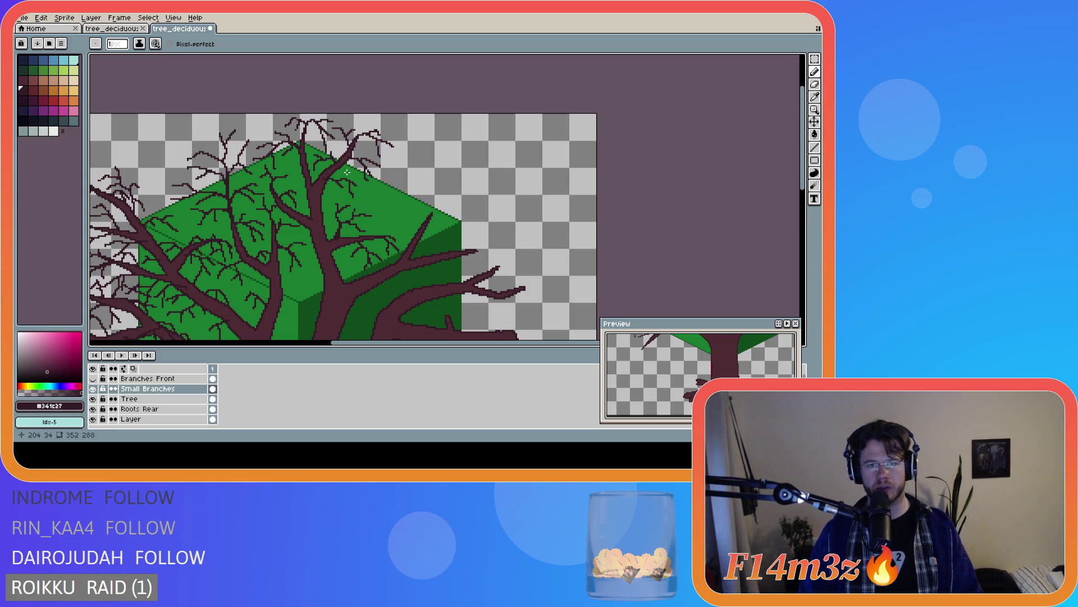
Add short fine twigs off the right-hand limbs over the canopy, undoing misplaced strokes
left_click_drag(355, 147, 355, 145)
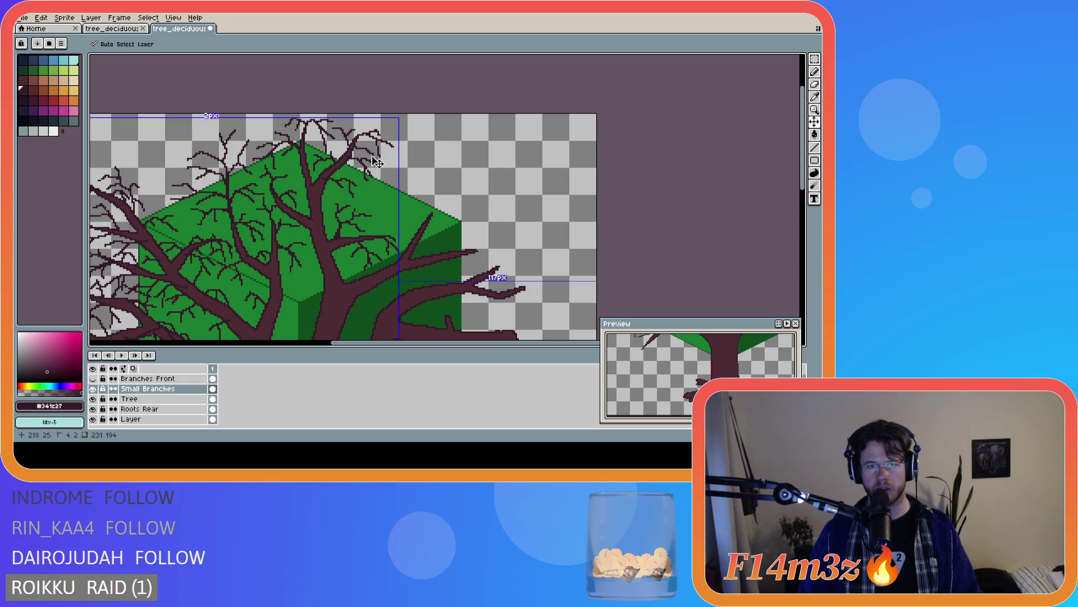
left_click(355, 145)
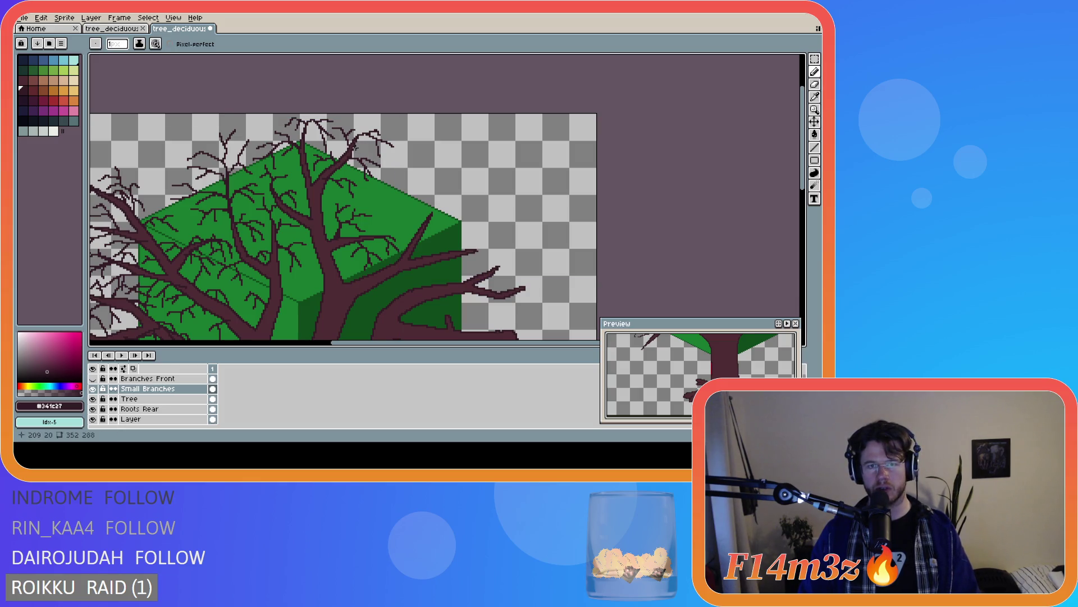
left_click(375, 155, "shift")
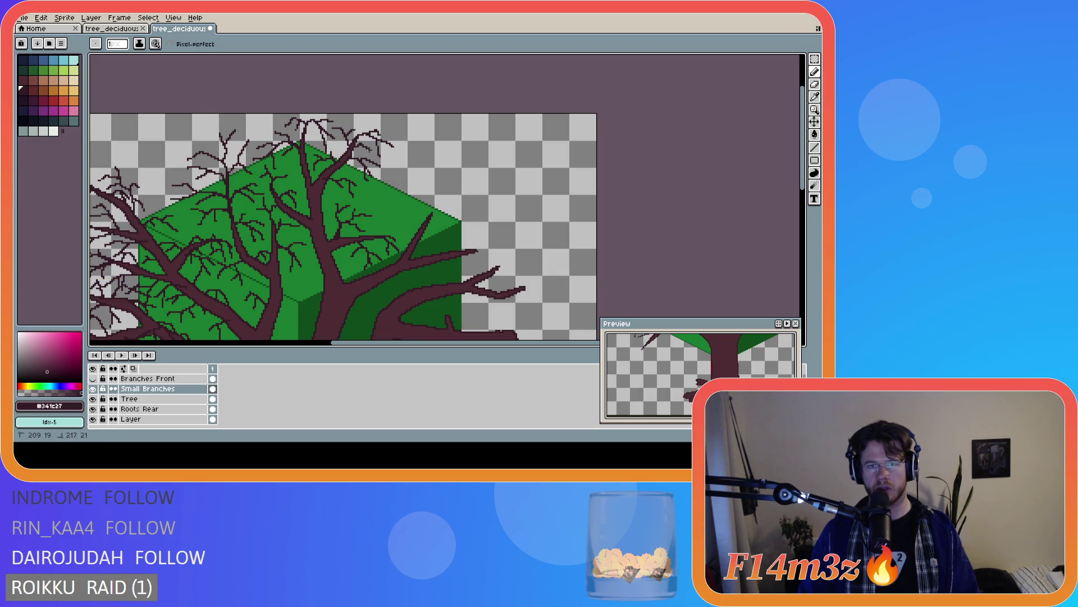
key("v")
key("b")
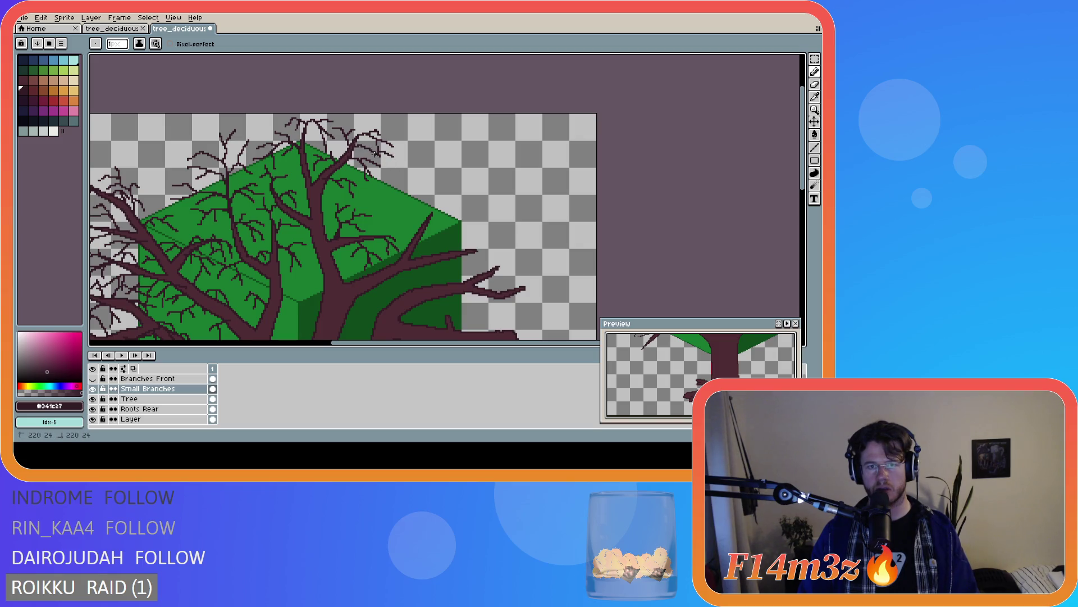
key("v")
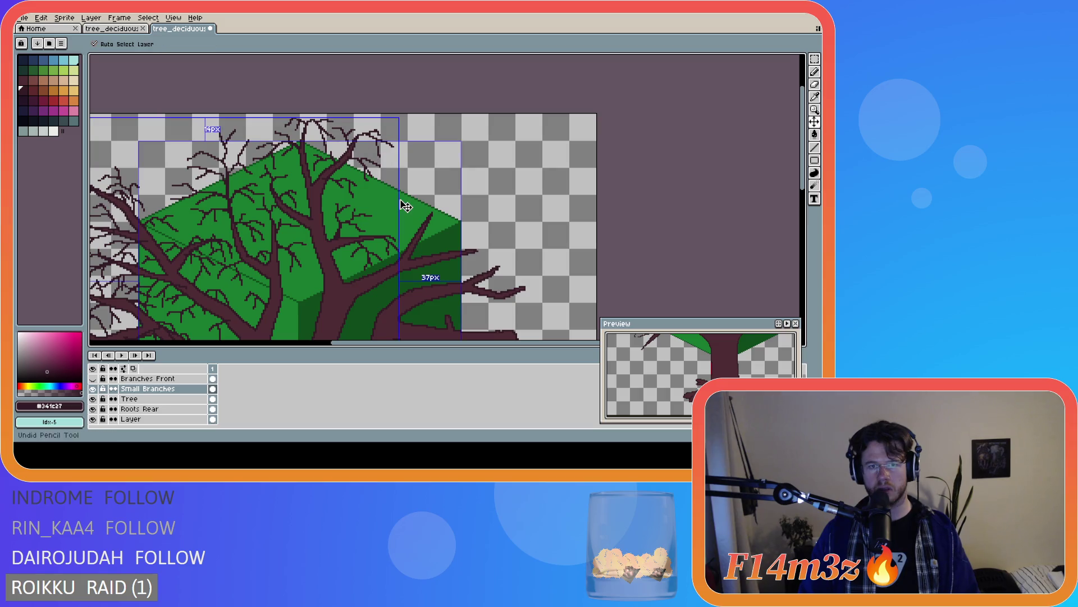
key("b")
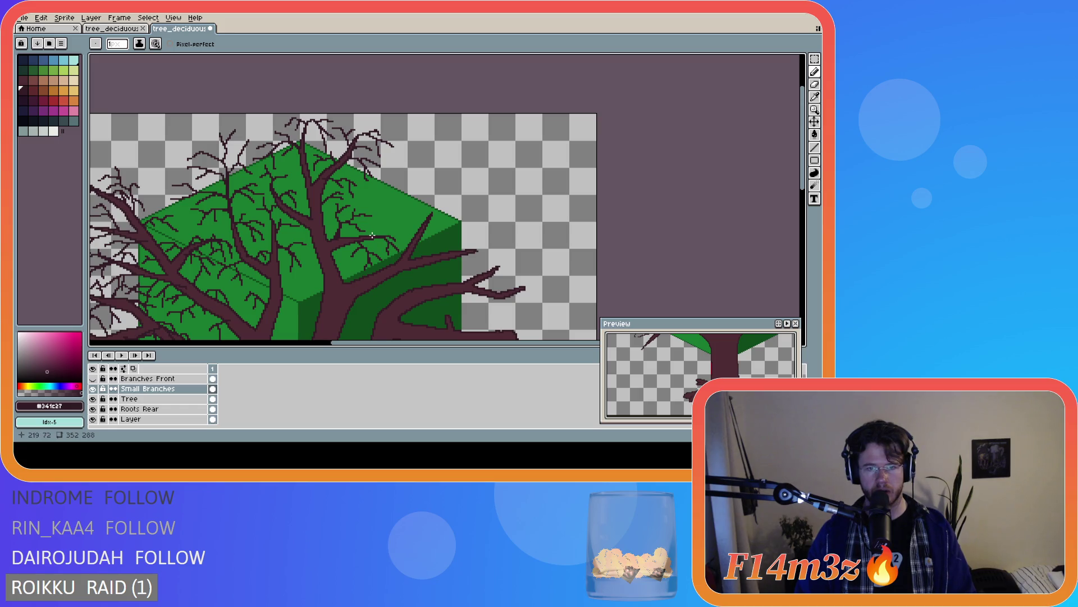
key("ctrl")
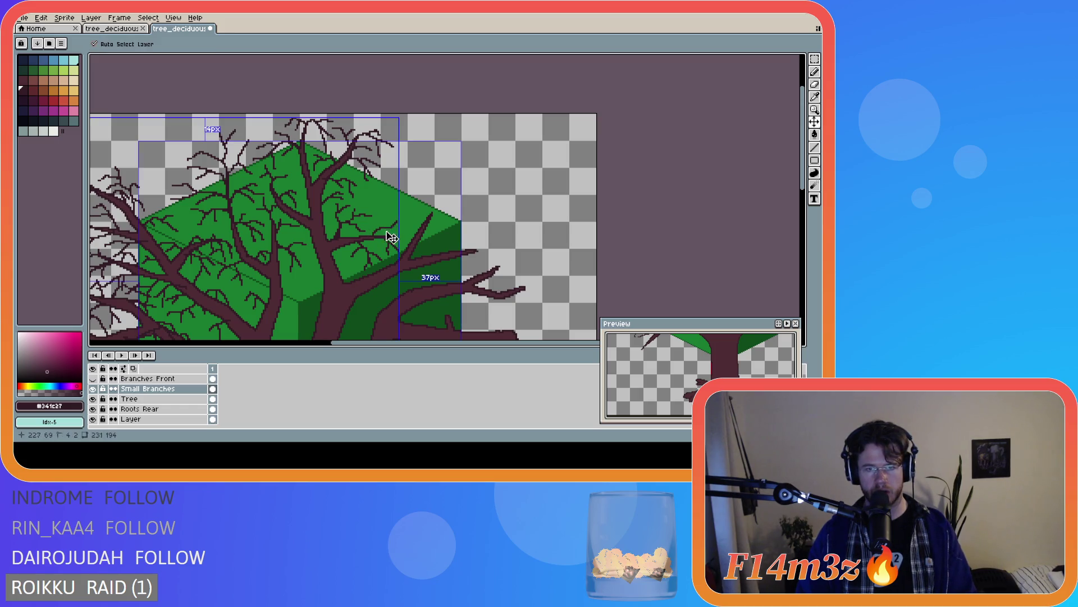
mouse_move(381, 236)
left_mouse_down()
mouse_move(377, 222)
mouse_move(404, 235)
left_mouse_up()
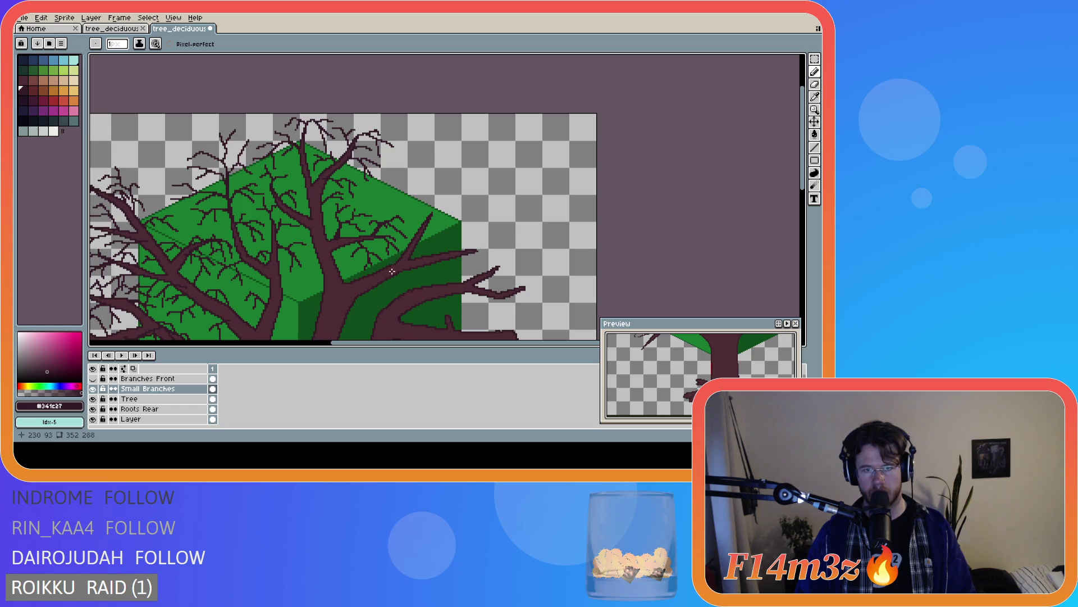
scroll(441, 246, "down", 2)
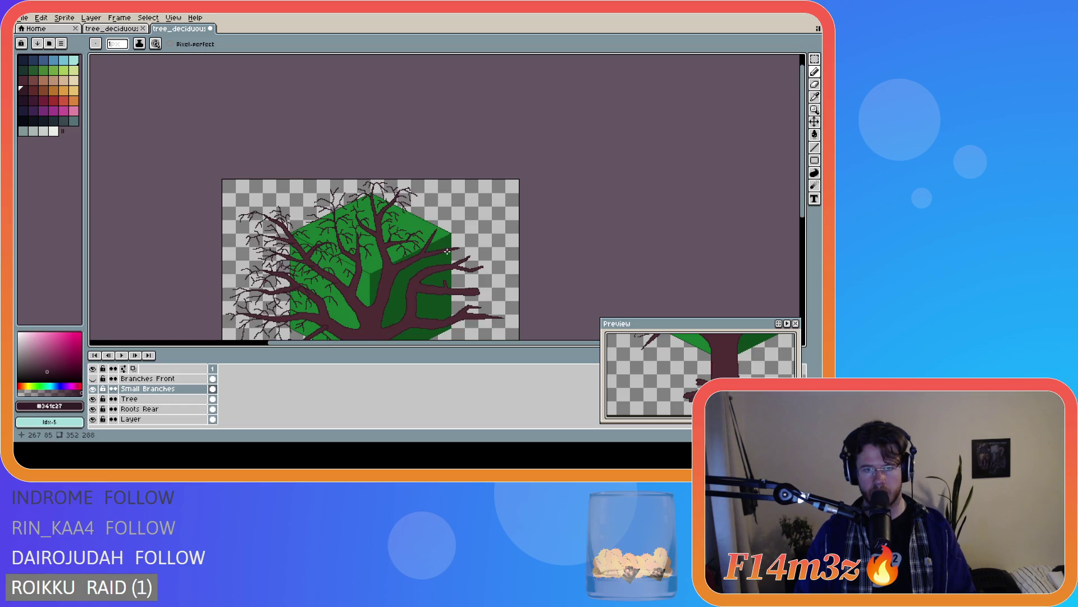
scroll(447, 251, "up", 2)
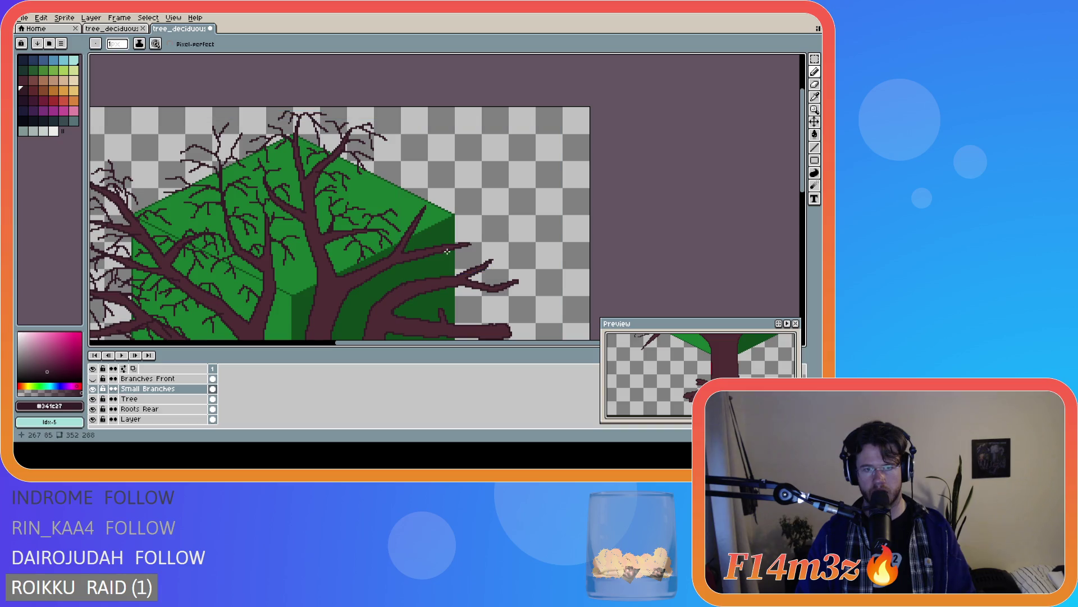
scroll(445, 249, "down", 2)
scroll(445, 249, "up", 2)
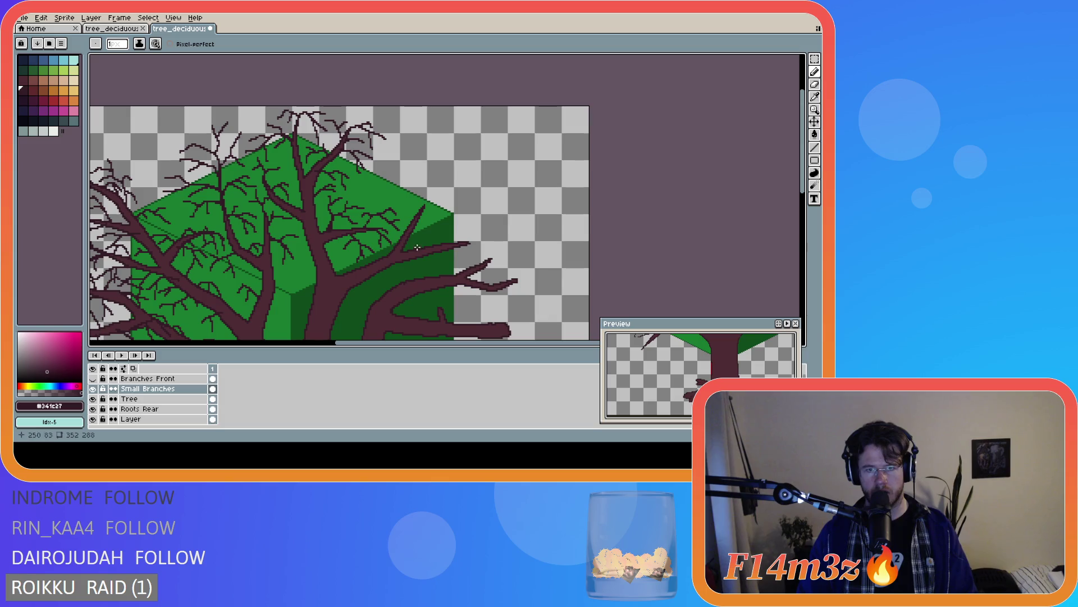
scroll(437, 269, "down", 2)
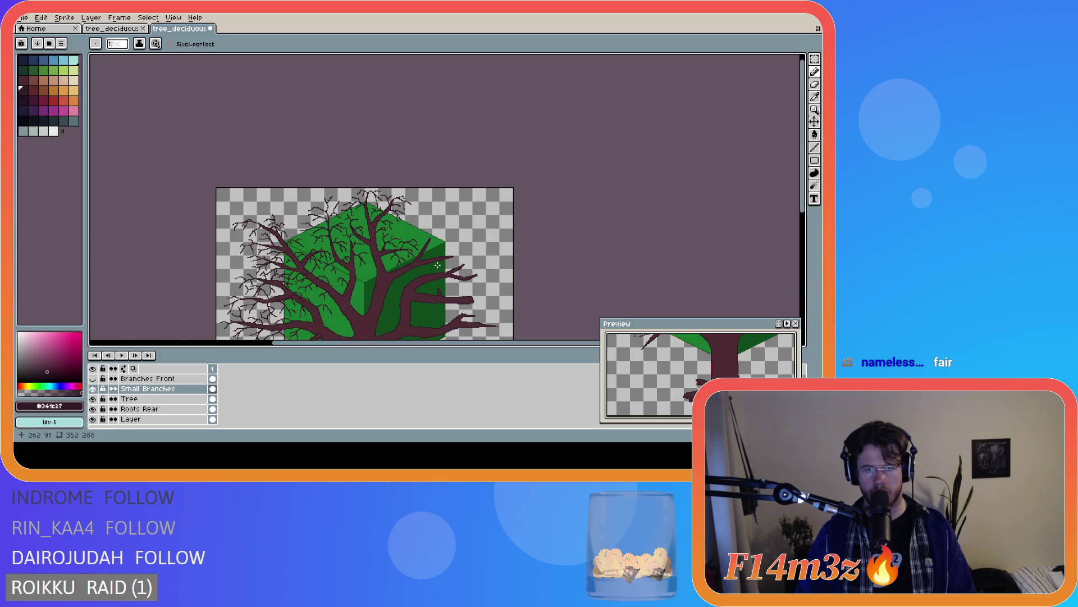
scroll(437, 265, "up", 2)
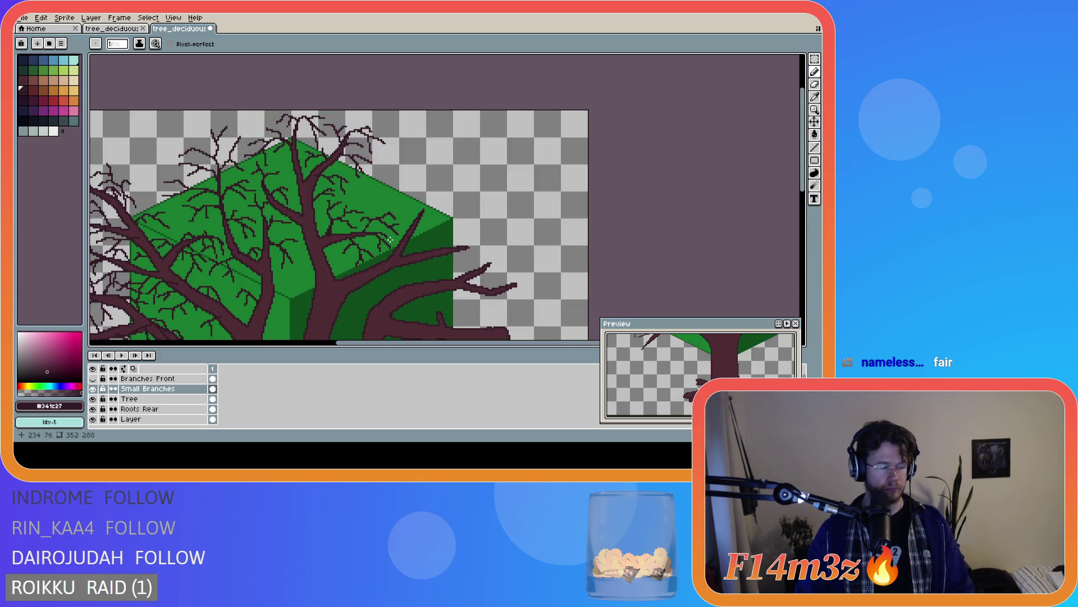
scroll(382, 230, "down", 2)
scroll(382, 231, "up", 2)
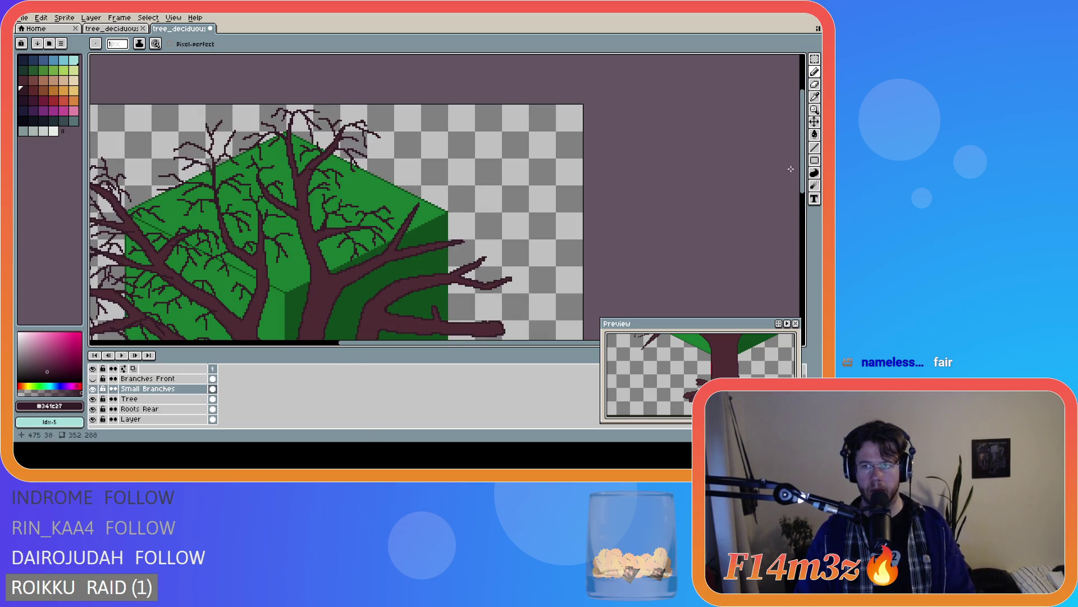
mouse_move(802, 177)
left_mouse_down()
mouse_move(802, 222)
mouse_move(792, 175)
mouse_move(777, 219)
mouse_move(776, 183)
left_mouse_up()
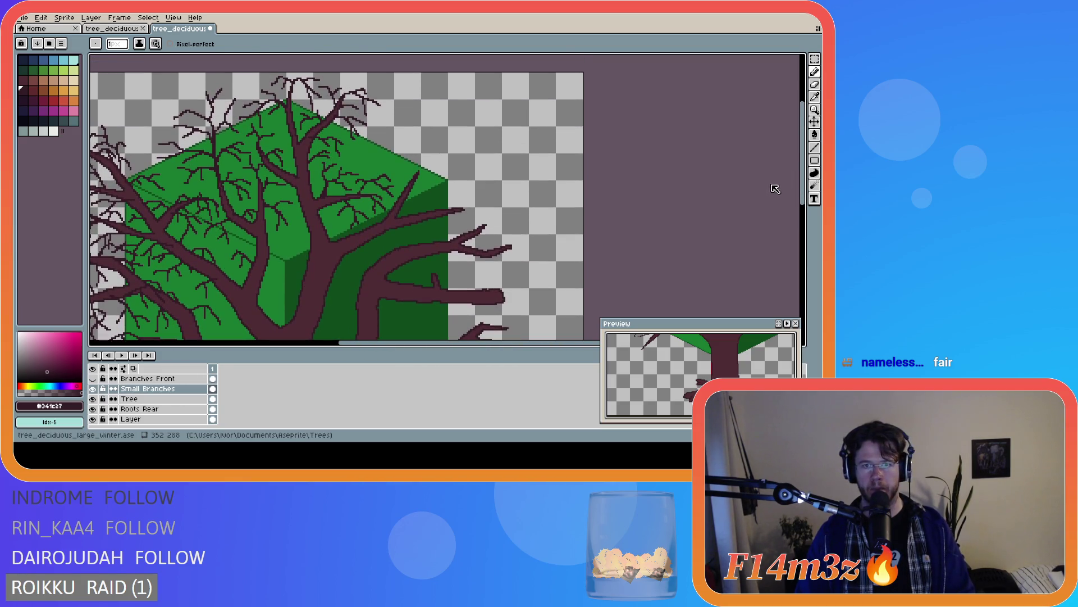
Replace a misplaced twig with a straight twig rising from the branch tip at the canopy's upper-right
mouse_move(418, 171)
left_mouse_down()
mouse_move(432, 163)
mouse_move(451, 179)
left_mouse_up()
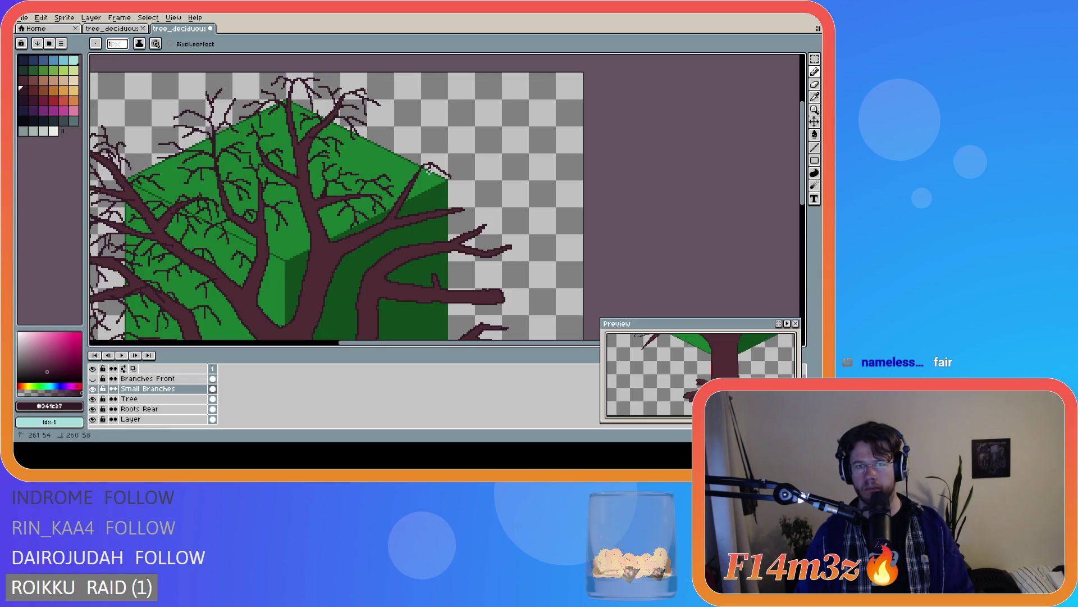
key("ctrl+z")
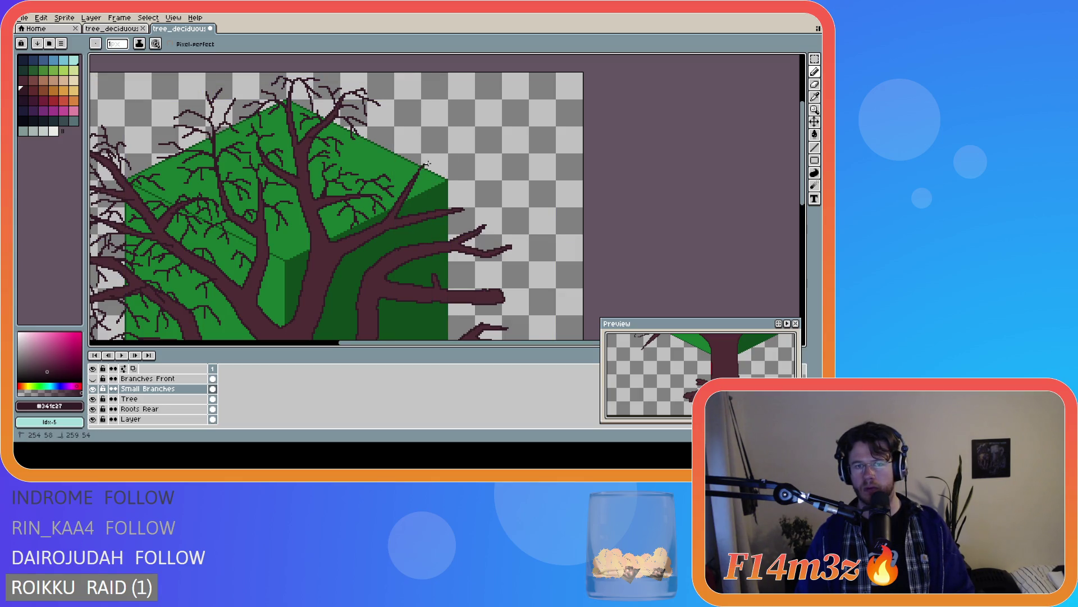
mouse_move(419, 172)
left_mouse_down()
mouse_move(456, 125)
mouse_move(462, 140)
mouse_move(422, 127)
left_mouse_up()
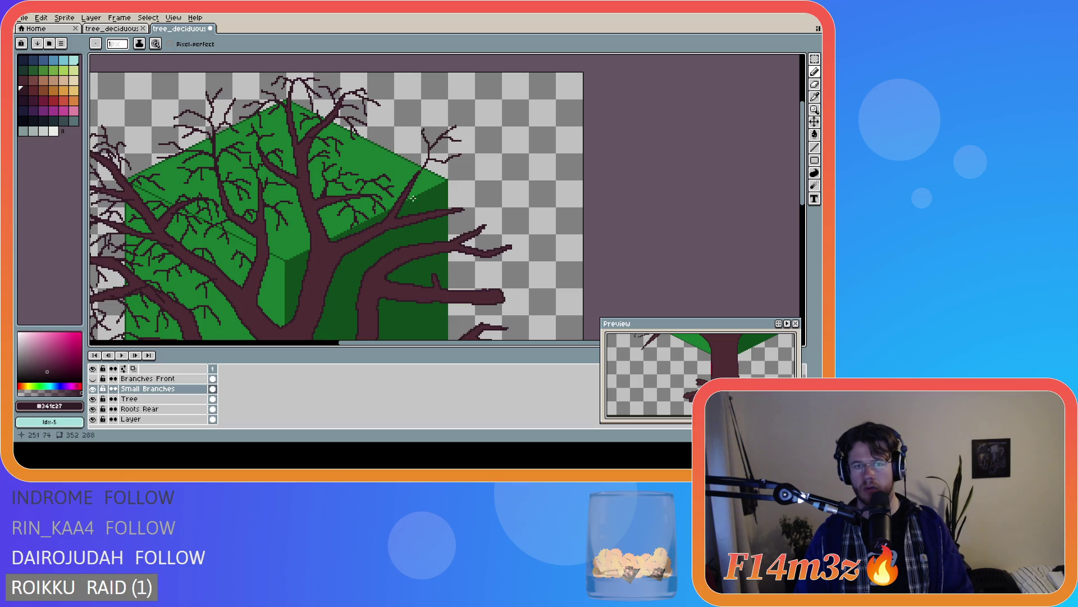
scroll(517, 222, "down", 2)
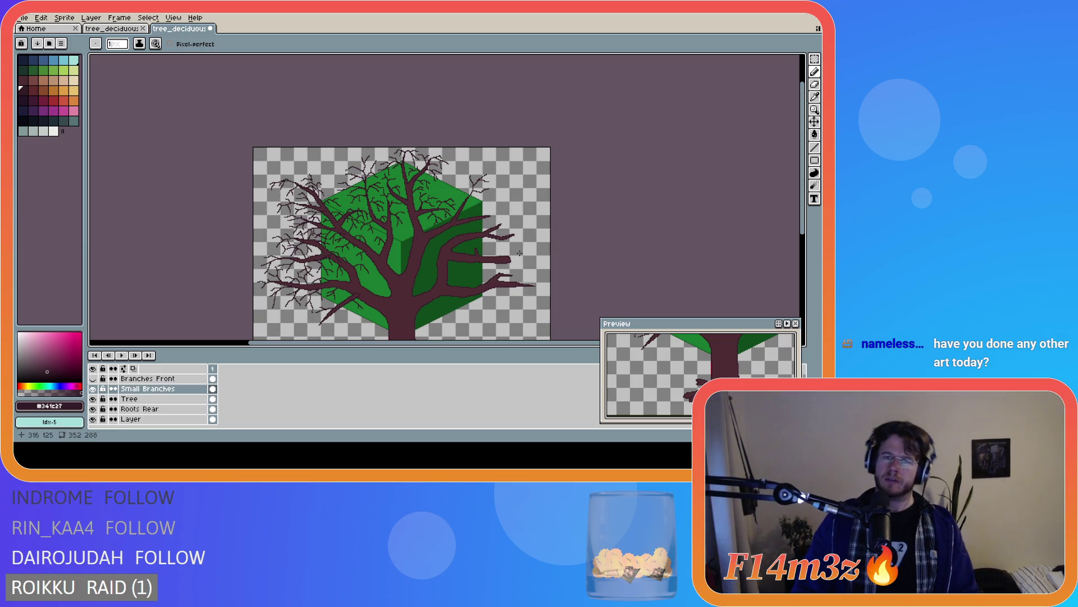
Draw an up-left twig and a short side twig off the right-side branch tip
scroll(476, 225, "up", 3)
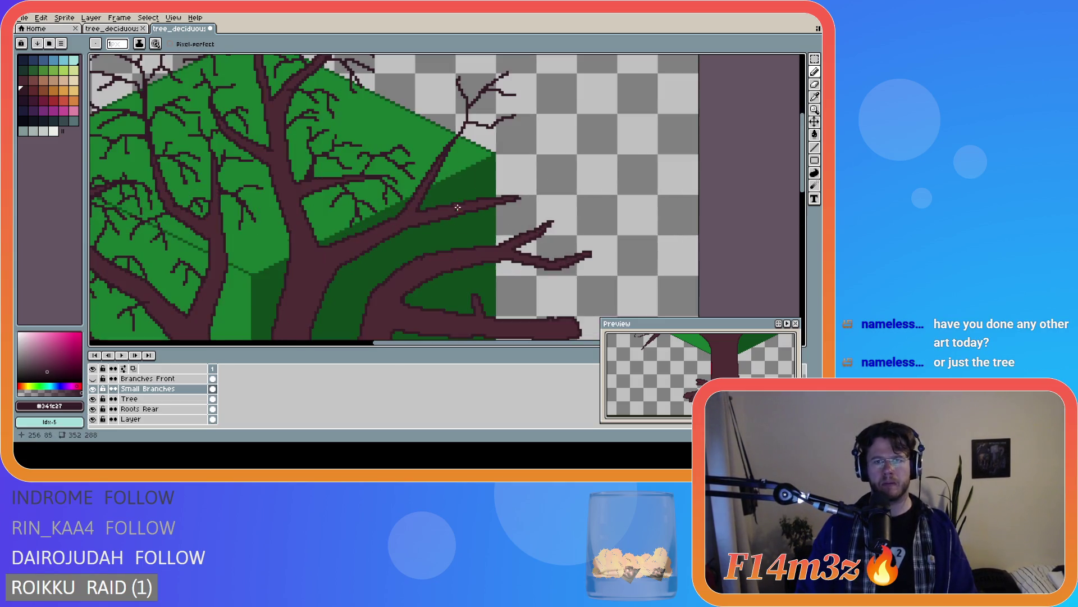
mouse_move(446, 145)
left_mouse_down()
mouse_move(392, 120)
mouse_move(444, 104)
mouse_move(421, 110)
mouse_move(407, 96)
left_mouse_up()
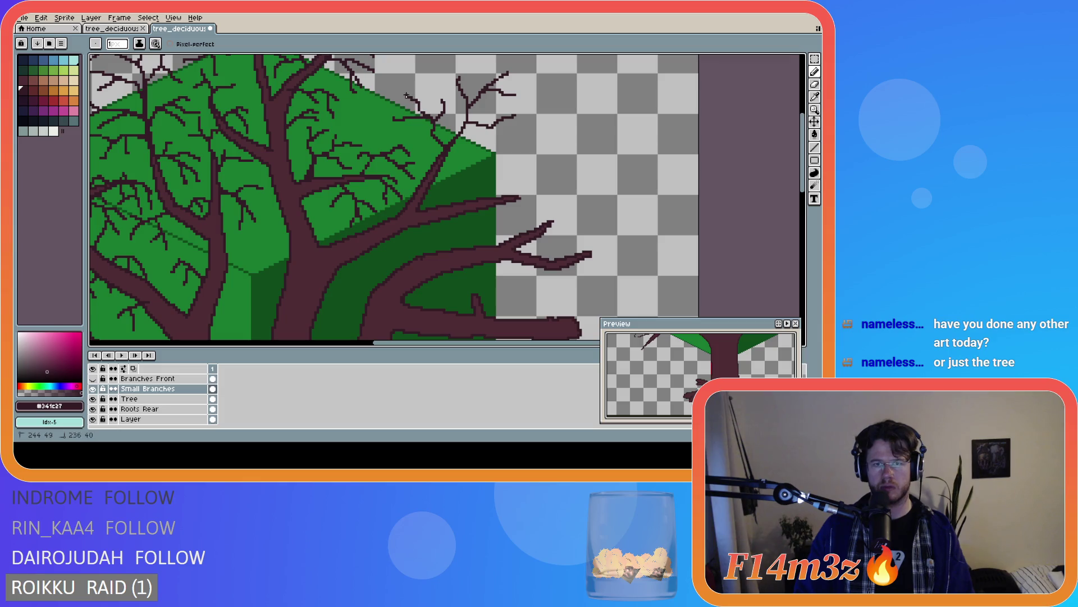
left_click_drag(431, 132, 409, 138)
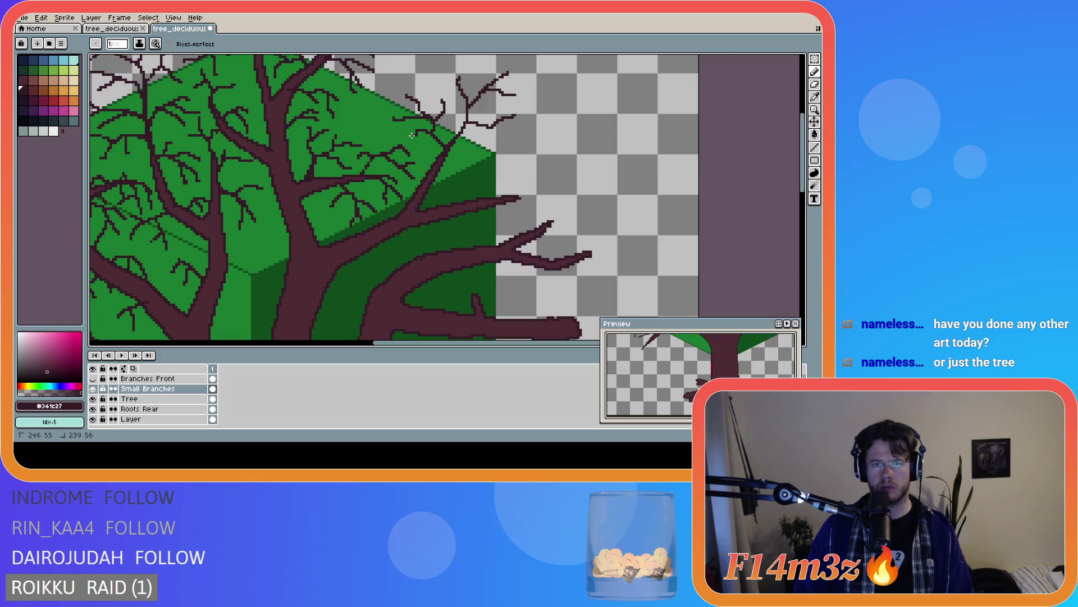
scroll(541, 206, "down", 1)
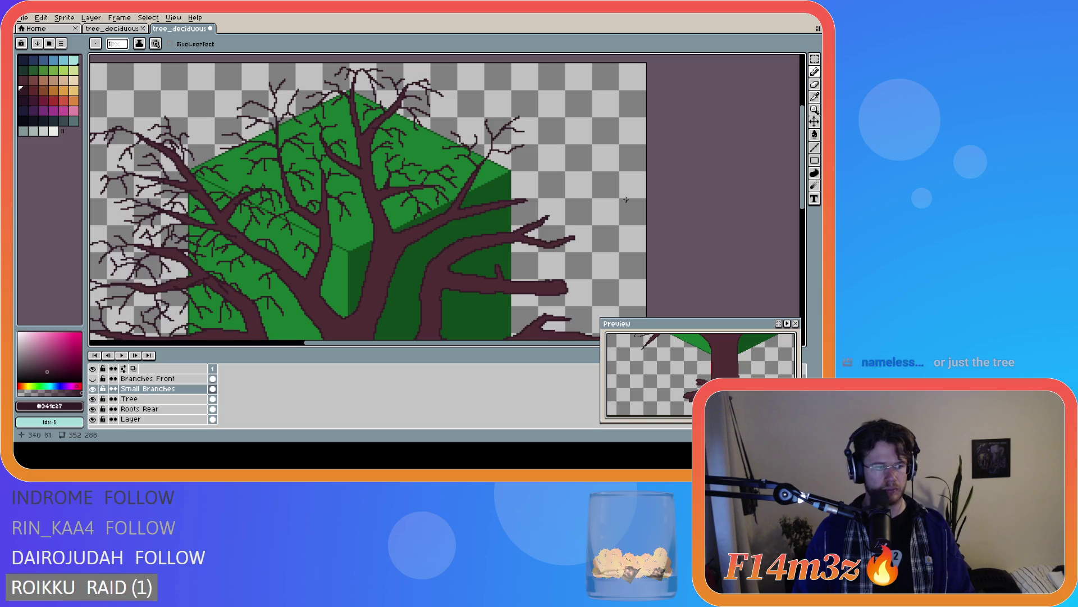
scroll(796, 188, "down", 2)
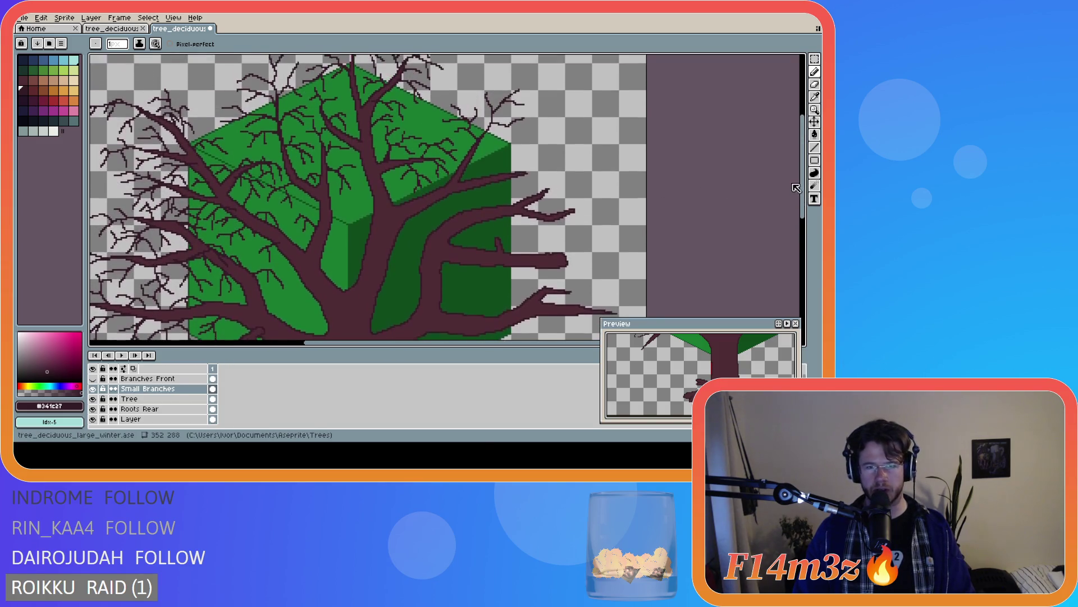
Extend a twig rightward from a right-hand branch and add a single twig pixel
left_click_drag(475, 155, 492, 159)
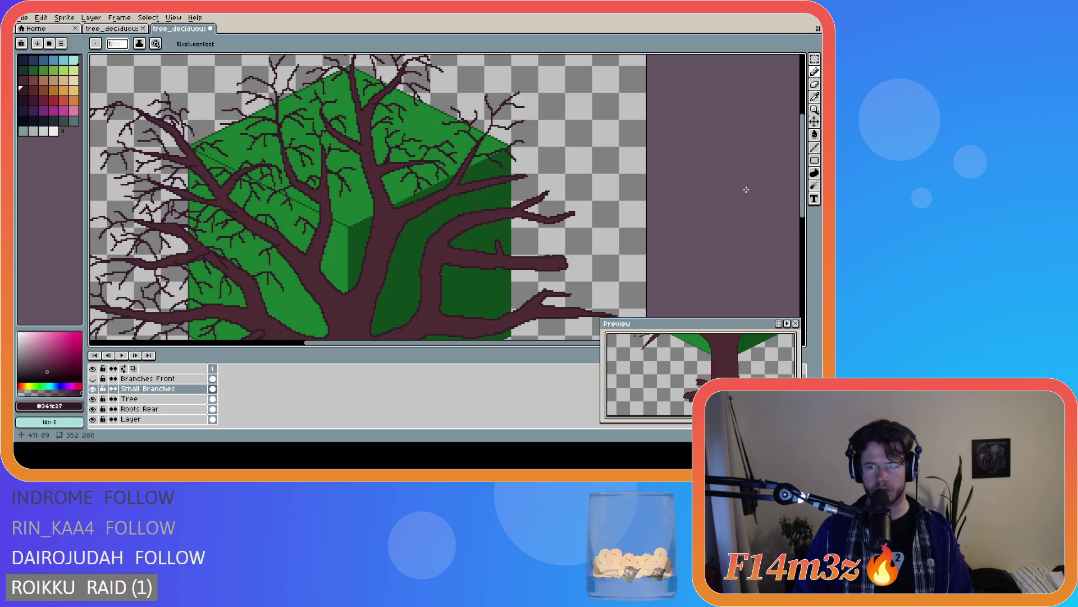
scroll(803, 185, "up", 2)
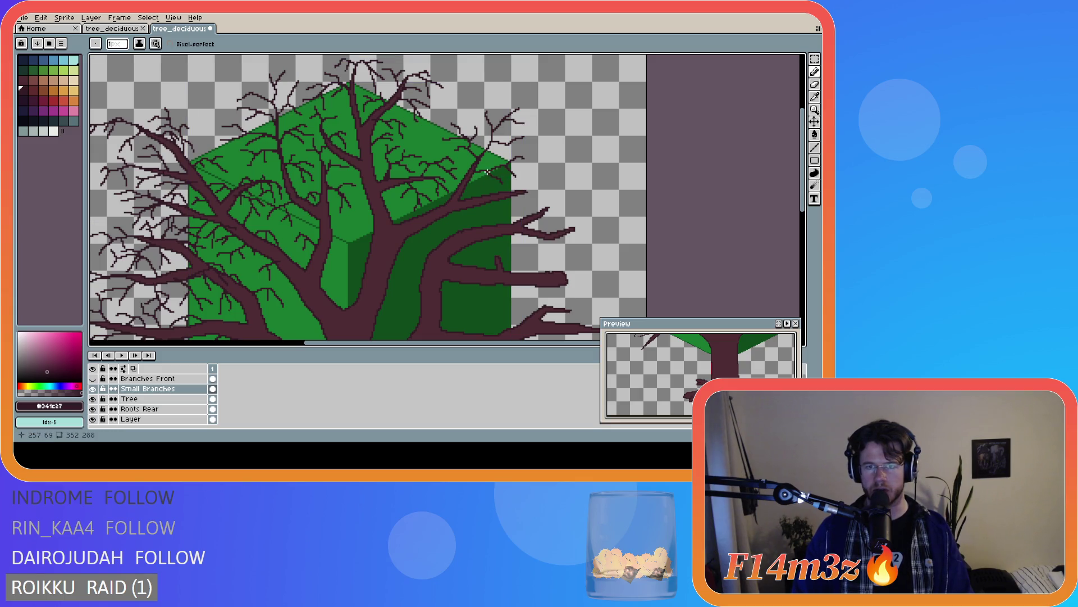
key("ctrl")
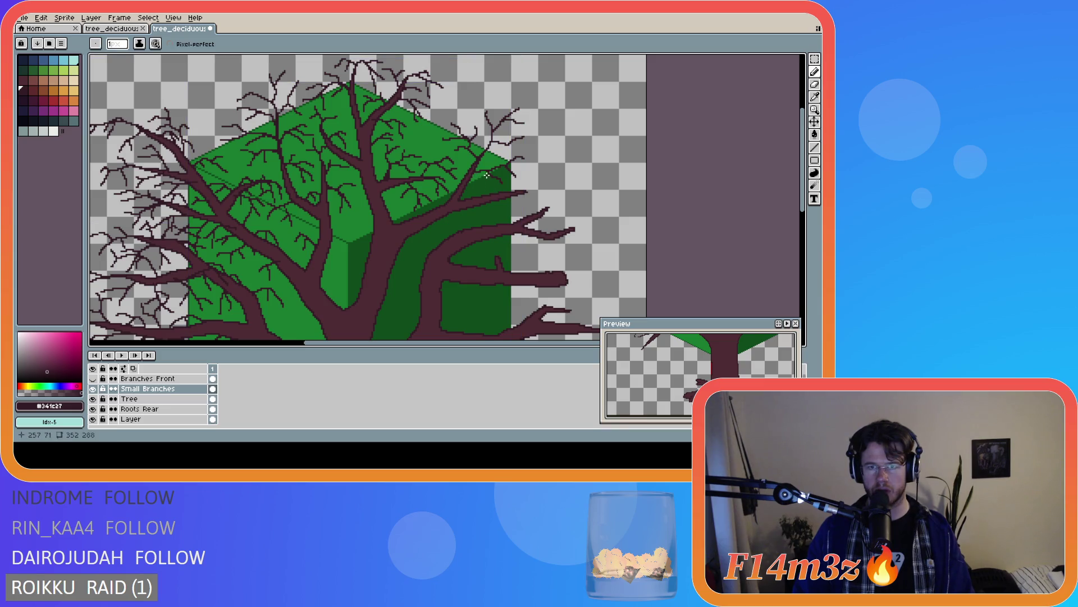
key("ctrl")
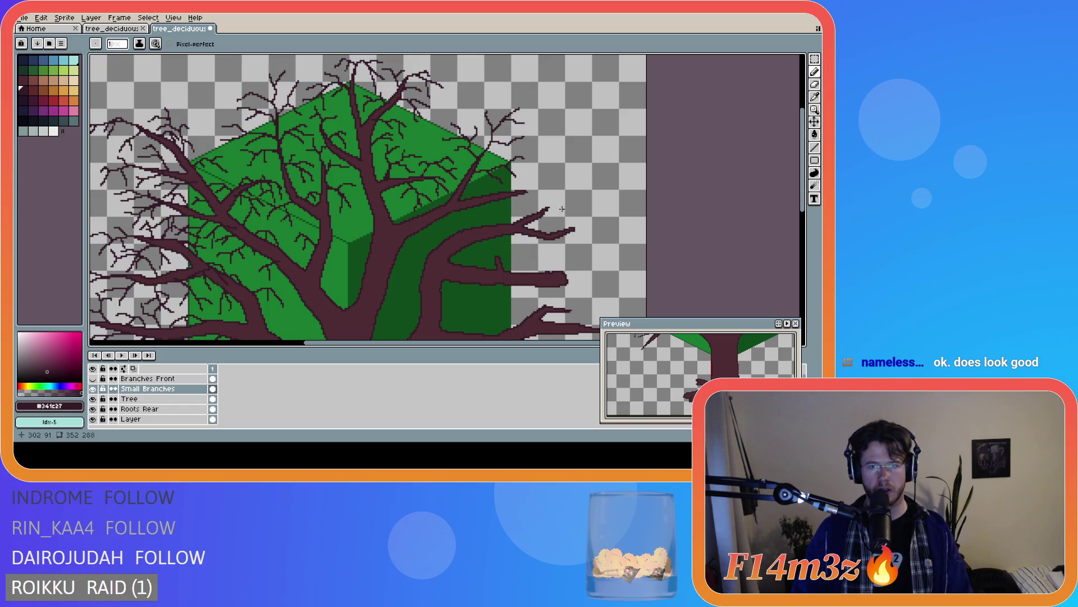
left_click(485, 171)
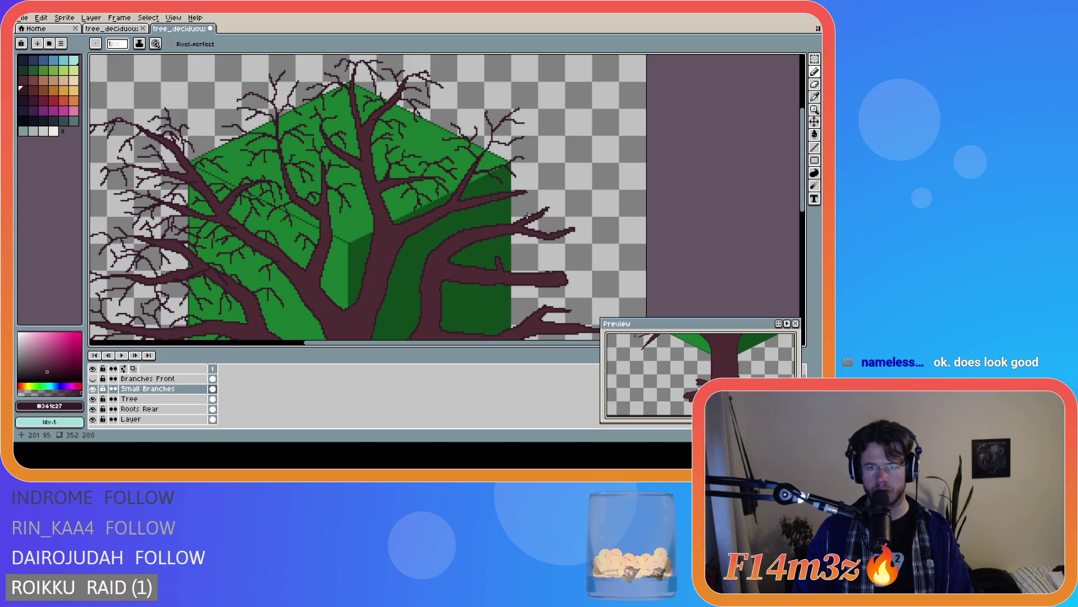
scroll(476, 181, "up", 1)
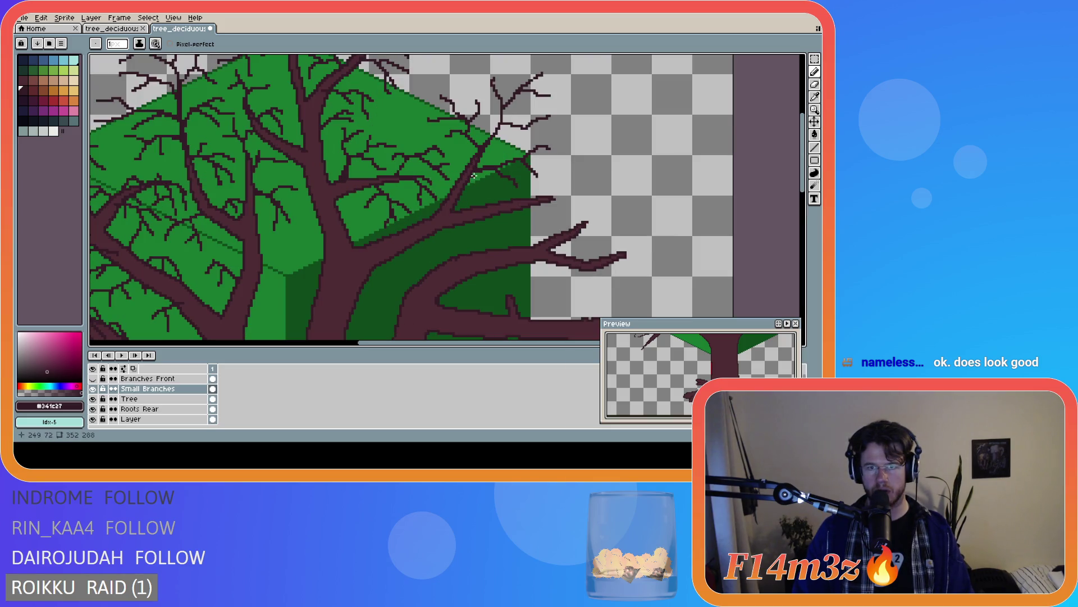
scroll(527, 212, "down", 1)
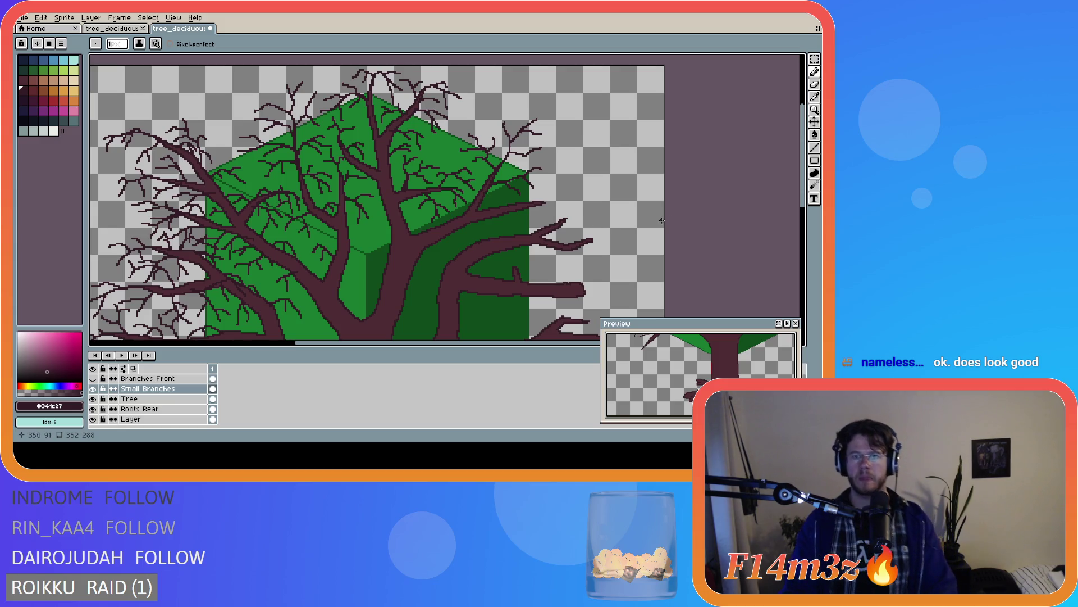
left_click_drag(808, 187, 808, 203)
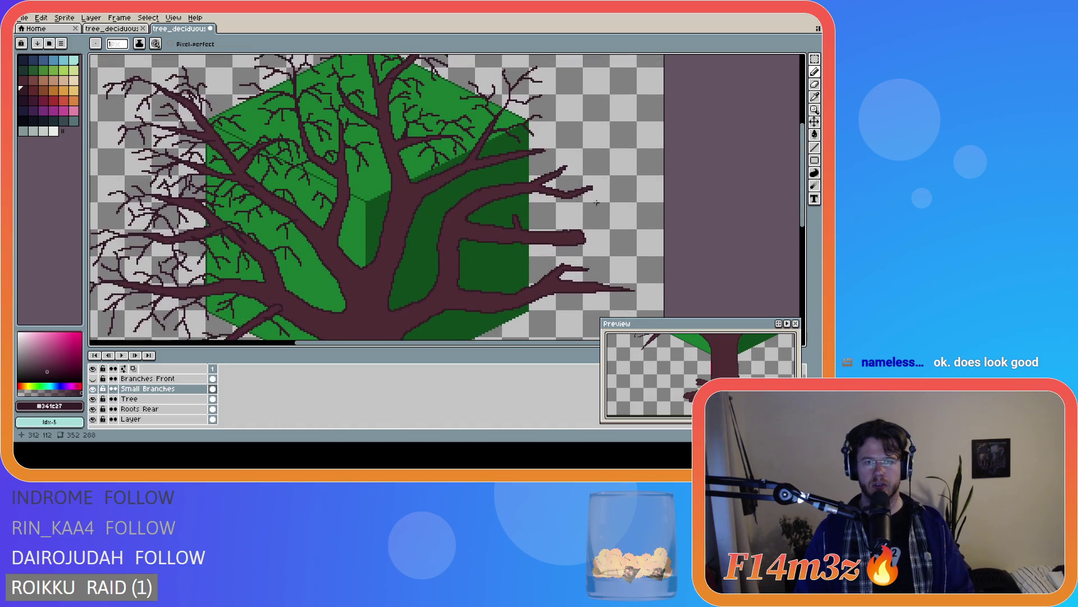
scroll(588, 203, "down", 2)
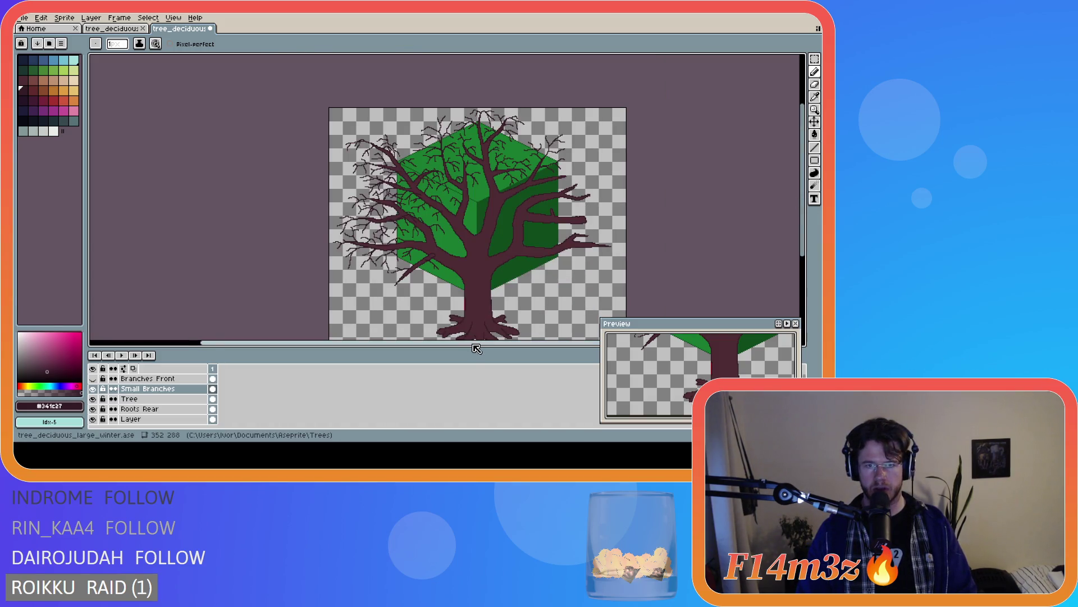
left_click_drag(475, 343, 519, 350)
left_click_drag(807, 216, 807, 228)
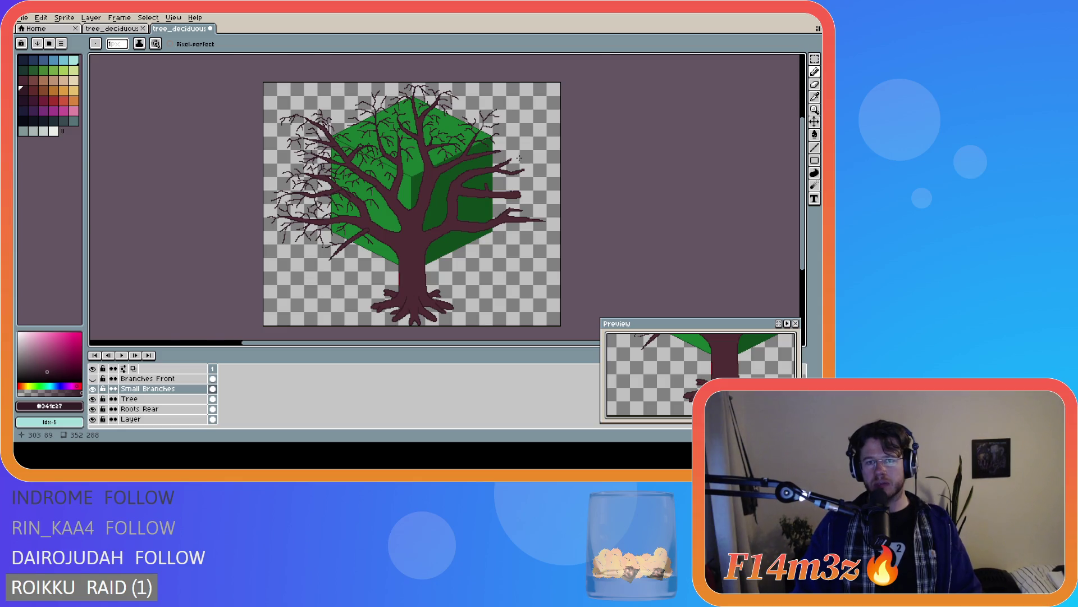
scroll(494, 159, "up", 2)
Redraw a thin twig from the upper-right branch tip with a short offshoot
left_click_drag(505, 142, 553, 161)
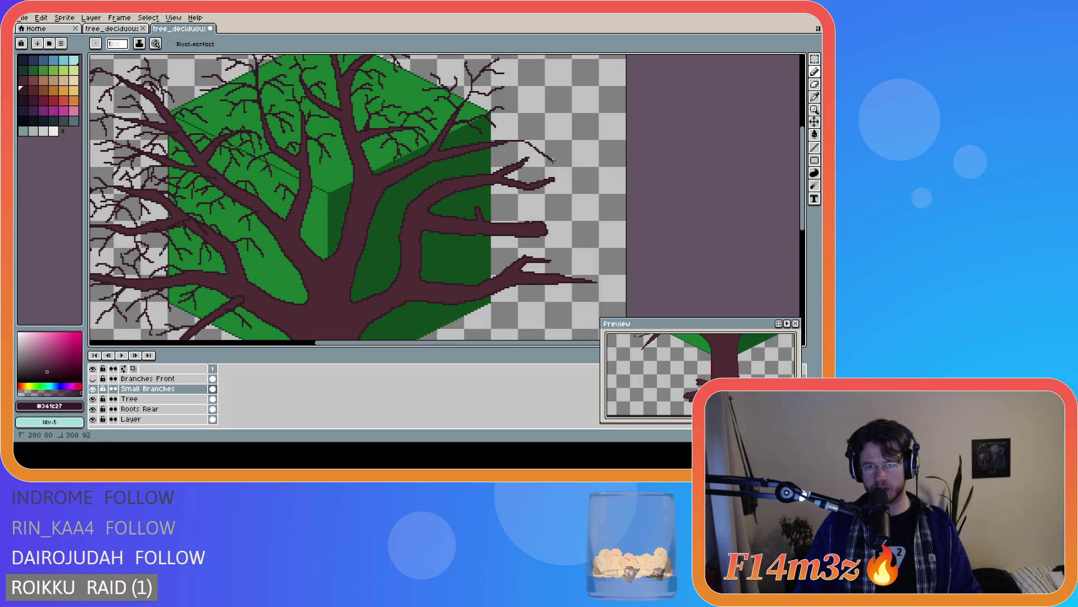
key("ctrl+z")
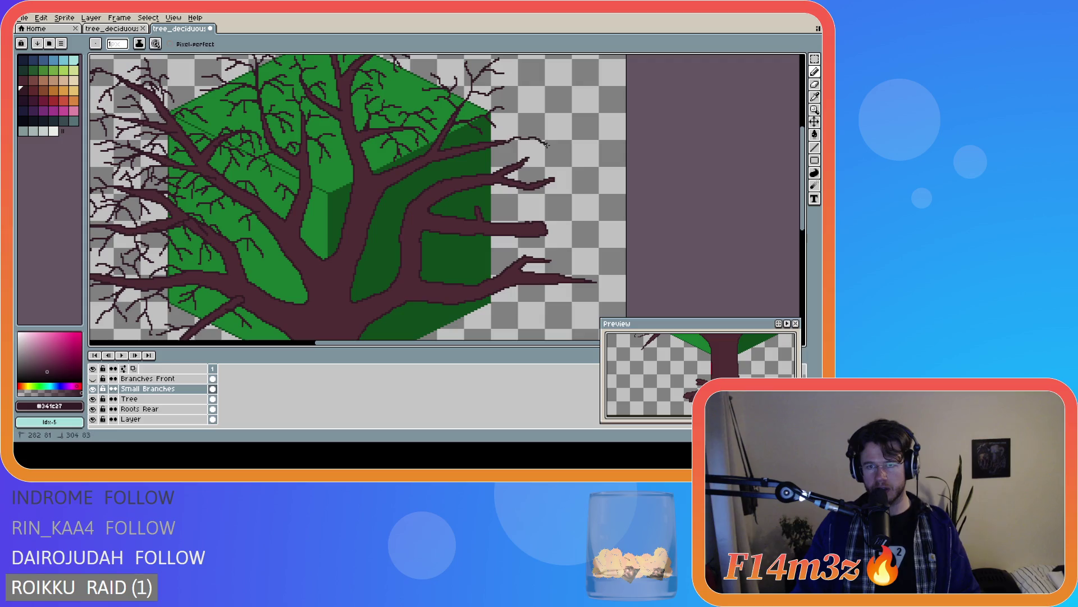
mouse_move(505, 141)
left_mouse_down()
mouse_move(561, 155)
mouse_move(565, 140)
mouse_move(523, 131)
mouse_move(537, 128)
left_mouse_up()
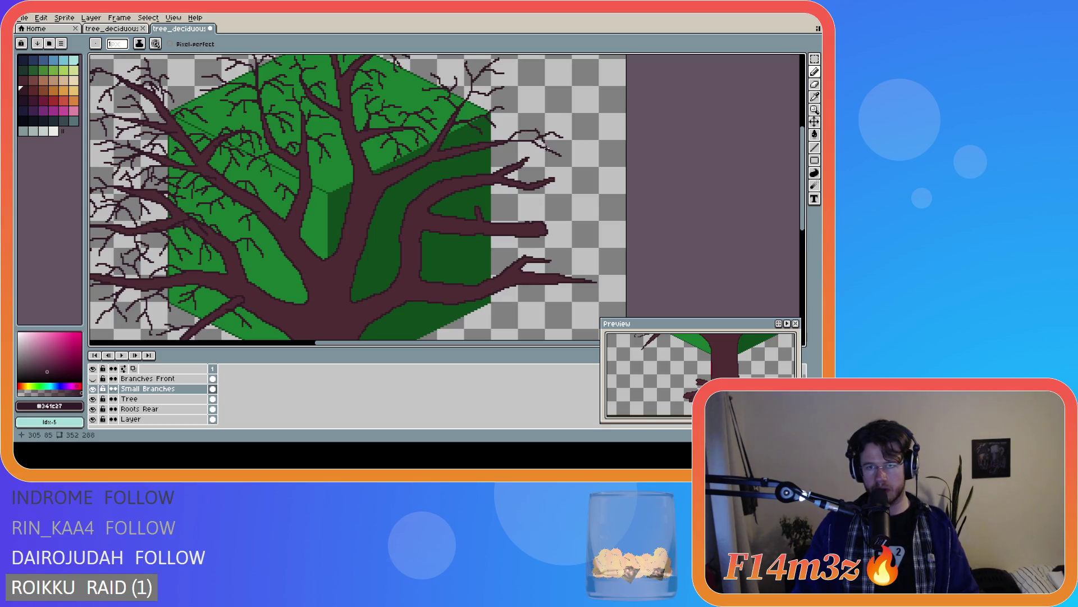
left_click_drag(520, 140, 524, 145)
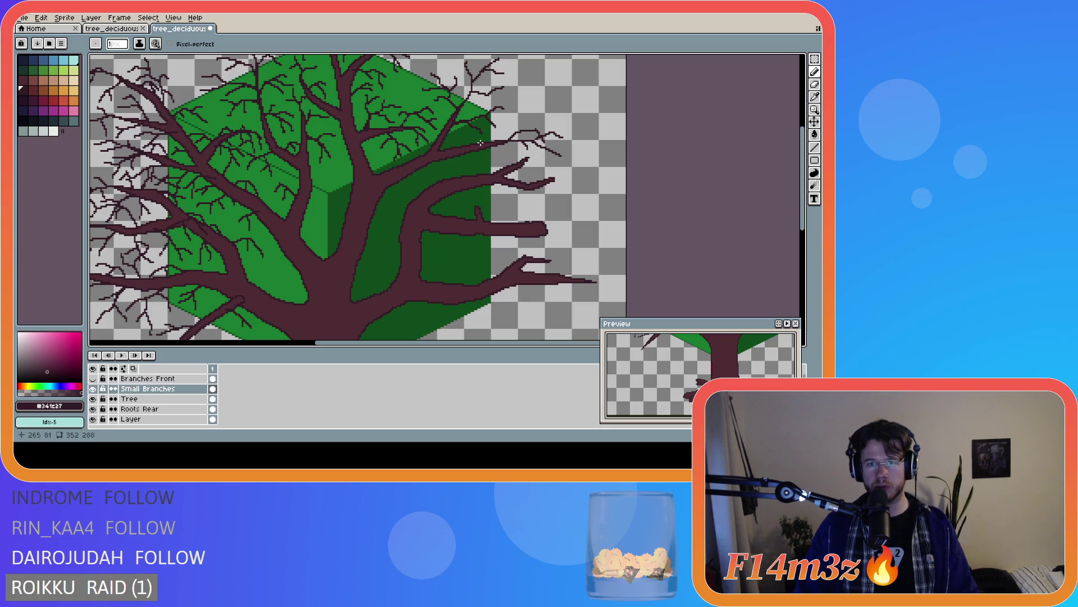
left_click(504, 144)
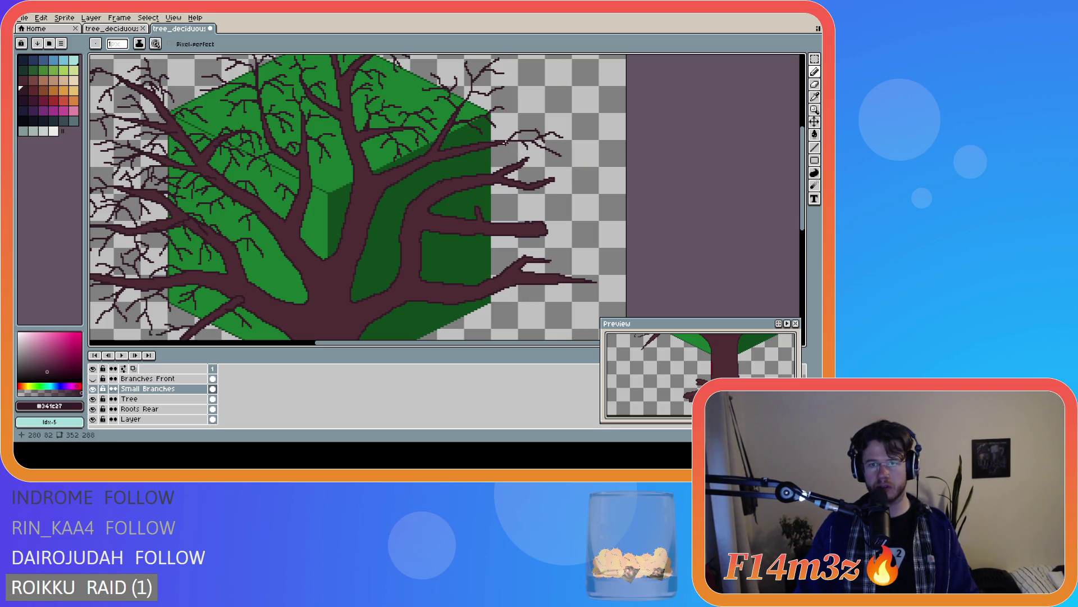
Add a small twig off the branch and erase a stray pixel near the twig tips
left_click(501, 144)
left_click_drag(501, 144, 515, 141)
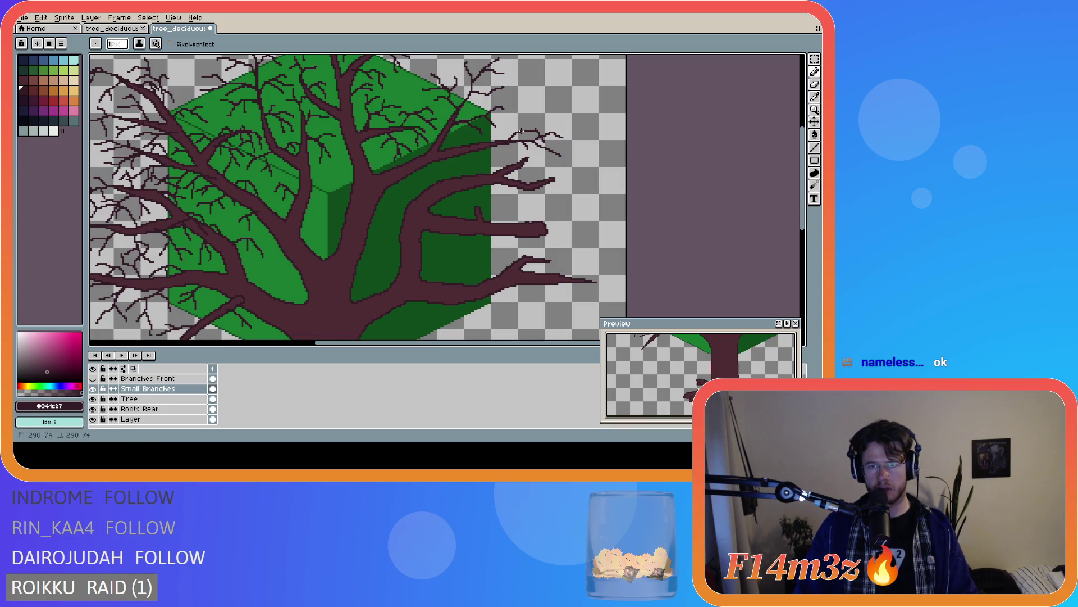
key("e")
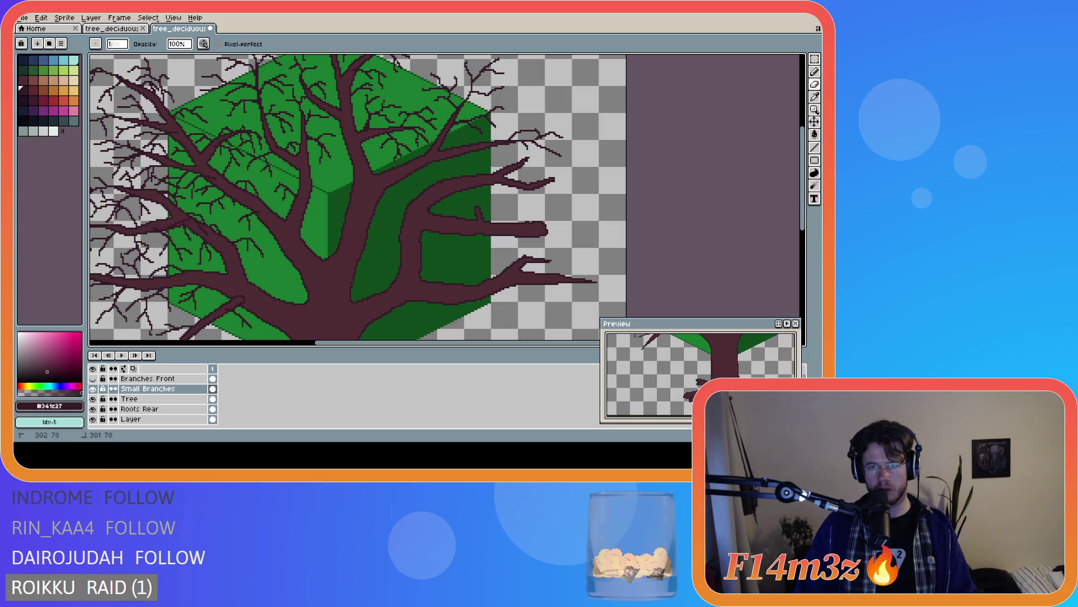
left_click_drag(536, 134, 537, 135)
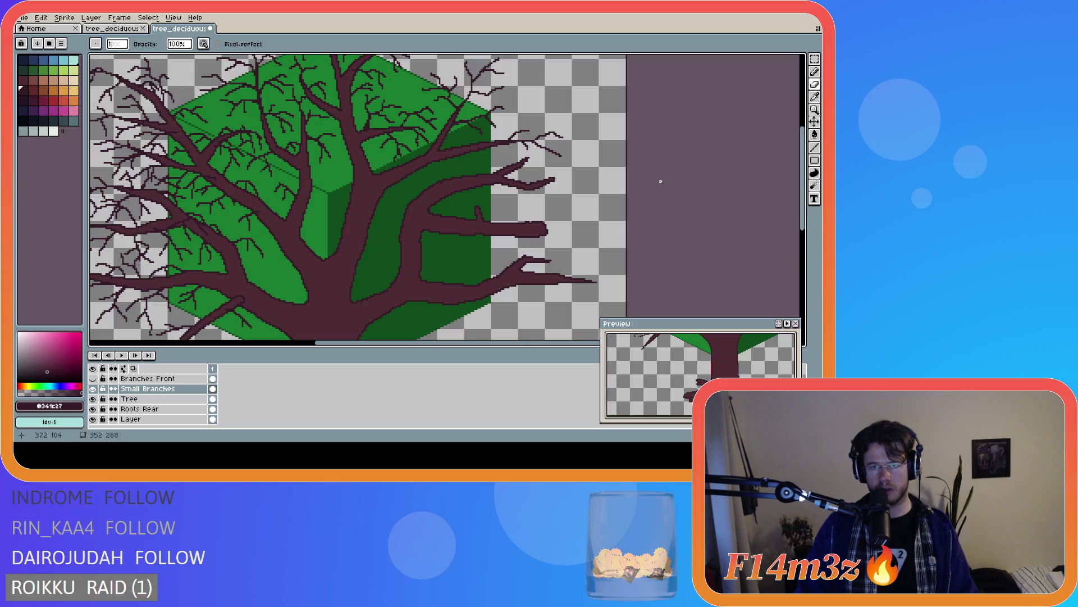
scroll(661, 182, "down", 2)
scroll(645, 185, "up", 2)
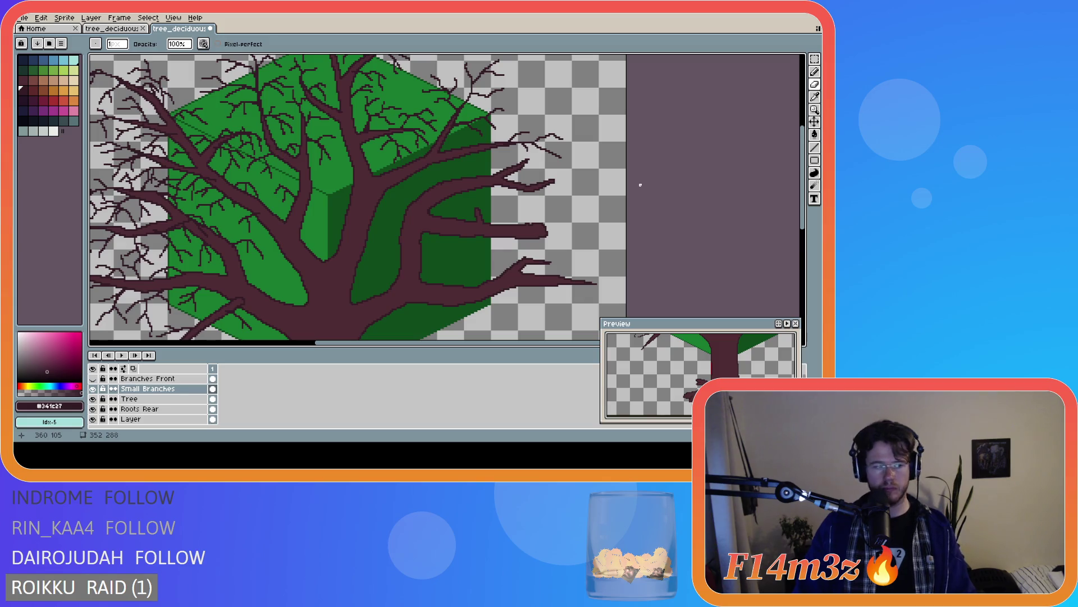
key("b")
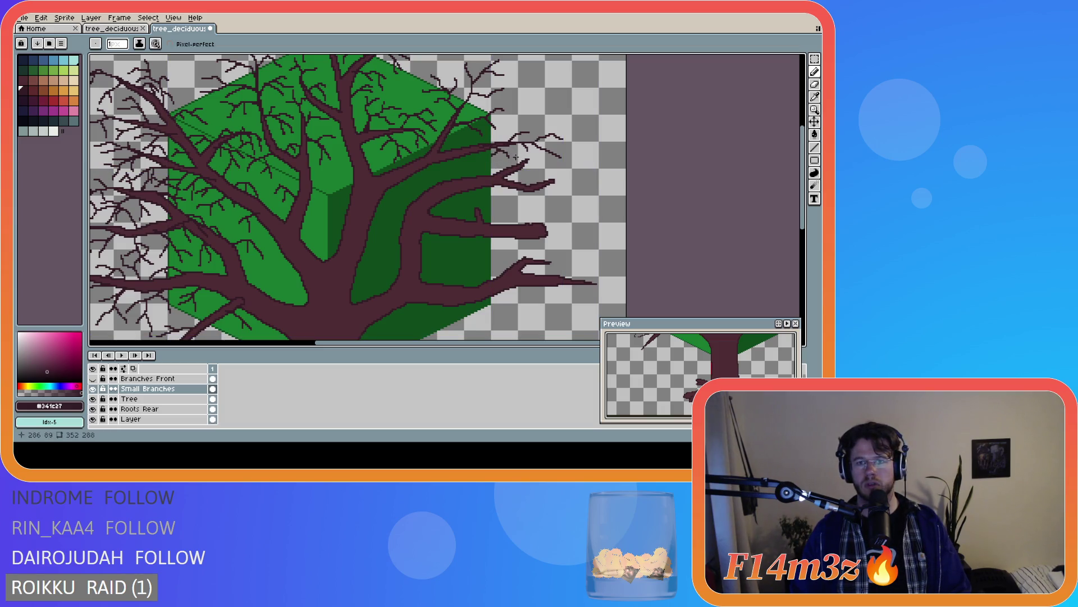
Draw short downward and rightward twigs near the cube's upper-right, then undo the last stroke
left_click(460, 161)
left_click_drag(462, 172, 464, 172)
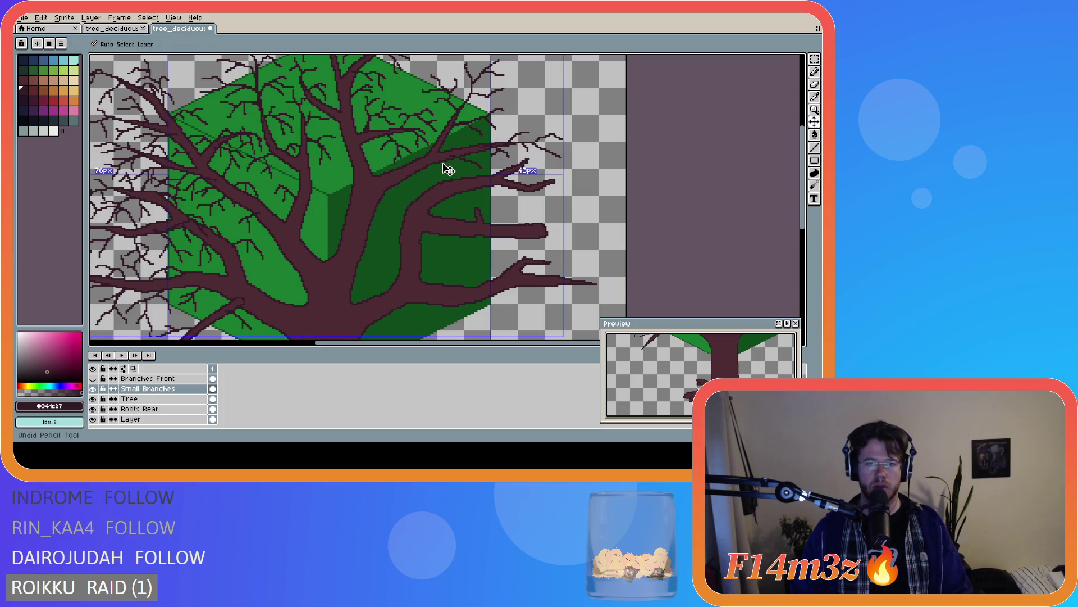
left_click_drag(461, 162, 468, 171)
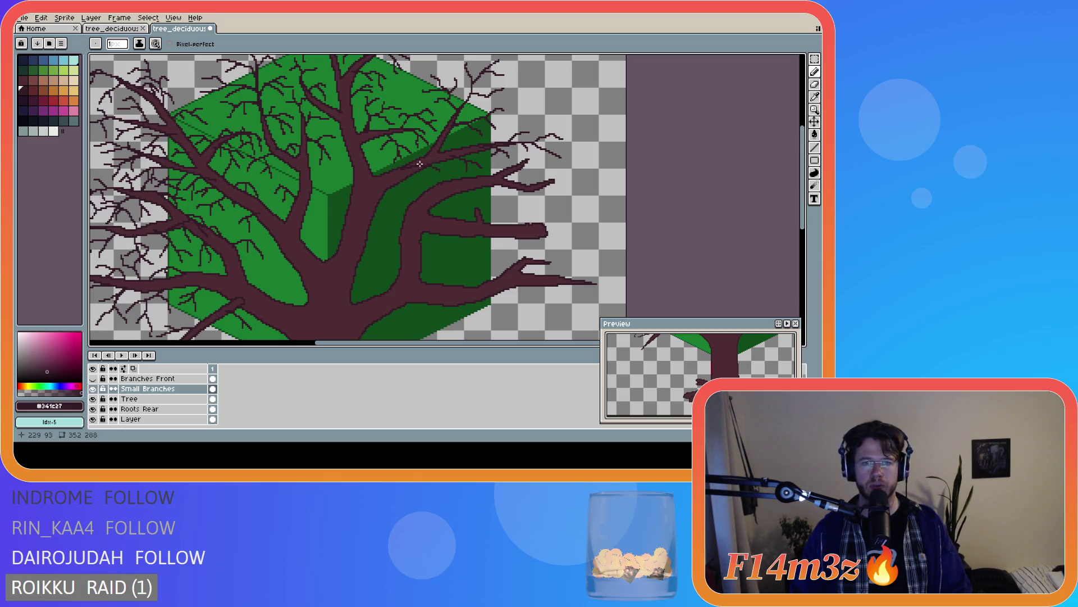
left_click_drag(401, 170, 438, 177)
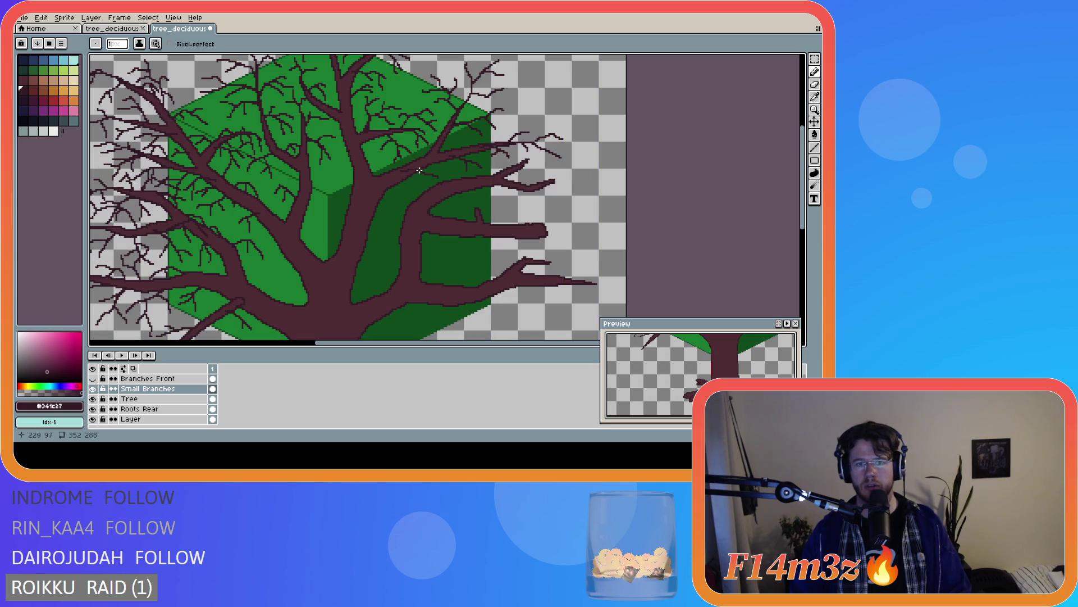
key("ctrl")
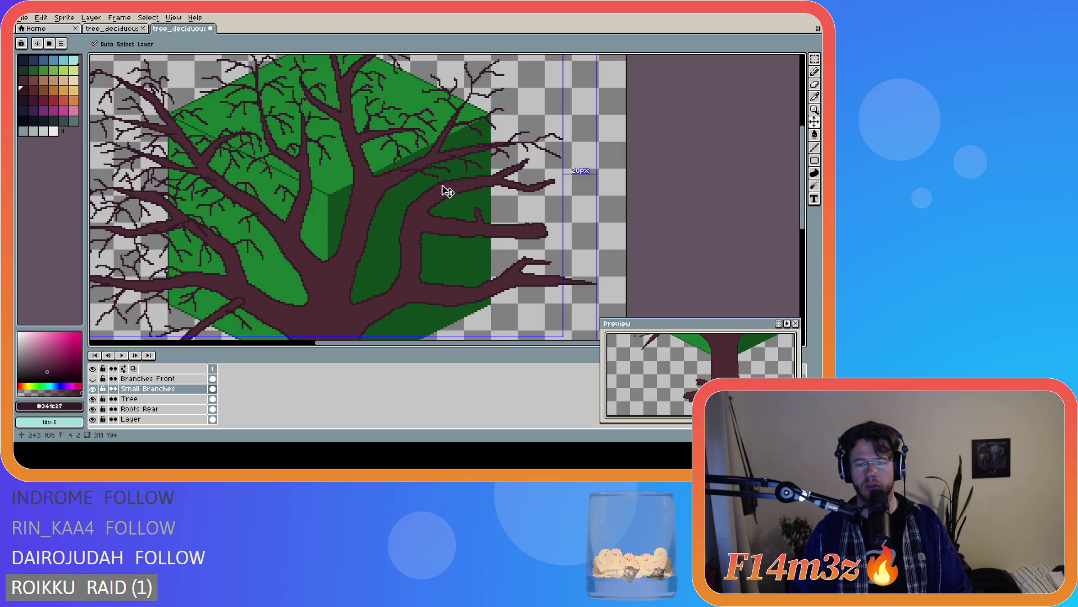
scroll(523, 176, "down", 2)
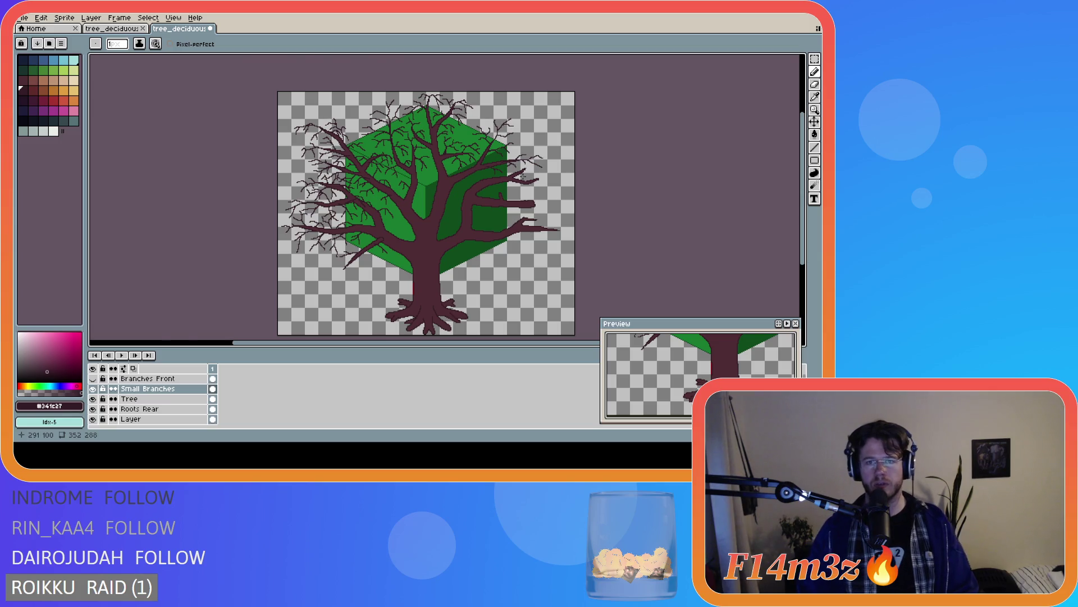
scroll(522, 176, "up", 2)
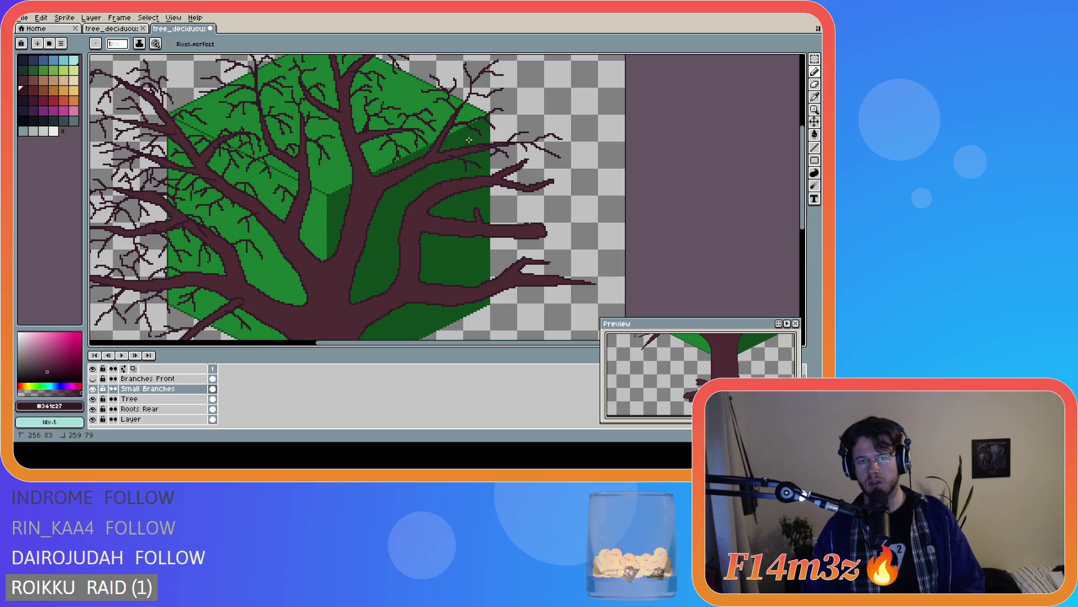
key("ctrl")
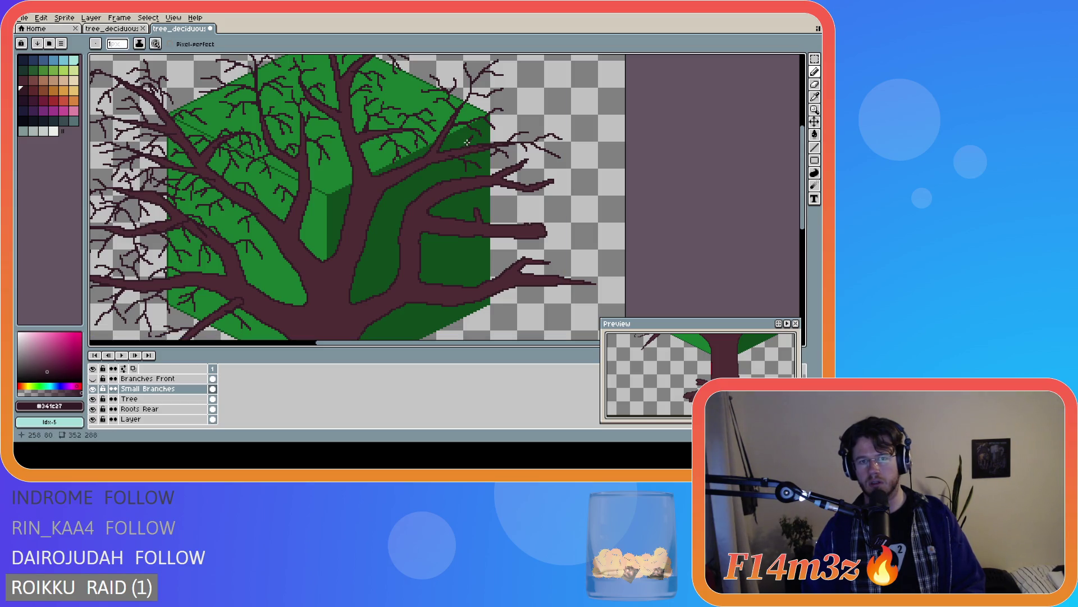
key("ctrl")
key("ctrl")
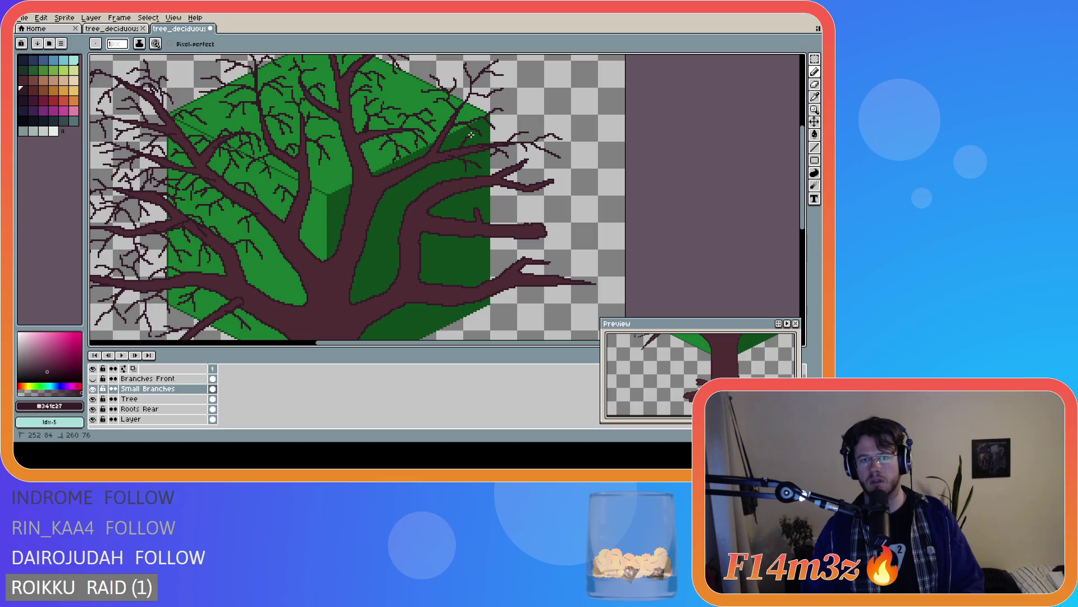
key("ctrl+z")
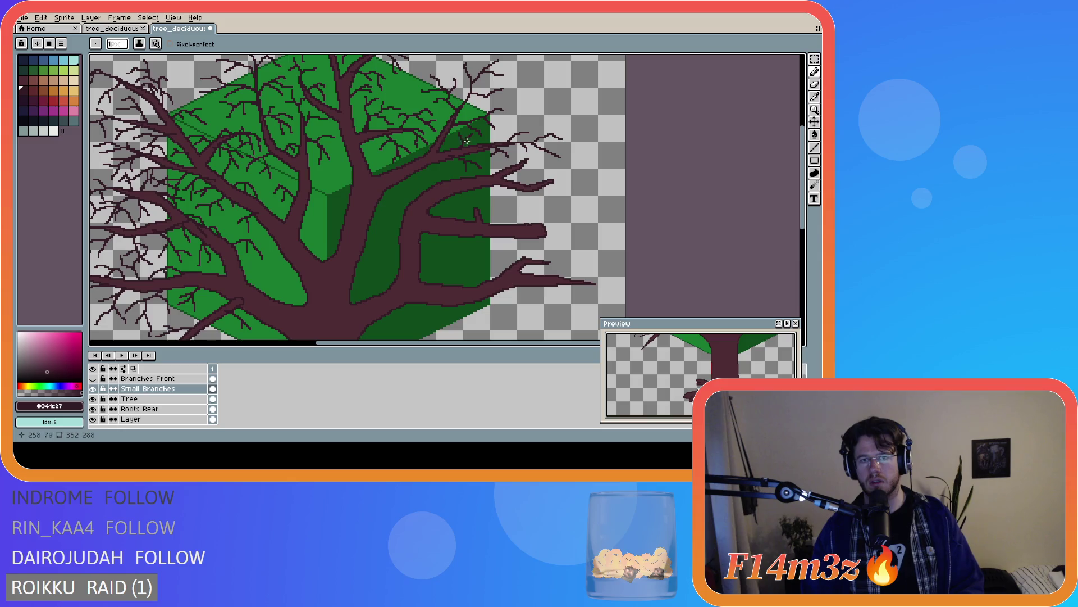
Add another fine up-right twig on the upper branches, zooming in and out to check it
scroll(530, 168, "down", 3)
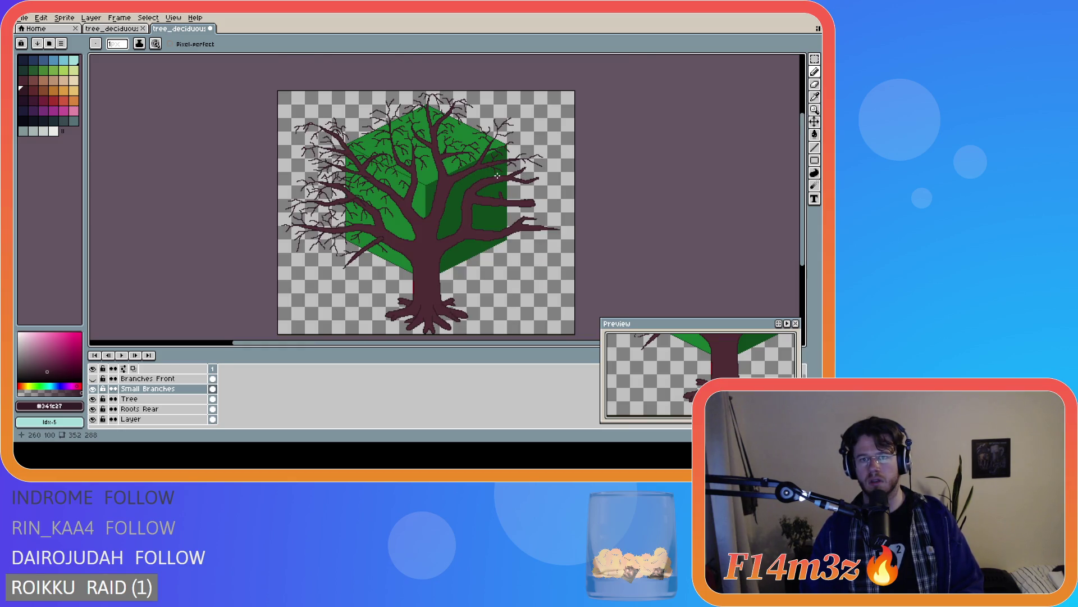
scroll(497, 176, "up", 2)
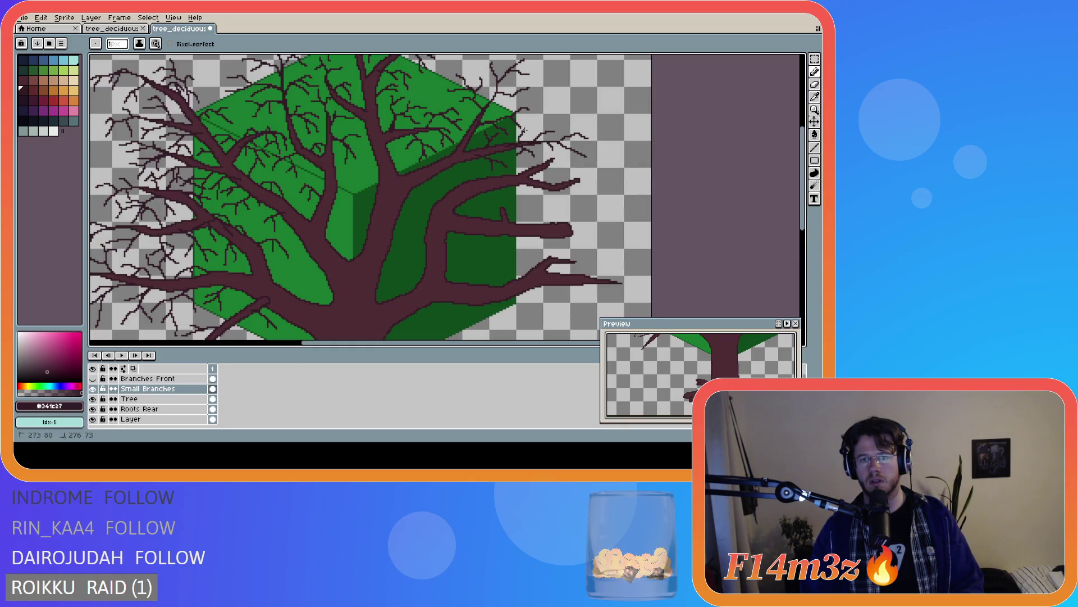
left_click_drag(520, 134, 533, 122)
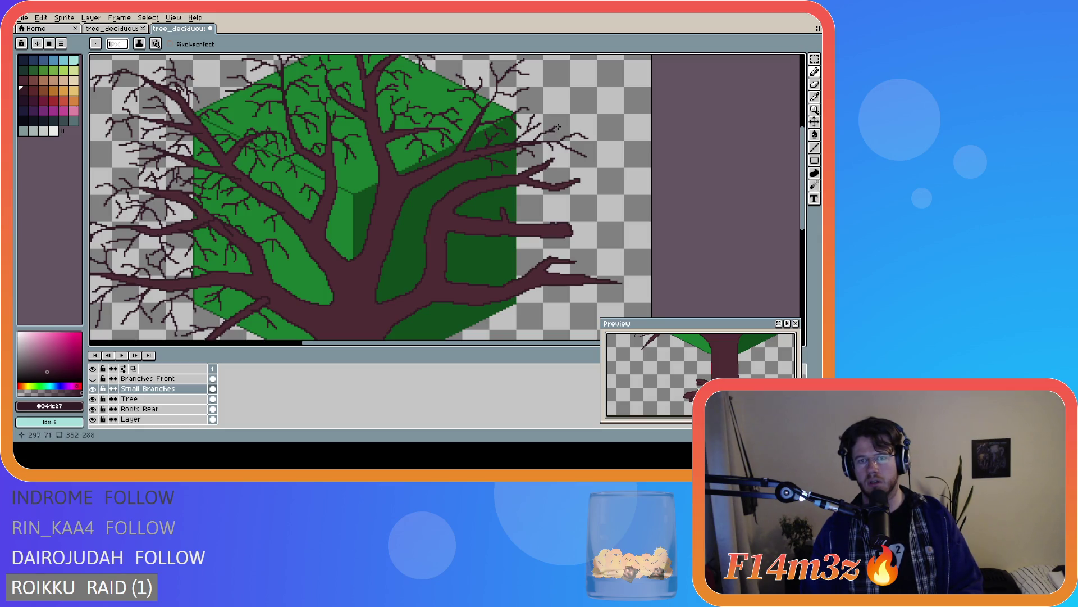
scroll(601, 139, "down", 3)
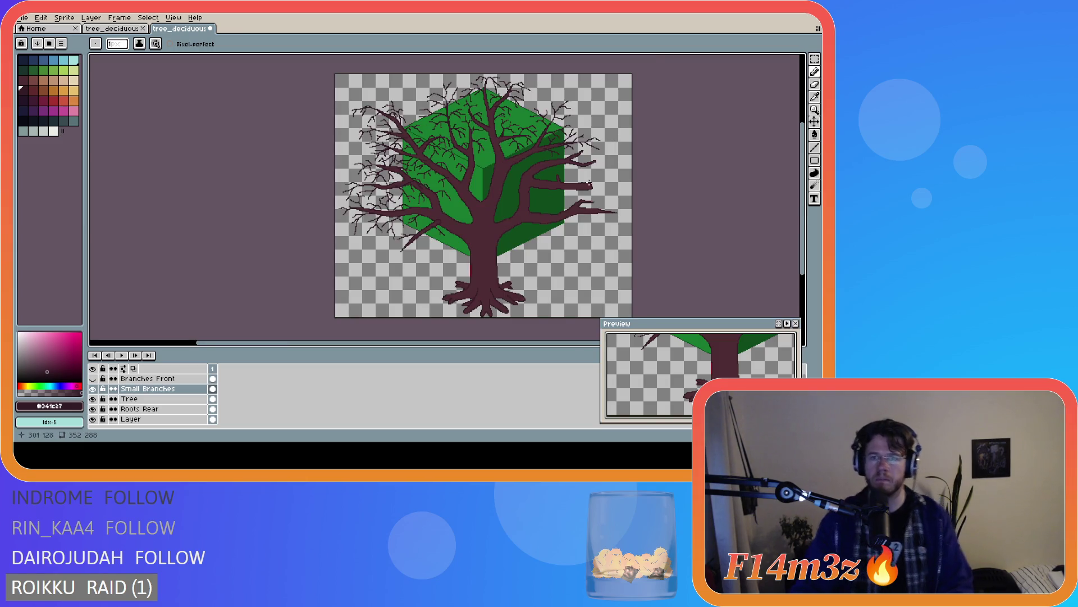
scroll(560, 170, "up", 2)
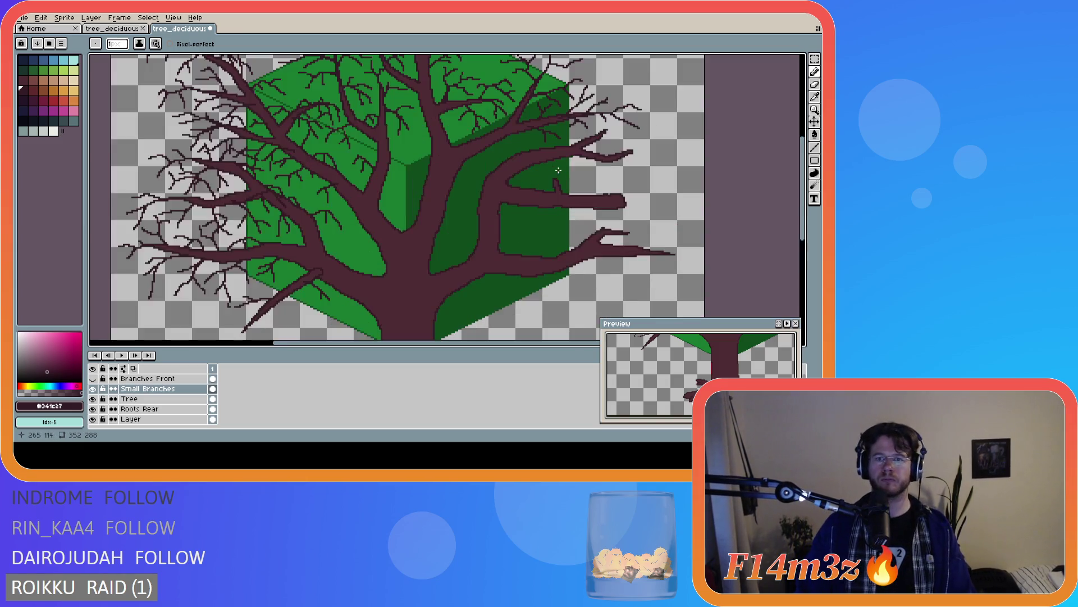
scroll(512, 153, "down", 2)
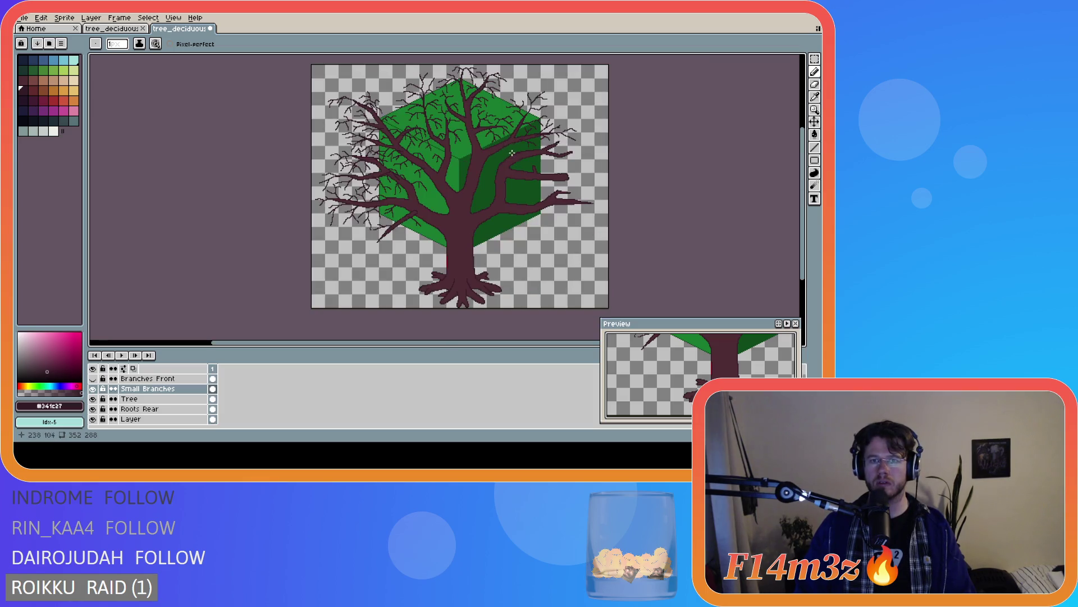
scroll(476, 151, "up", 2)
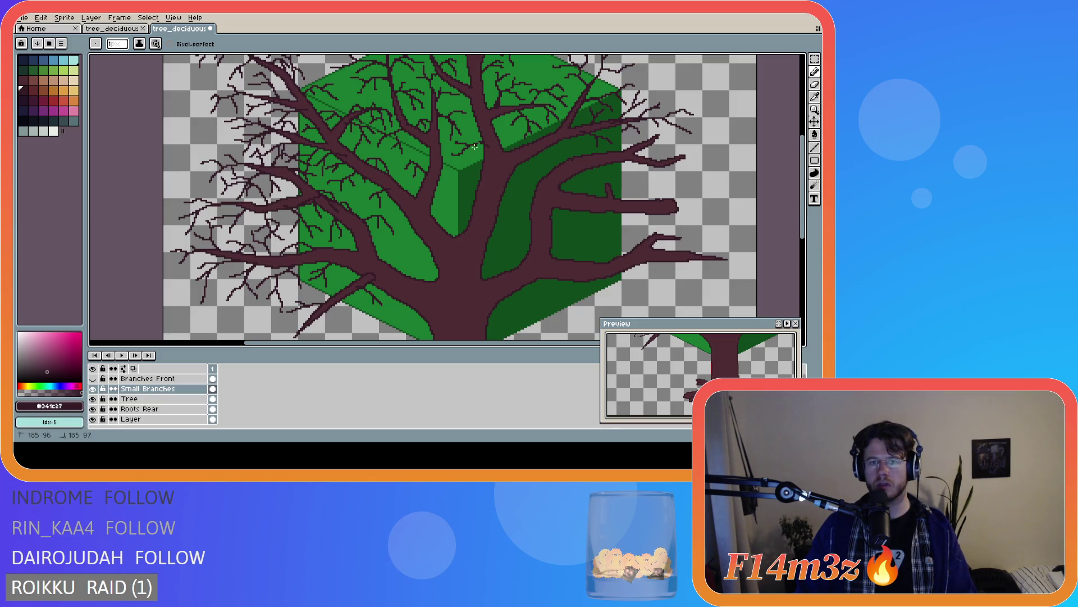
Draw a leftward maroon Pencil twig off an upper canopy branch, then undo the unwanted stroke
scroll(534, 157, "down", 2)
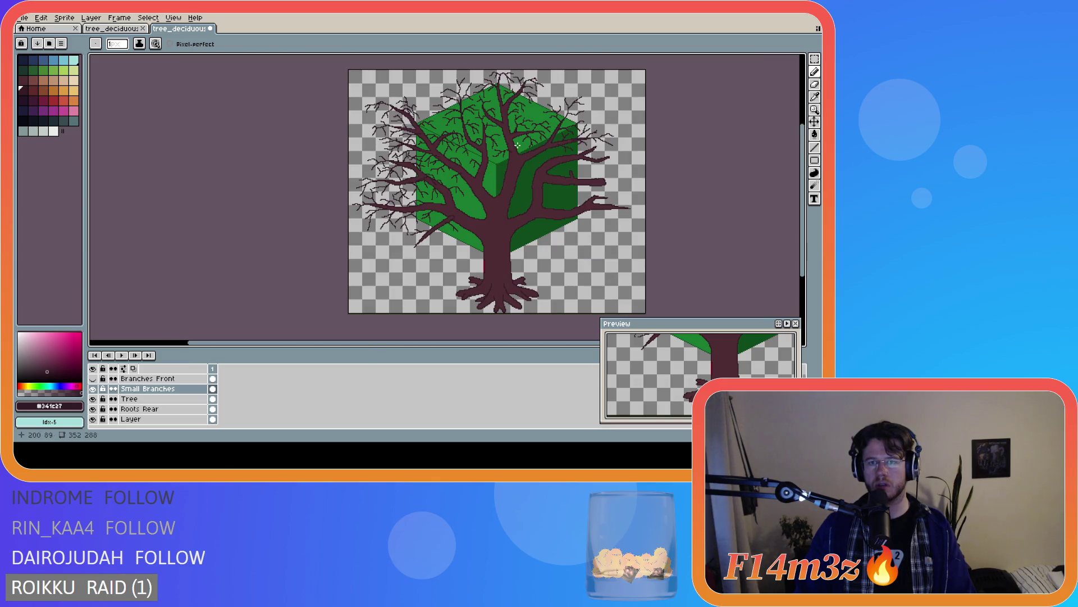
scroll(512, 144, "up", 2)
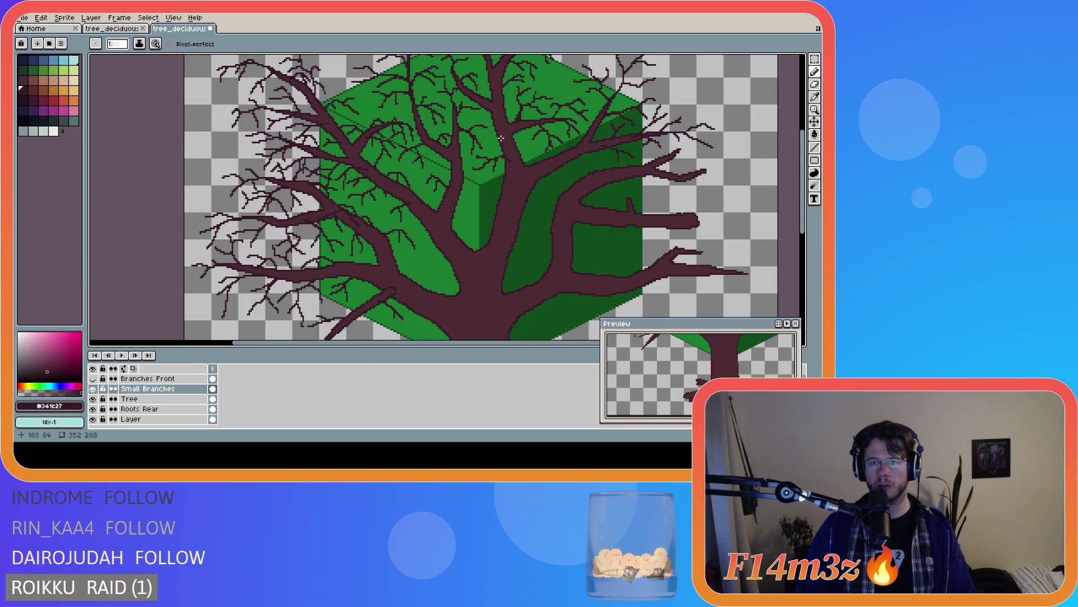
left_click_drag(501, 136, 483, 135)
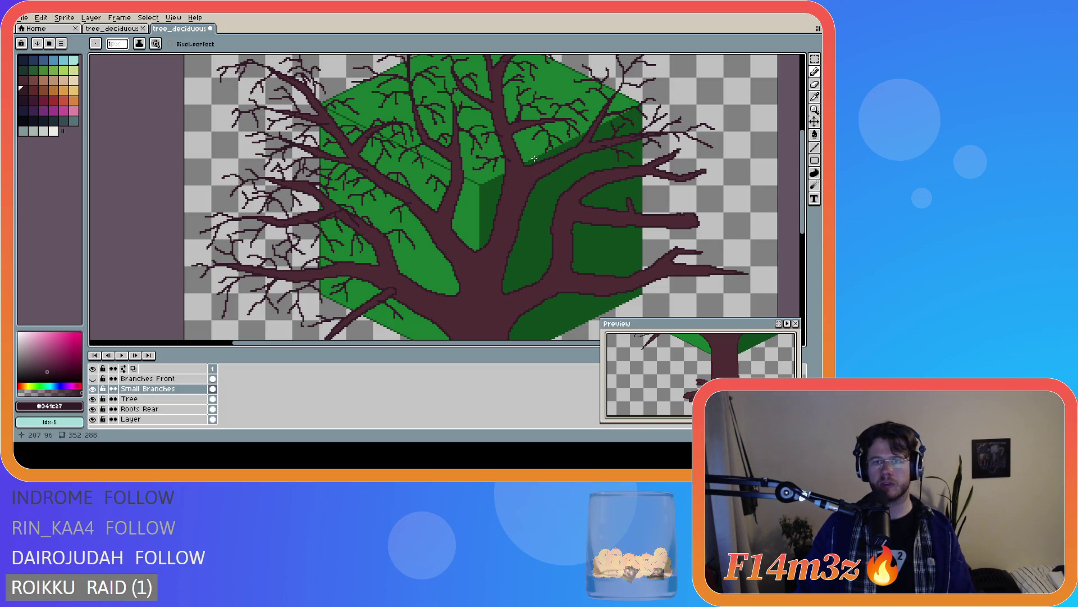
scroll(535, 159, "down", 2)
scroll(529, 138, "up", 2)
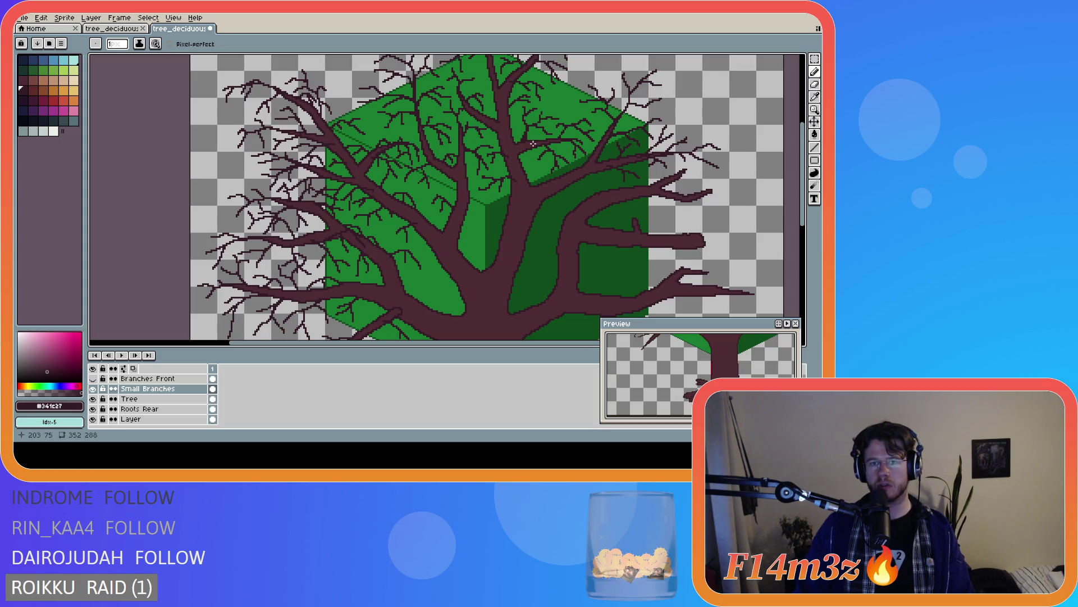
scroll(545, 149, "down", 2)
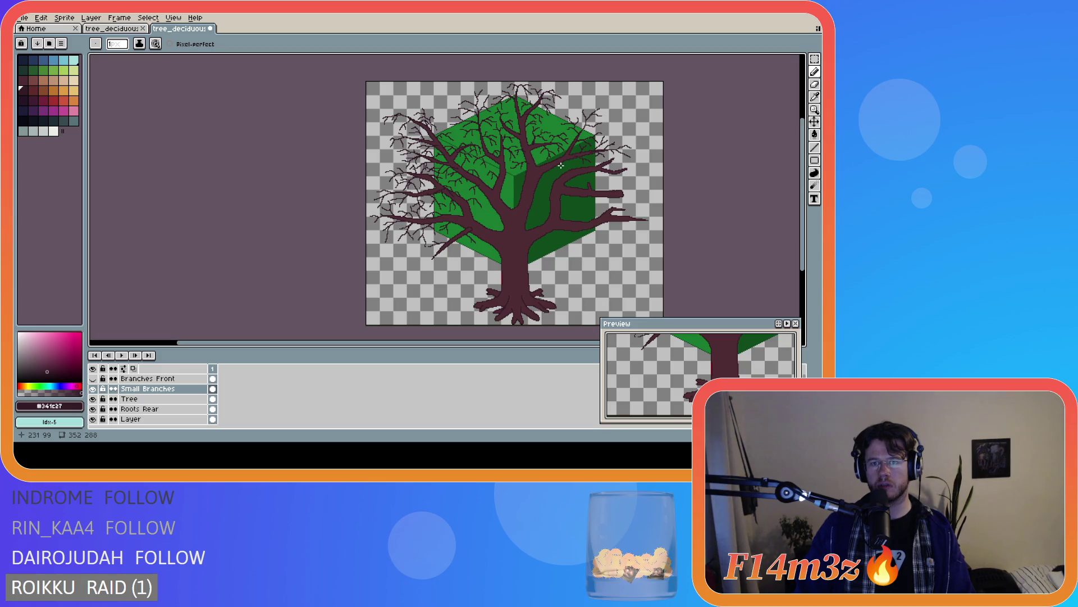
scroll(561, 165, "up", 2)
key("ctrl+z")
key("ctrl+z")
key("ctrl+z")
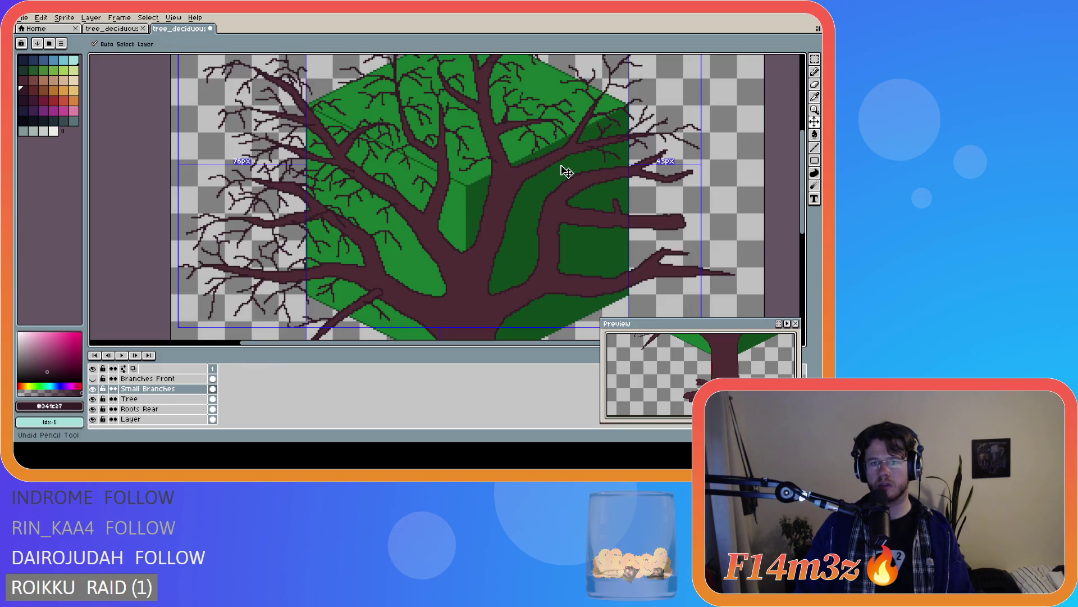
Zoom out and back in to review the twig web across the whole tree sprite
scroll(562, 168, "down", 2)
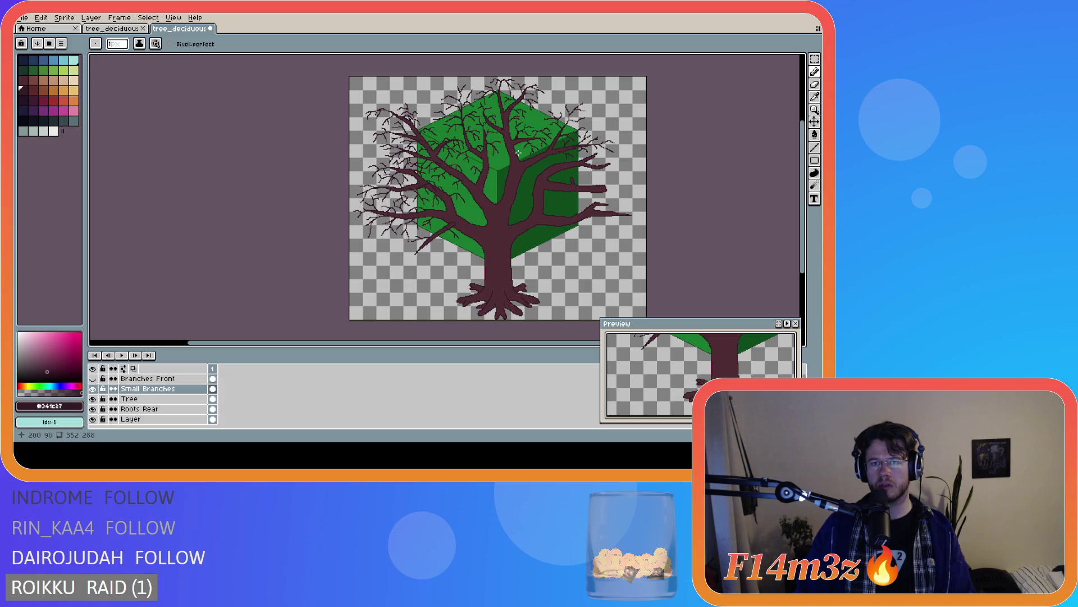
scroll(518, 152, "up", 2)
scroll(510, 147, "down", 2)
scroll(511, 145, "up", 2)
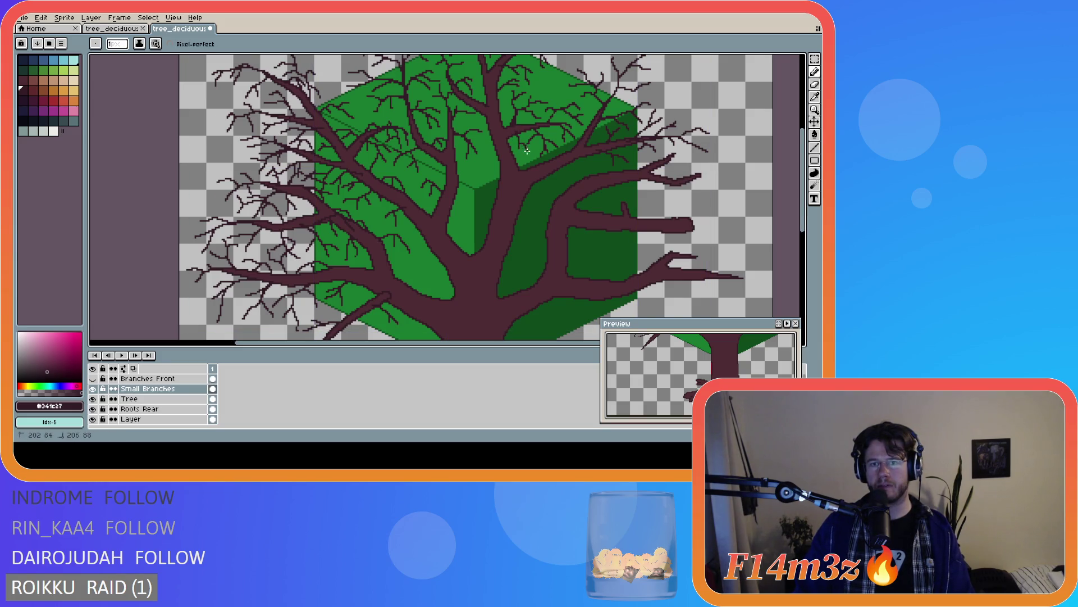
scroll(560, 147, "down", 2)
scroll(539, 130, "up", 2)
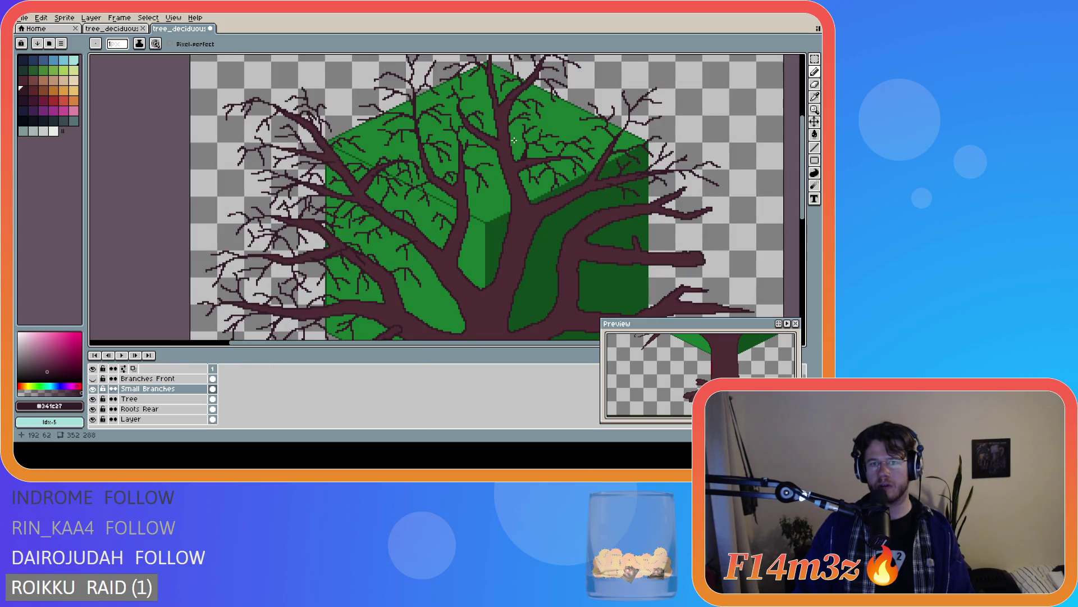